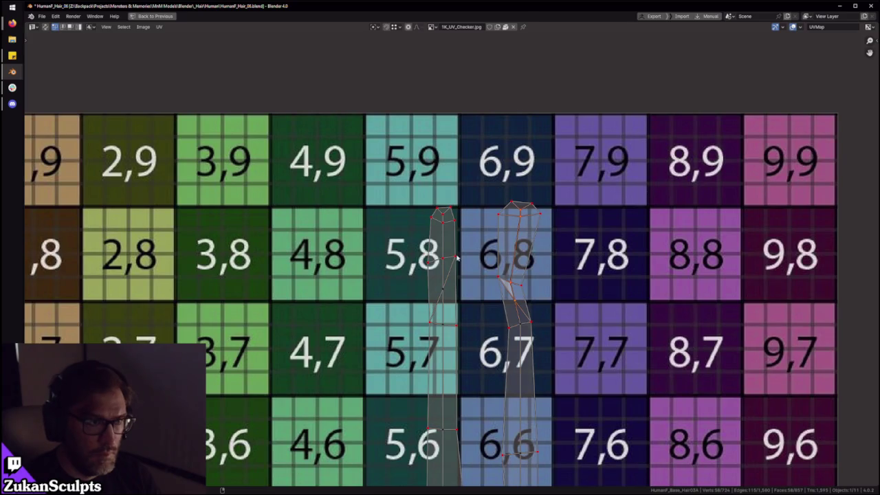
Step: Box-select both hair-card UV strips and zoom in and out to inspect them
scroll(446, 246, "down", 4)
scroll(305, 205, "down", 2)
left_click_drag(305, 204, 550, 477)
scroll(498, 363, "up", 3)
scroll(506, 283, "up", 4)
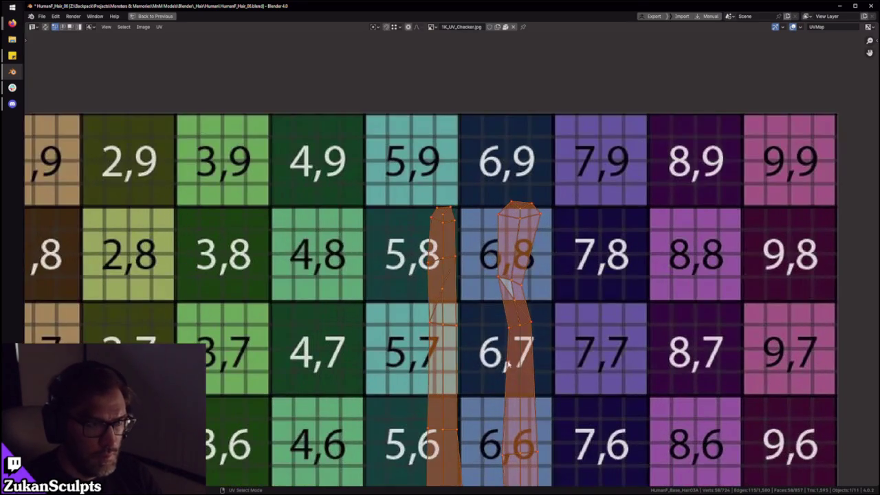
scroll(479, 223, "down", 3)
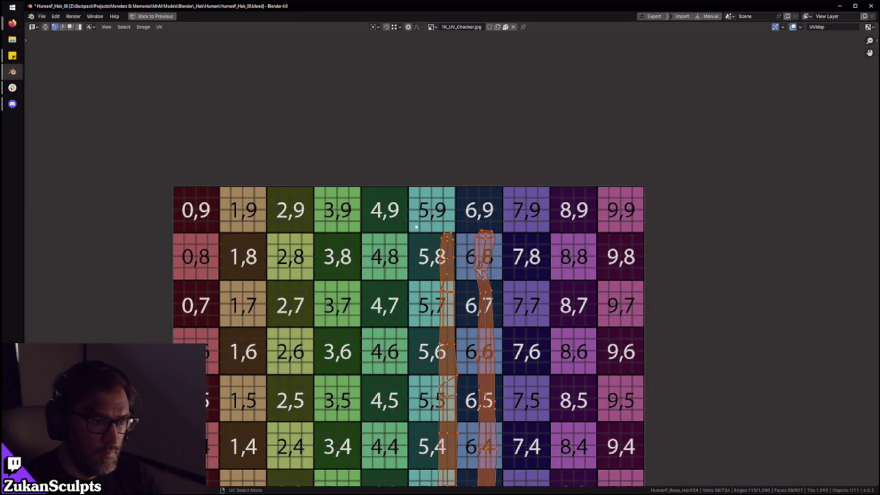
scroll(478, 330, "down", 2)
right_click(451, 292)
scroll(450, 293, "down", 1)
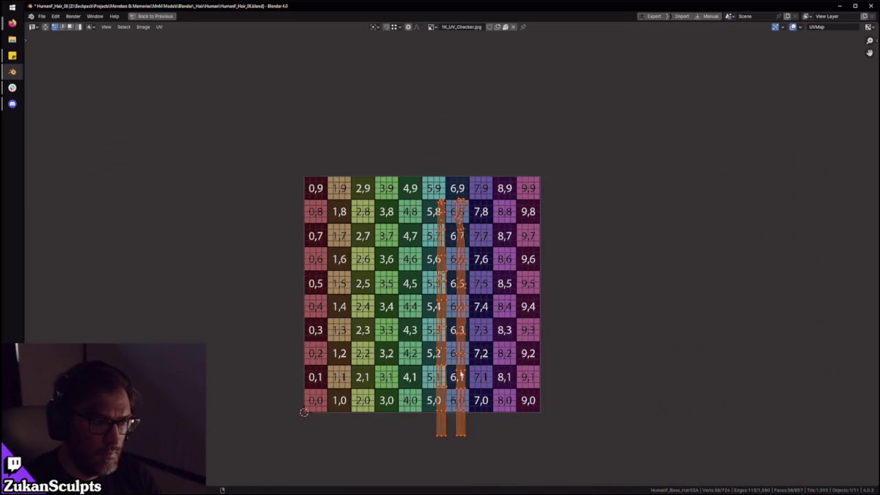
scroll(426, 444, "up", 1)
Step: Box-select the strips' bottom vertices, the vertices atop tiles 5,2 and 6,2, then those along the strips
left_click_drag(398, 465, 475, 429)
scroll(500, 390, "up", 1)
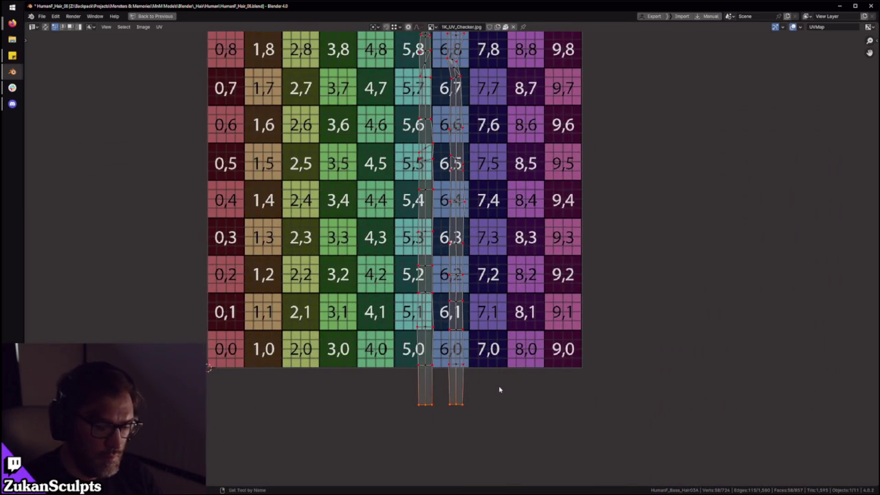
scroll(500, 390, "up", 1)
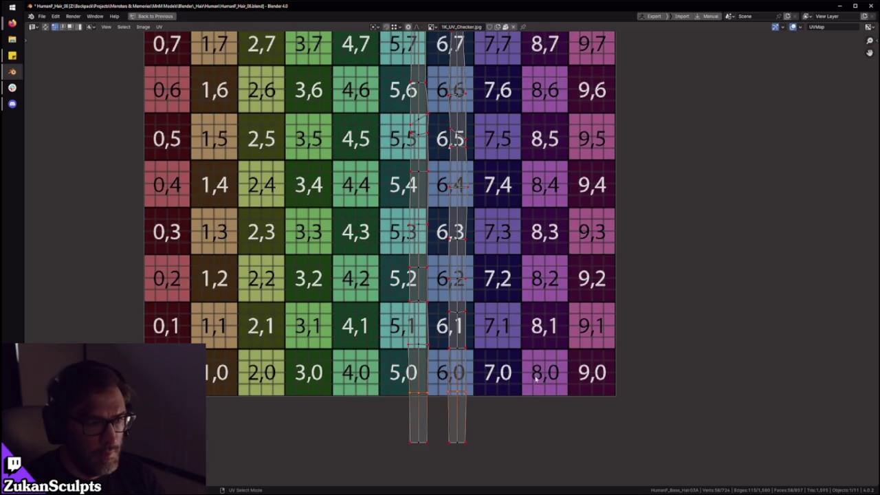
mouse_move(378, 322)
left_mouse_down()
mouse_move(523, 295)
mouse_move(364, 258)
left_mouse_up()
mouse_move(435, 250)
left_mouse_down()
mouse_move(507, 209)
mouse_move(385, 154)
left_mouse_up()
Step: Box-select the upper vertices of both strips, then the vertices around tiles 5,5 and 6,5
scroll(484, 188, "up", 2)
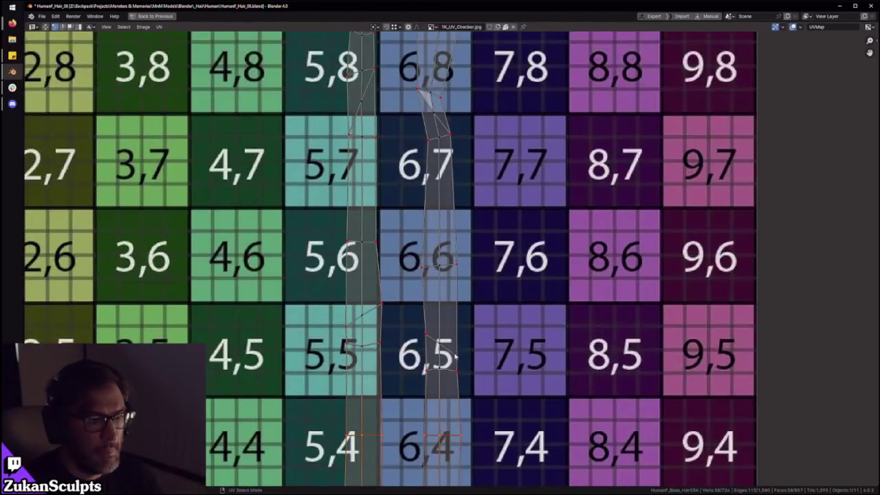
scroll(454, 365, "down", 1)
scroll(434, 363, "down", 3)
left_click_drag(324, 110, 524, 313)
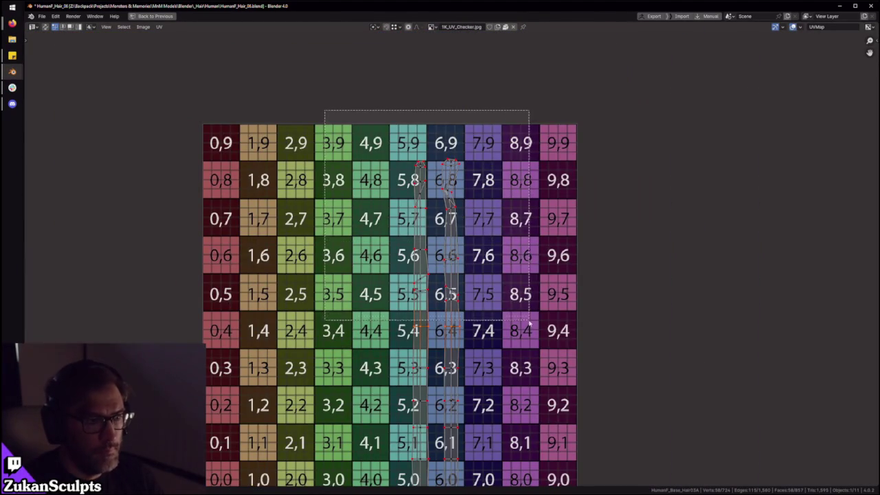
scroll(517, 307, "down", 3)
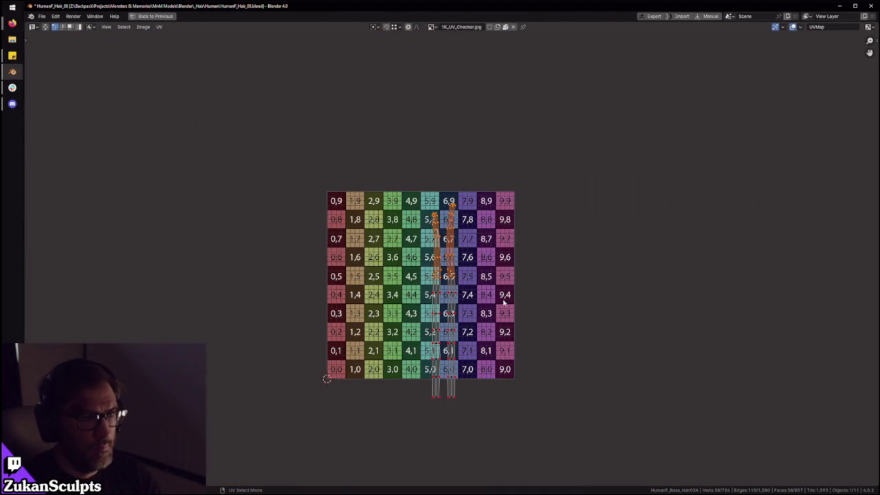
scroll(497, 303, "up", 4)
scroll(497, 303, "up", 2)
left_click_drag(344, 346, 485, 326)
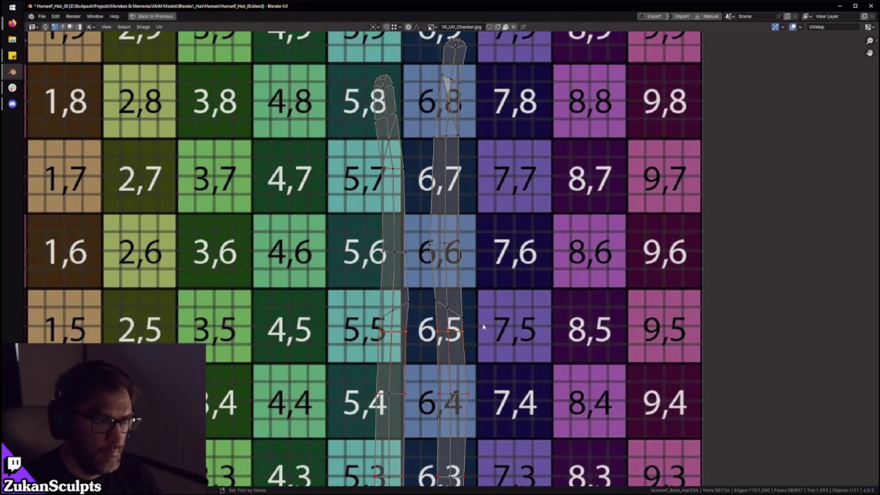
scroll(441, 304, "up", 1)
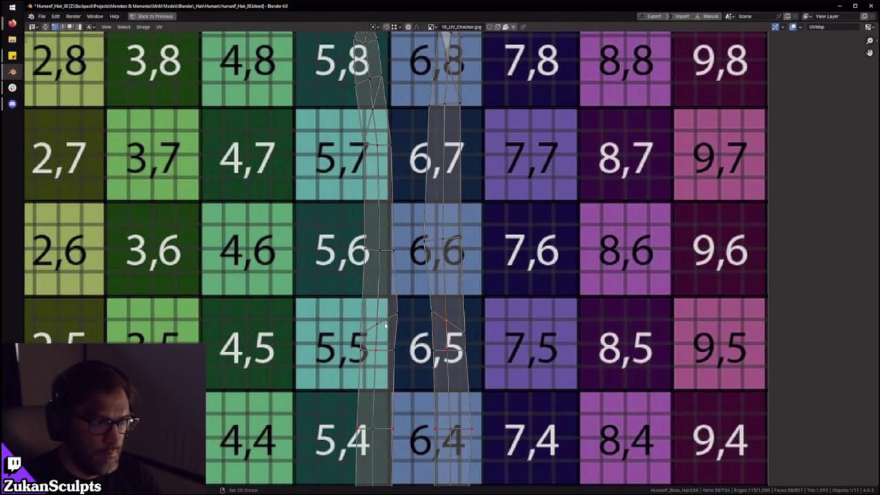
Step: Pan up to the strip tops, switching to edge select mode (2), then vertex mode (1)
key("2")
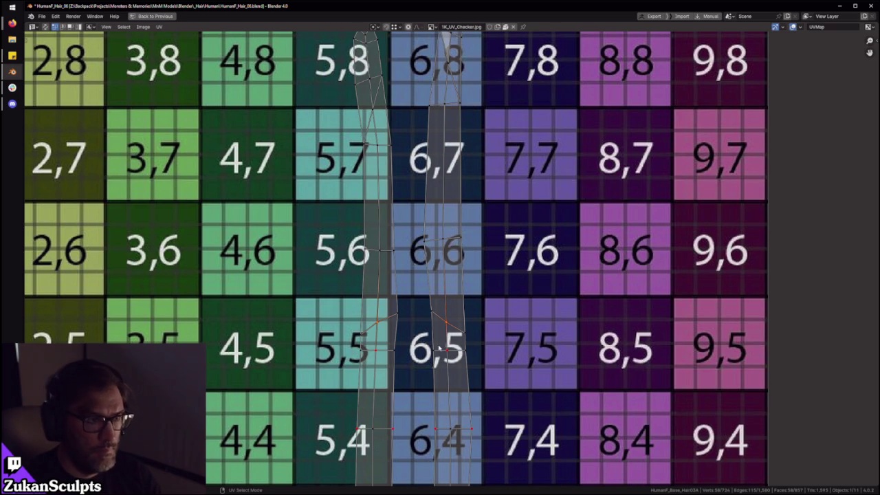
mouse_move(373, 258)
middle_mouse_down()
mouse_move(370, 313)
mouse_move(423, 417)
middle_mouse_up()
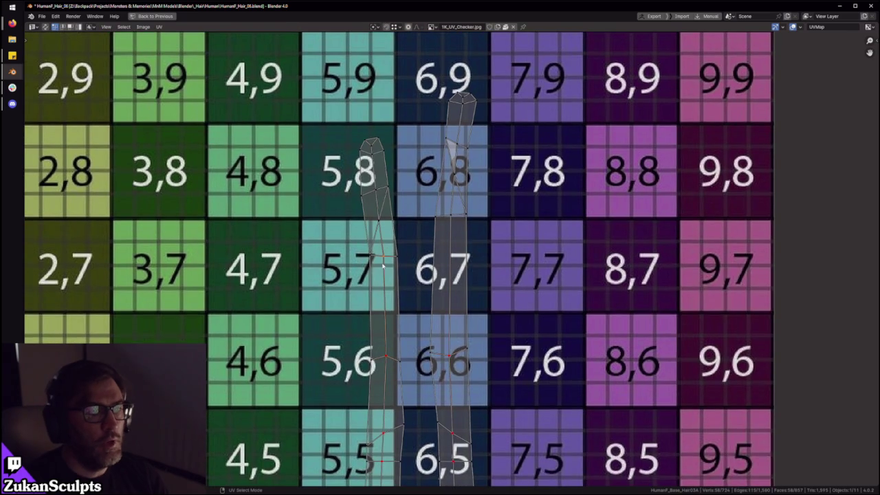
middle_click_drag(455, 286, 460, 315)
key("1")
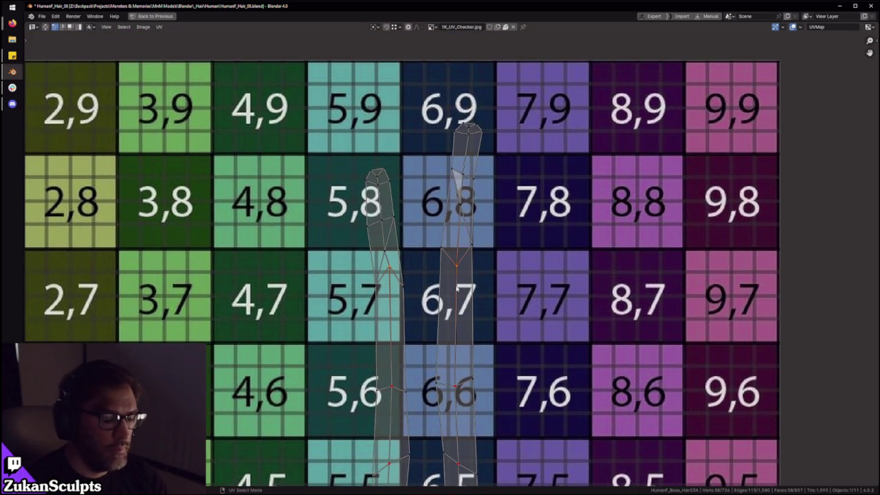
Step: Select all of both UV strips with A, zoom to inspect, then deselect with Alt+A
key("a")
scroll(434, 251, "down", 4)
scroll(340, 243, "down", 4)
scroll(340, 243, "up", 1)
scroll(464, 341, "up", 3)
scroll(464, 340, "up", 3)
scroll(425, 319, "up", 2)
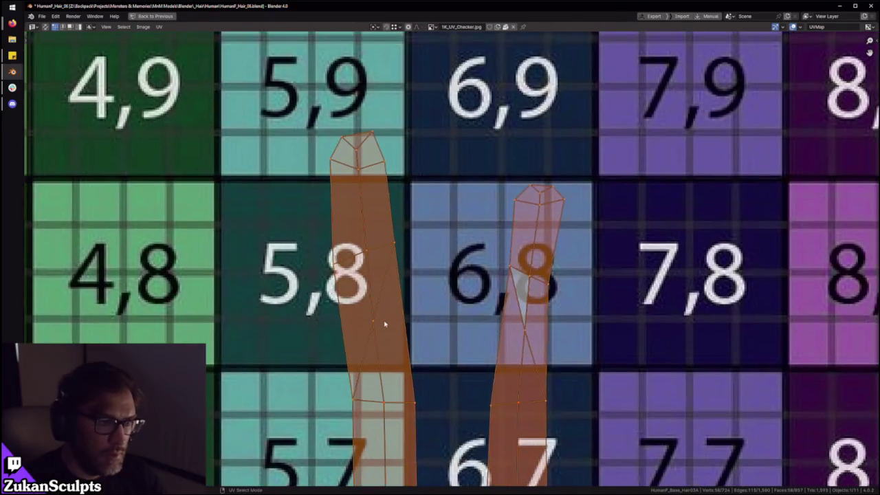
key("alt+a")
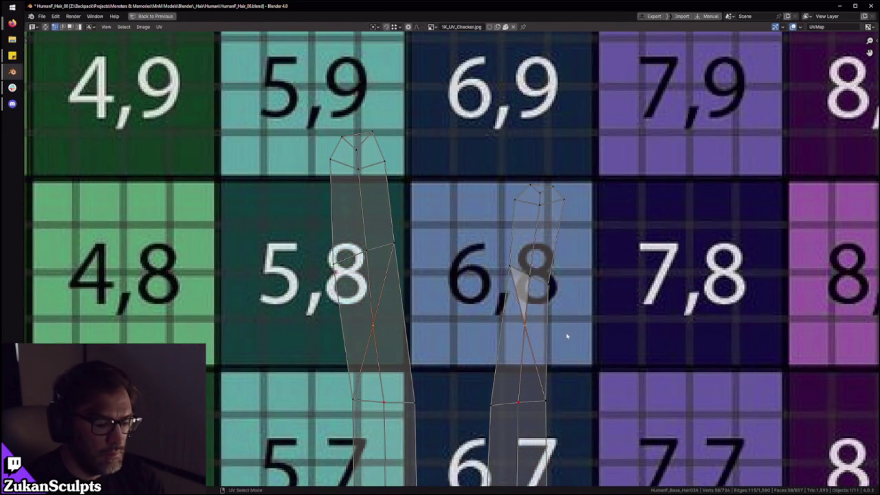
Step: In face select mode (3), select both UV islands, zoom over them, then deselect them
key("3")
scroll(420, 260, "down", 2)
scroll(420, 264, "up", 2)
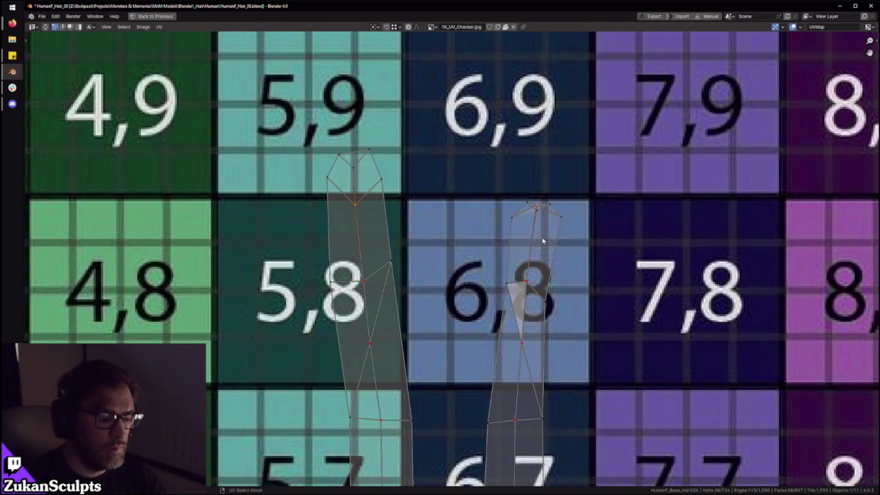
scroll(454, 254, "down", 10)
key("a")
scroll(457, 317, "up", 1)
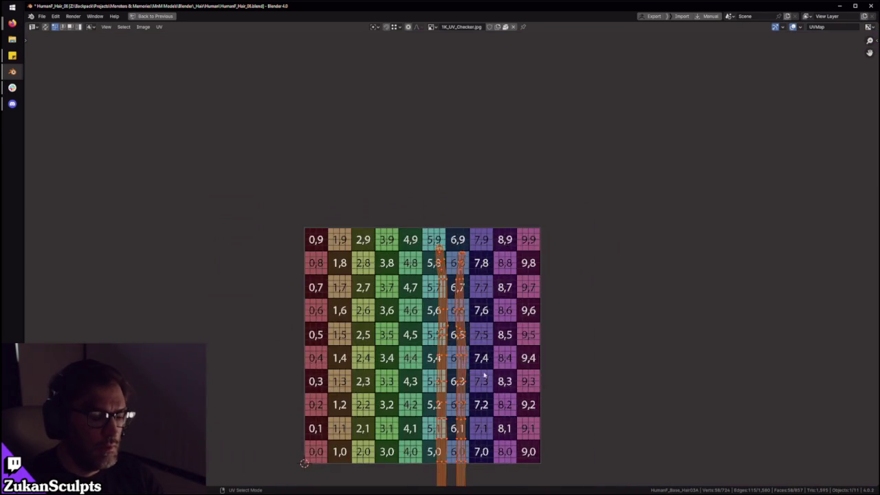
scroll(462, 319, "up", 4)
scroll(413, 236, "up", 4)
scroll(416, 262, "up", 3)
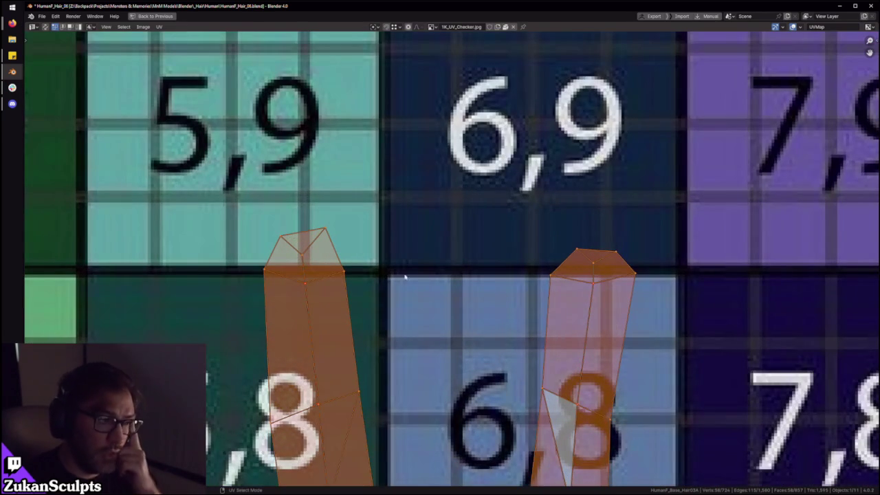
key("alt+a")
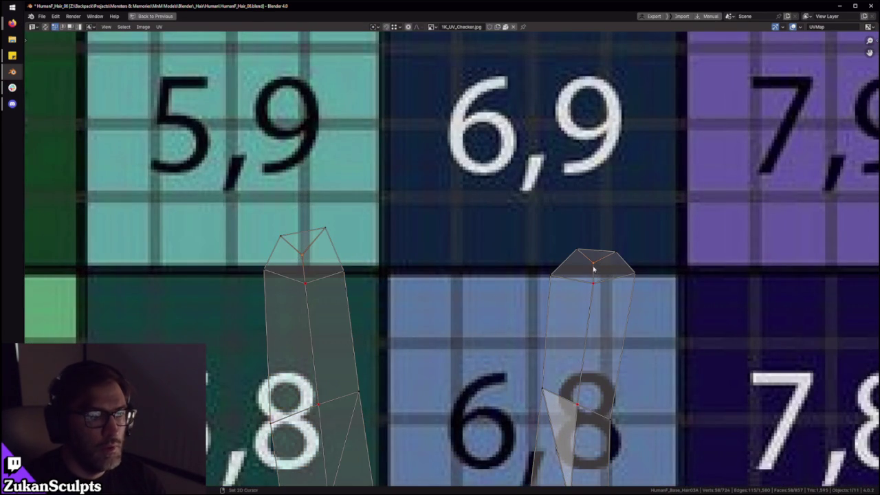
Step: Select both UV islands again, deselect them by clicking empty grid, and zoom around
scroll(550, 243, "down", 8)
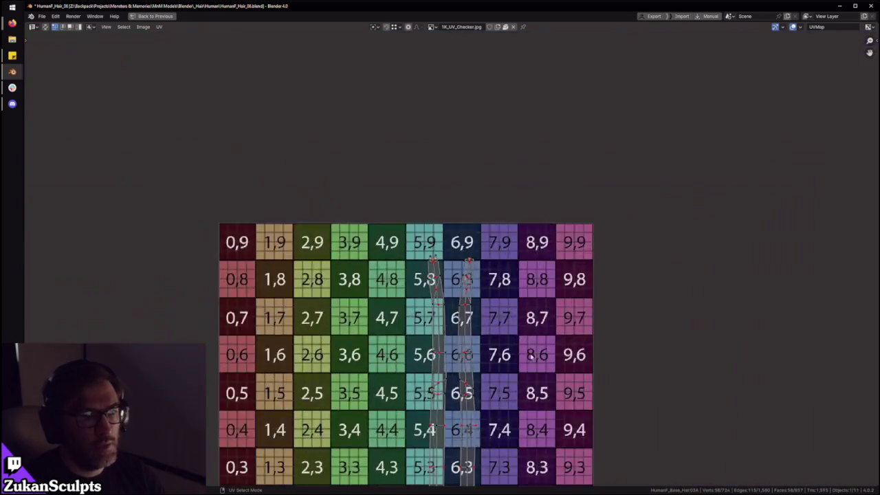
scroll(550, 243, "down", 3)
key("a")
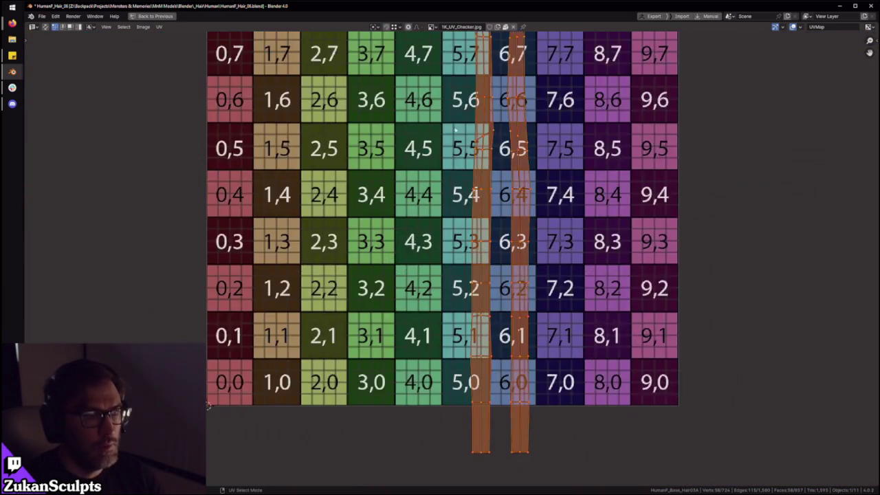
scroll(480, 321, "up", 6)
left_click(473, 331)
scroll(473, 331, "up", 2)
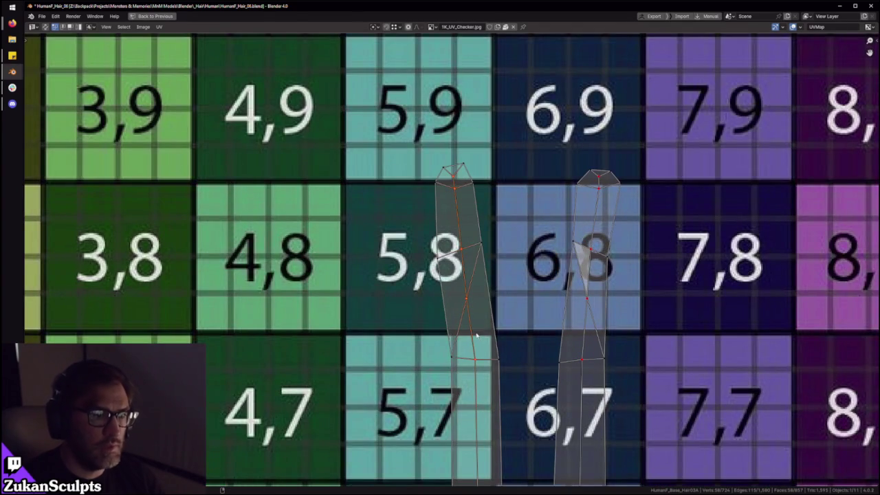
scroll(476, 335, "down", 4)
scroll(477, 326, "down", 3, "shift")
scroll(456, 294, "down", 2)
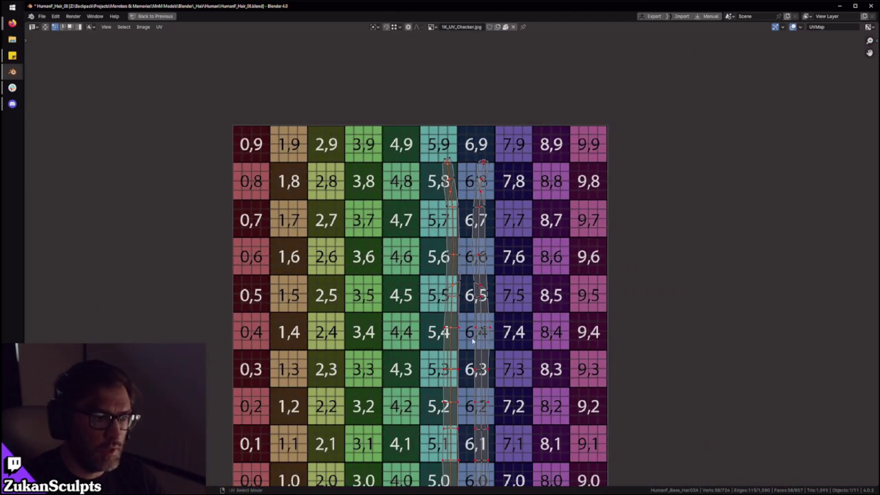
scroll(440, 262, "down", 3)
scroll(440, 255, "up", 2)
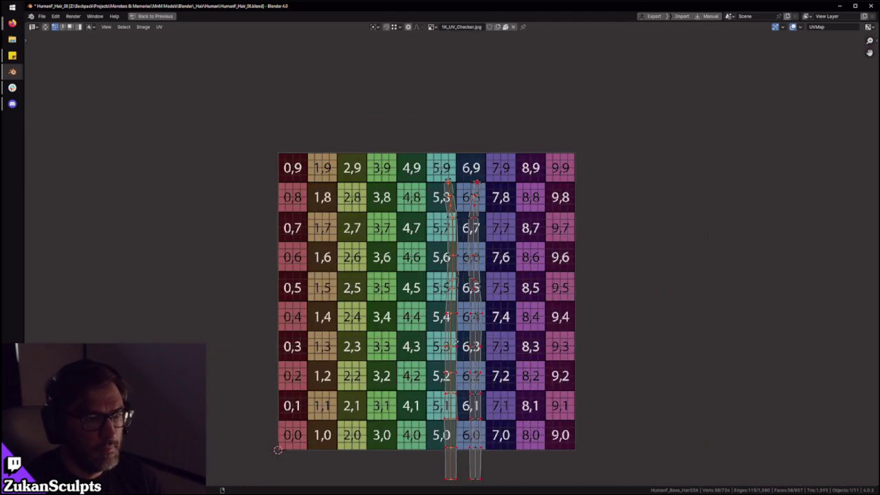
scroll(440, 255, "down", 2)
Step: Box-select both UV strips, then pick the left edge of the left strip
left_click_drag(355, 122, 520, 418)
scroll(477, 291, "up", 1)
scroll(440, 267, "up", 3)
left_click(425, 274, "alt")
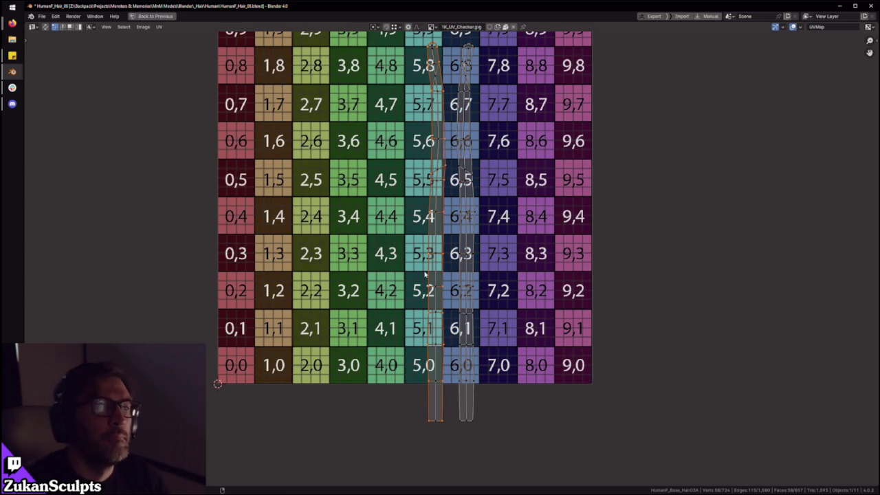
scroll(451, 227, "up", 2)
middle_click_drag(493, 283, 511, 198)
Step: Bring the lower checker rows into view and box-select the lower part of the left strip
scroll(510, 198, "down", 2)
scroll(510, 198, "down", 1)
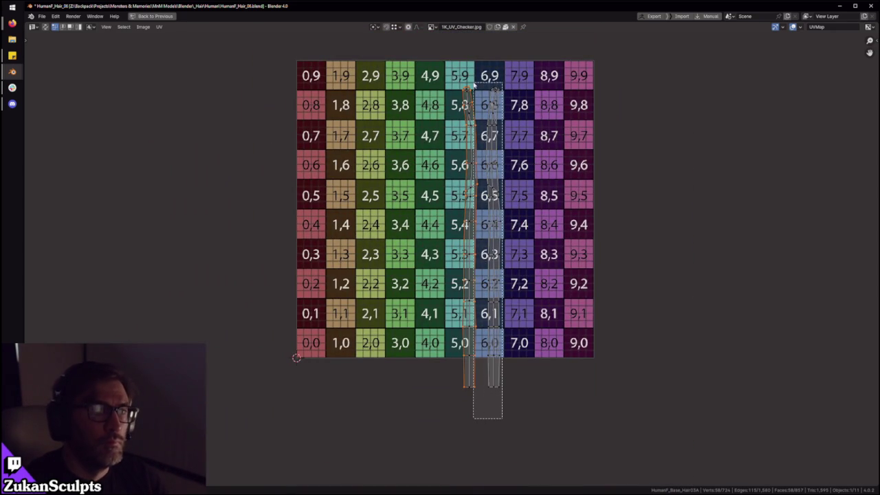
scroll(480, 168, "up", 4)
scroll(481, 168, "up", 2)
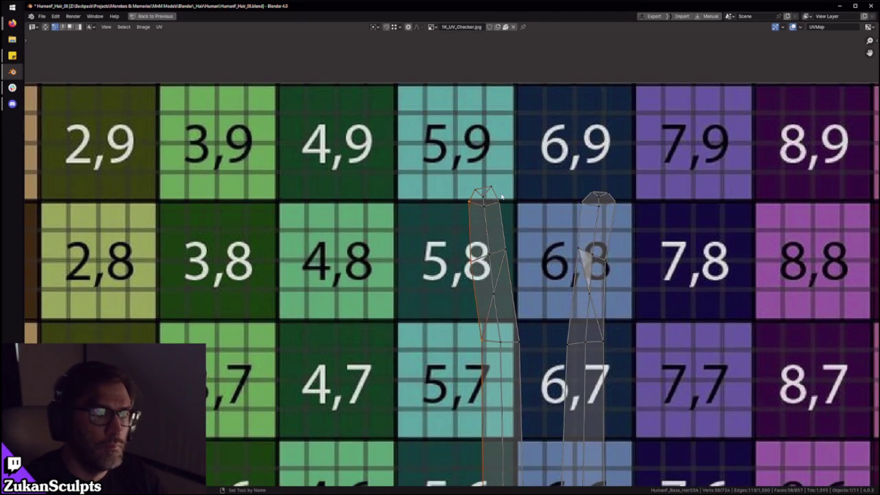
scroll(502, 197, "down", 5)
middle_click_drag(478, 440, 478, 267)
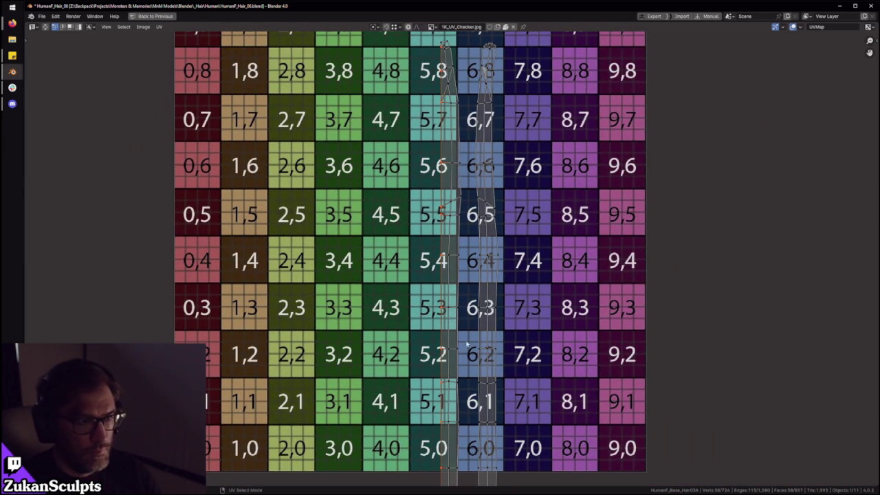
scroll(462, 291, "down", 3)
left_click_drag(393, 454, 449, 275)
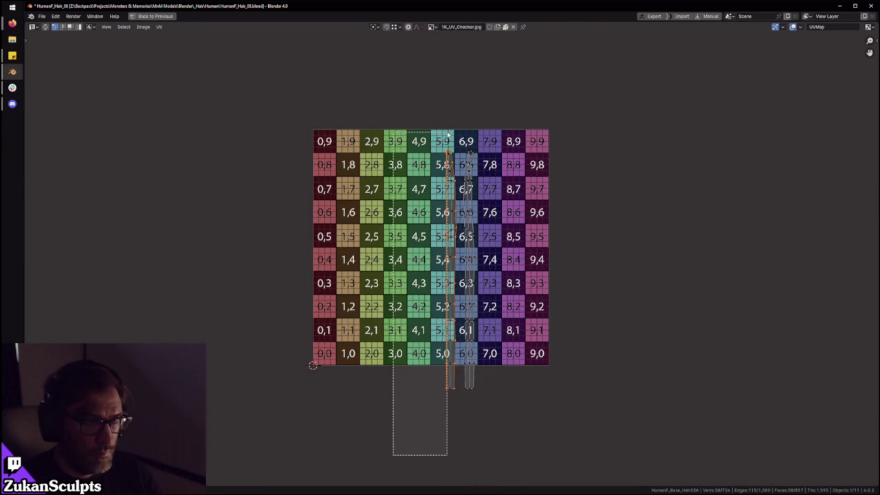
Step: Zoom over the grid, box-select the hair-card UV strips, and shift the view down over them
scroll(465, 198, "up", 1)
scroll(447, 179, "up", 3)
scroll(412, 151, "up", 2)
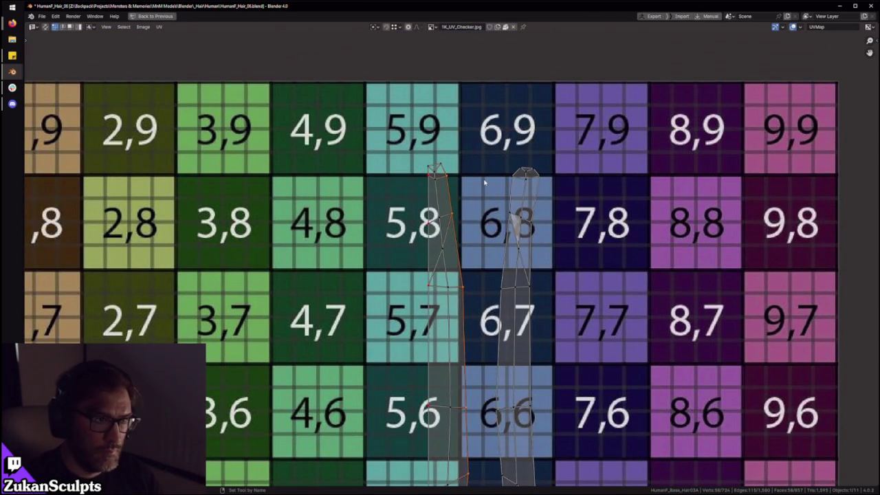
scroll(484, 182, "down", 1)
scroll(490, 213, "down", 2)
scroll(498, 262, "down", 2)
scroll(498, 263, "up", 2)
scroll(489, 289, "up", 1)
scroll(509, 331, "down", 4)
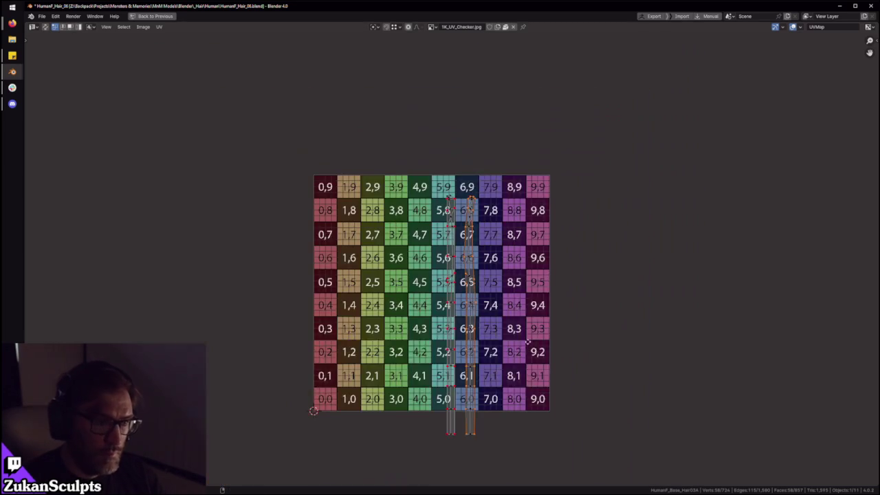
left_click_drag(527, 448, 467, 118)
middle_click_drag(468, 118, 477, 295)
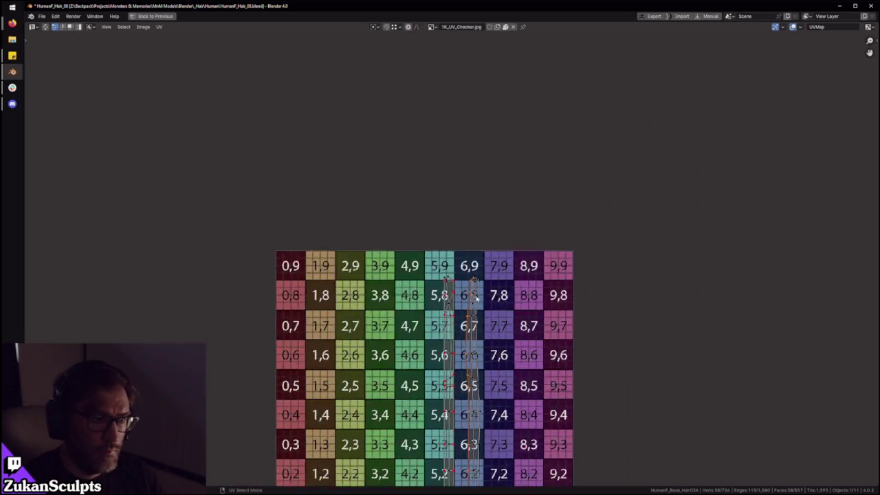
Step: In edge select mode (2), box-select around both strips, then their tops near tile 6,9
scroll(477, 296, "up", 6)
scroll(541, 292, "down", 2)
scroll(541, 292, "down", 2)
key("2")
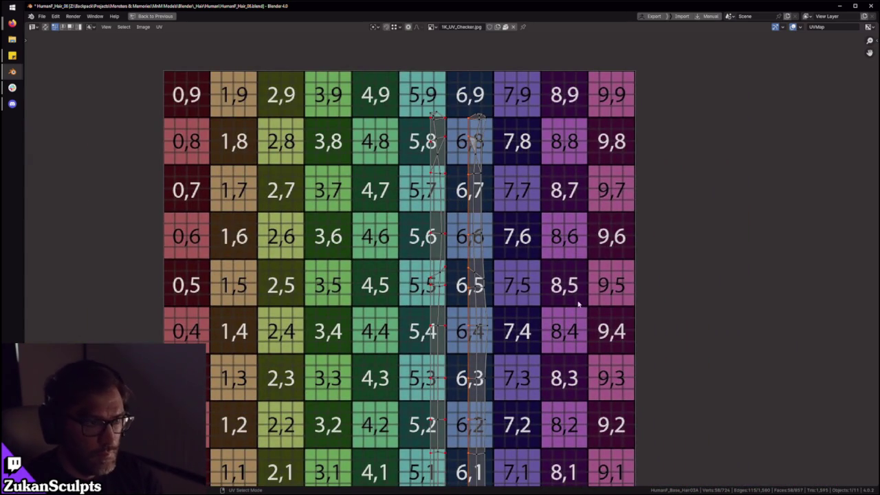
scroll(475, 289, "down", 4)
left_click_drag(421, 434, 461, 174)
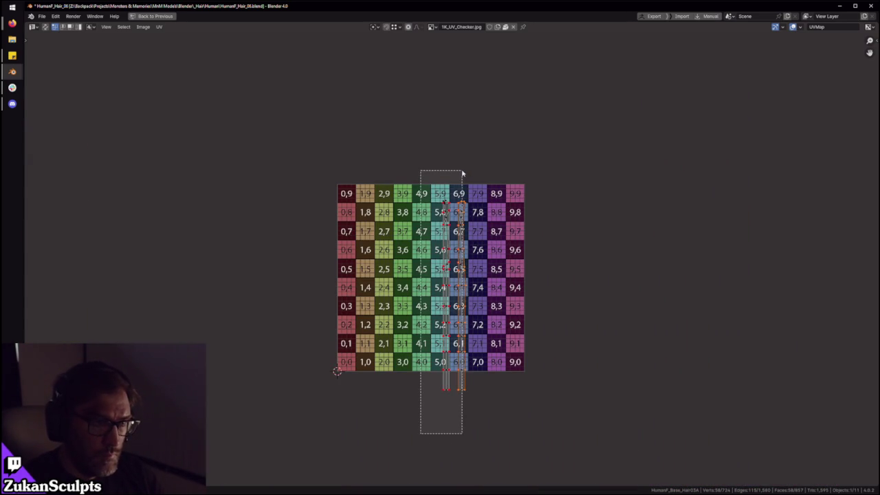
scroll(465, 203, "up", 4)
scroll(466, 203, "up", 3)
left_click_drag(381, 152, 464, 207)
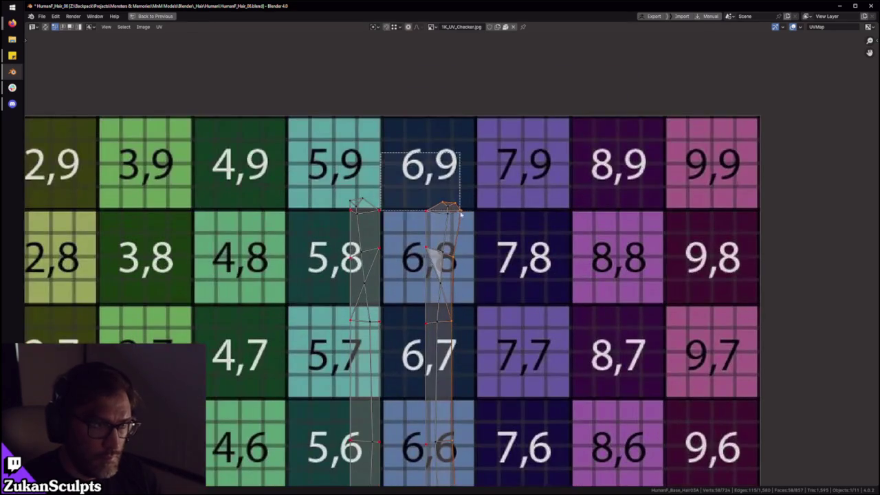
Step: Select both strips with A, view the upper grid rows, then deselect them
scroll(462, 207, "down", 1)
scroll(459, 207, "down", 2)
scroll(446, 331, "down", 3)
key("a")
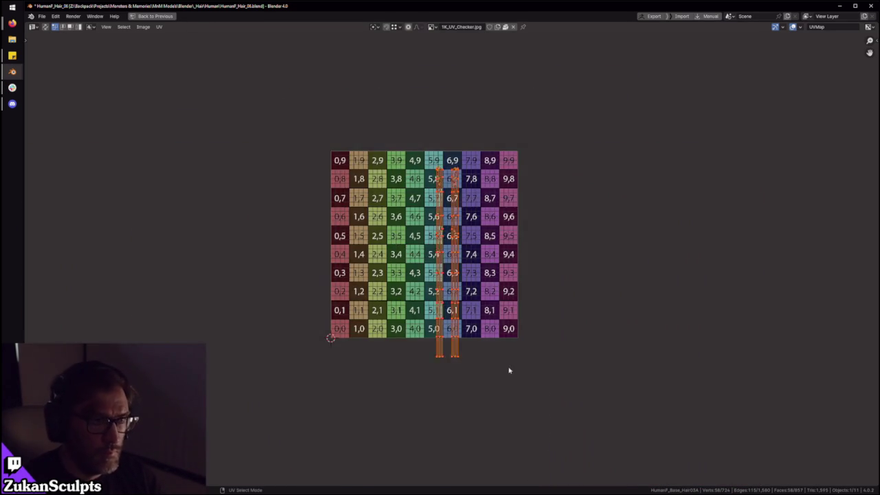
scroll(485, 331, "up", 5)
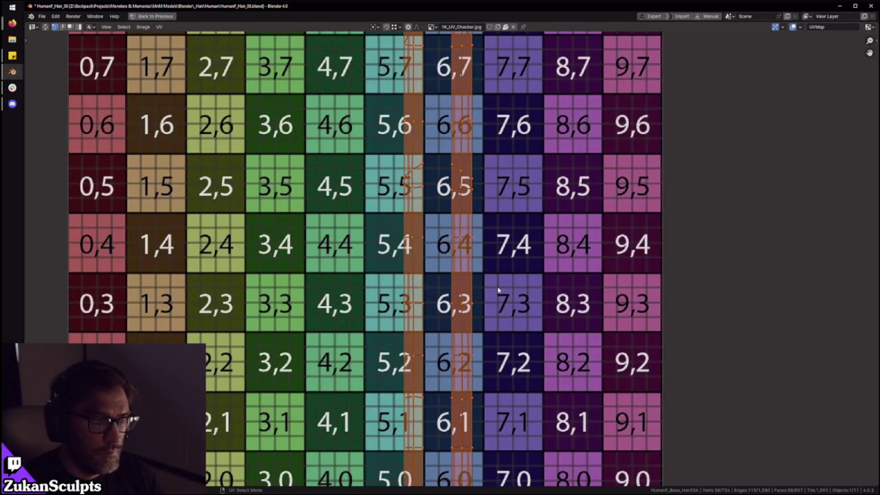
middle_click_drag(494, 309, 490, 426)
scroll(481, 260, "up", 2)
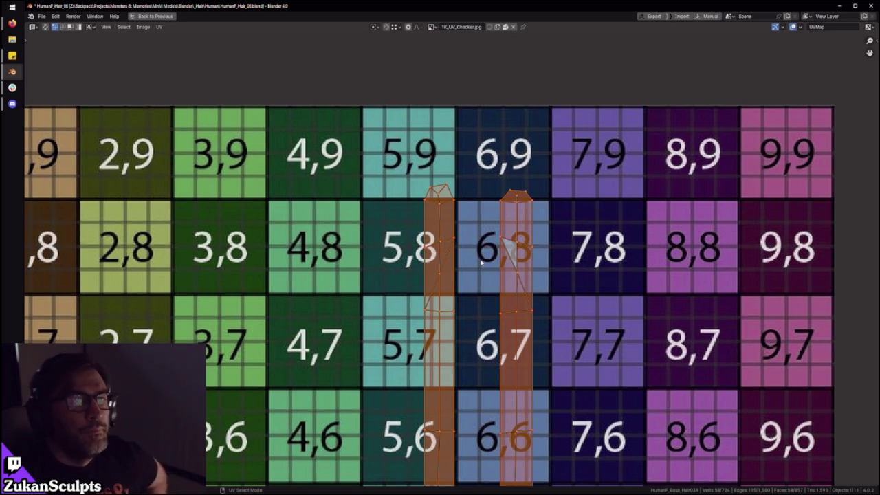
left_click(481, 262)
middle_click_drag(467, 223, 463, 267)
Step: Zoom in and out while selecting all the UV strips with A
scroll(463, 267, "up", 2)
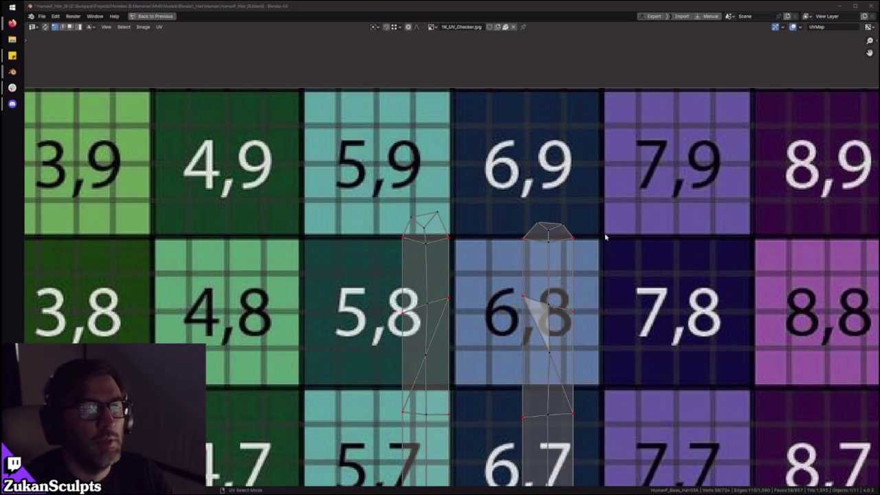
scroll(412, 241, "up", 1)
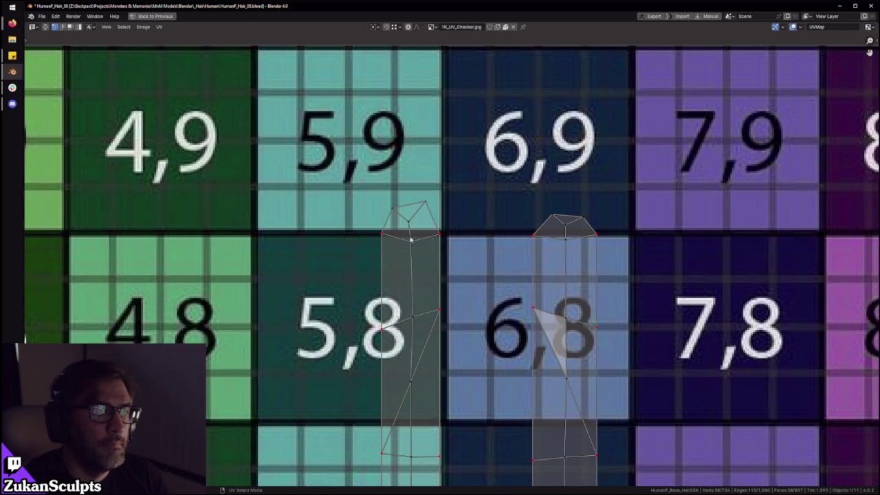
scroll(473, 241, "down", 10)
scroll(481, 418, "down", 3)
key("a")
scroll(481, 417, "up", 3)
scroll(482, 344, "up", 4)
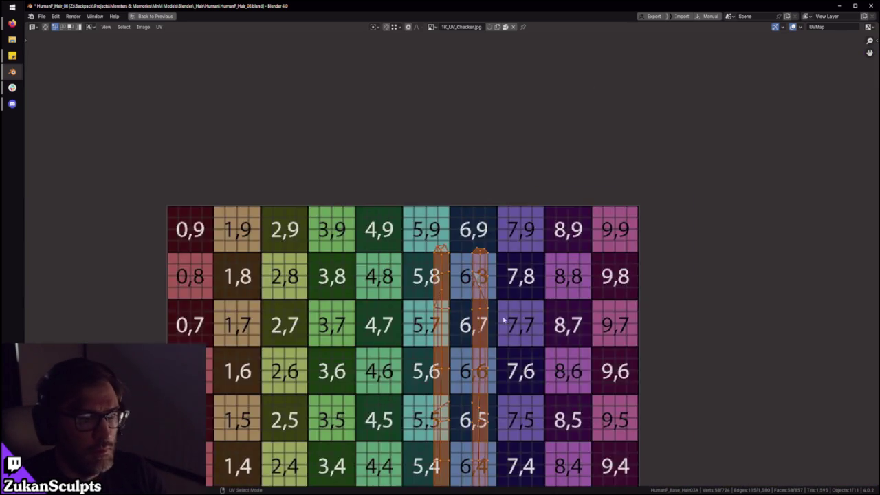
scroll(481, 275, "up", 2)
Step: Pan up along the strips and select an edge of the left strip
middle_click_drag(495, 285, 480, 196)
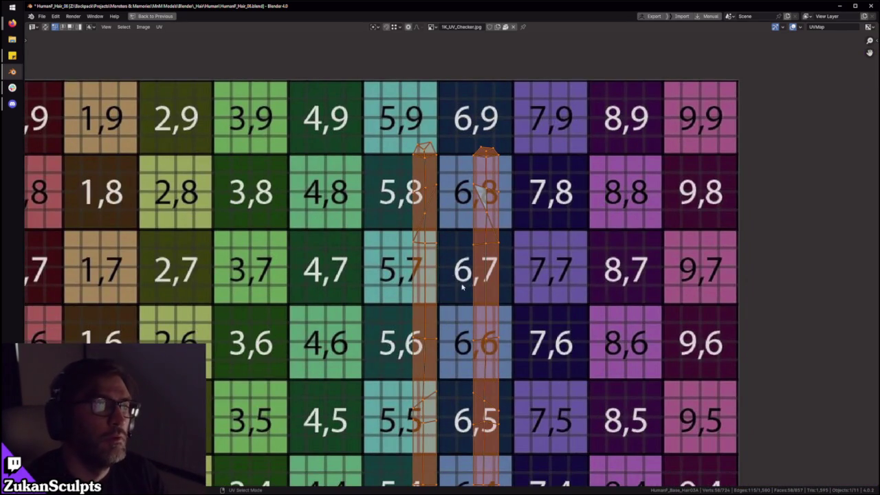
scroll(463, 287, "down", 1)
scroll(454, 275, "down", 1, "shift")
scroll(436, 254, "down", 3, "shift")
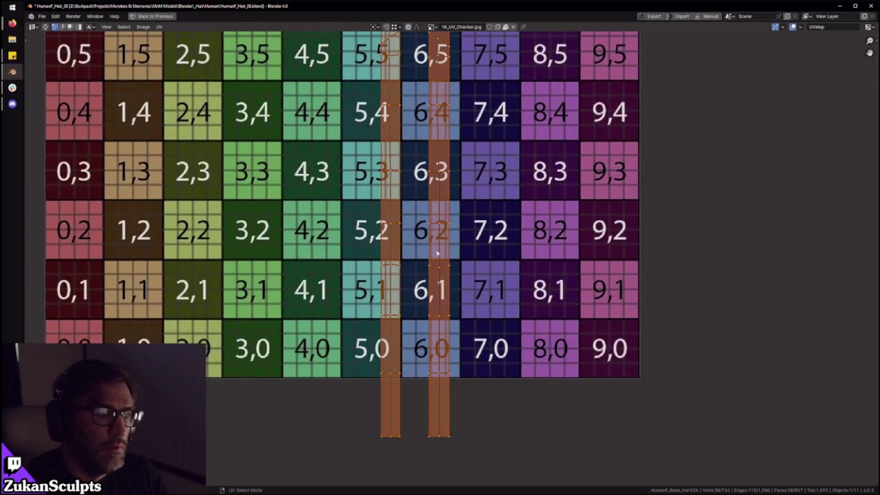
left_click(388, 409, "alt")
Step: Zoom over the strips, then select both UV islands and keep inspecting them
scroll(446, 379, "up", 4, "shift")
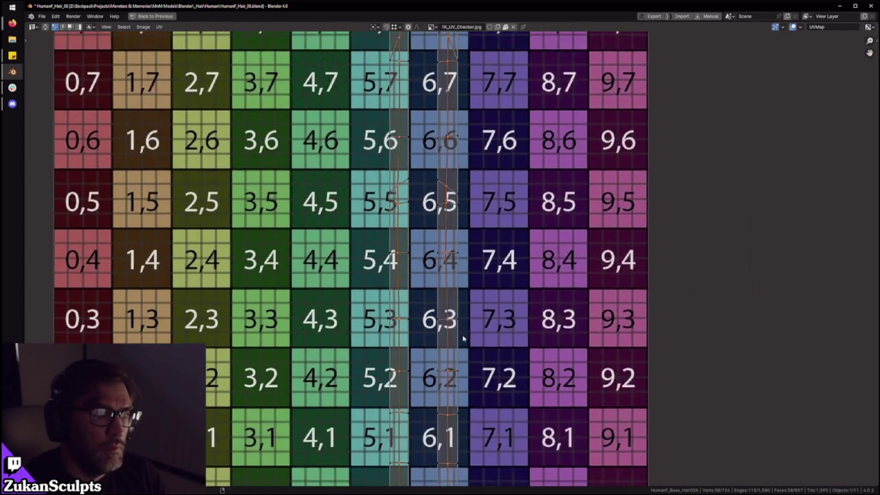
scroll(450, 372, "down", 2)
scroll(461, 365, "up", 3)
scroll(475, 344, "down", 2)
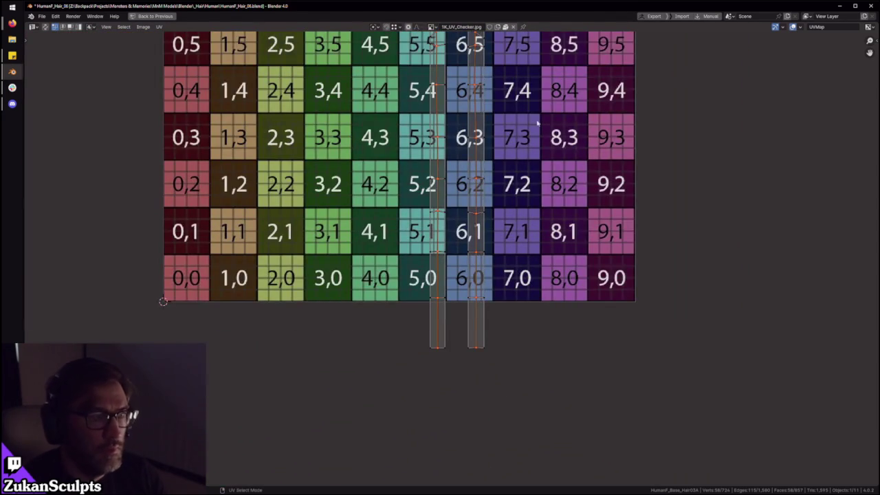
scroll(530, 176, "up", 2, "shift")
scroll(523, 177, "up", 1)
scroll(495, 180, "up", 1)
scroll(461, 184, "down", 2)
scroll(457, 184, "up", 2, "shift")
scroll(440, 186, "up", 1, "shift")
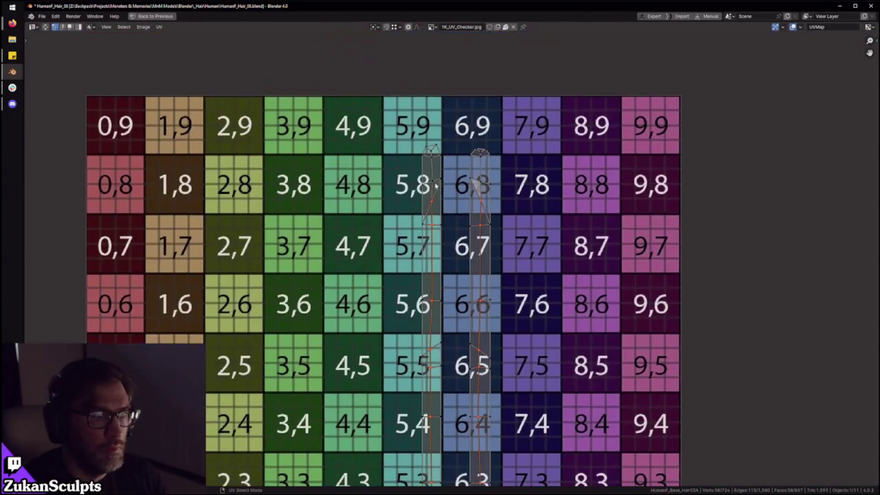
scroll(441, 198, "up", 1, "shift")
scroll(426, 238, "up", 3)
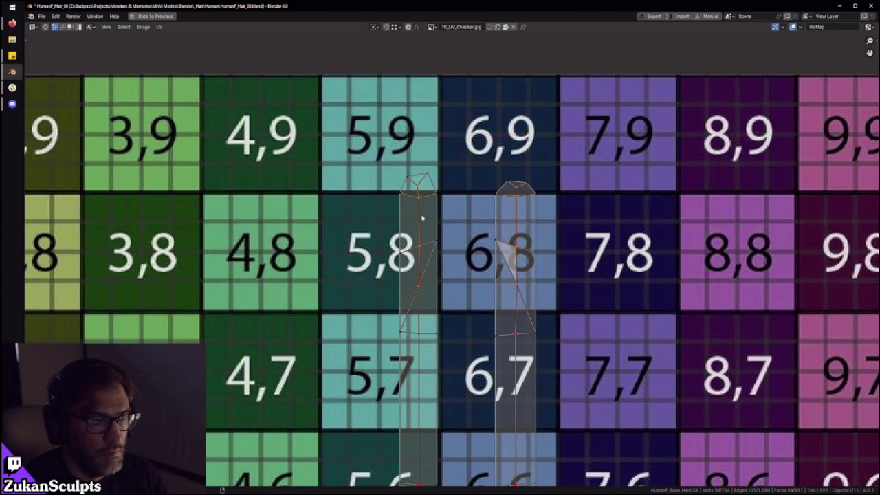
key("a")
scroll(464, 227, "down", 4)
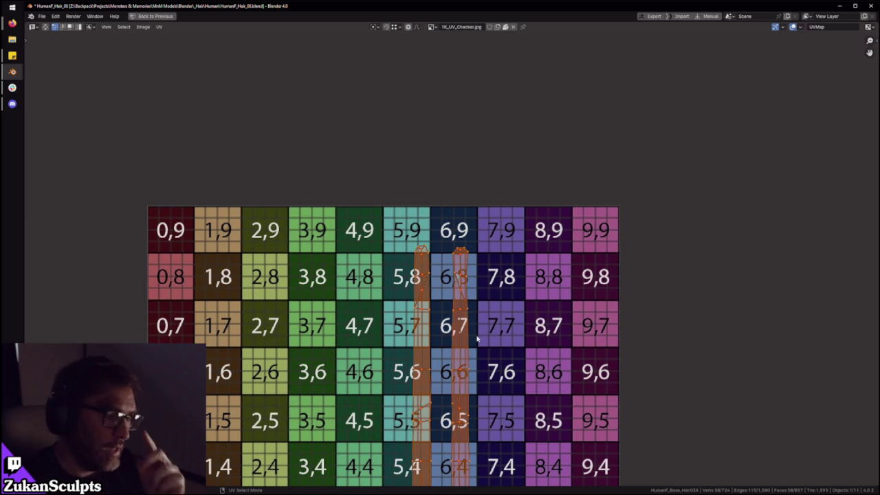
scroll(481, 226, "up", 3)
scroll(500, 224, "up", 2)
scroll(500, 223, "down", 4)
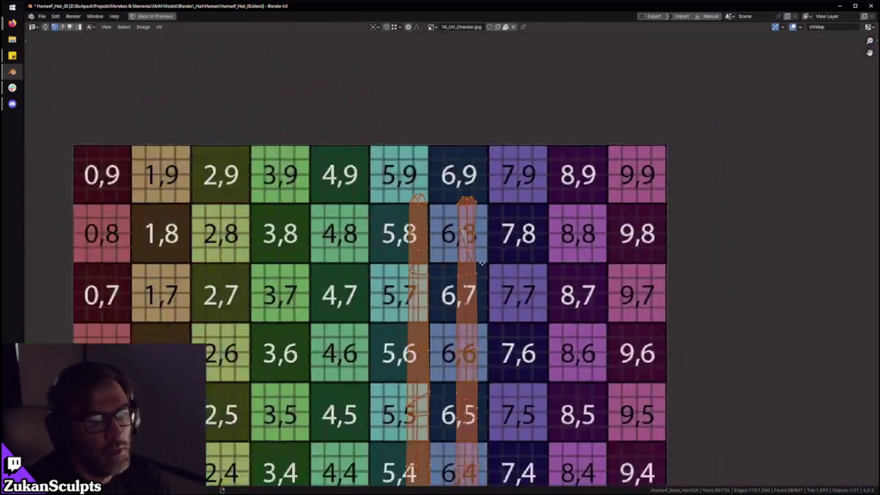
scroll(475, 239, "down", 2, "shift")
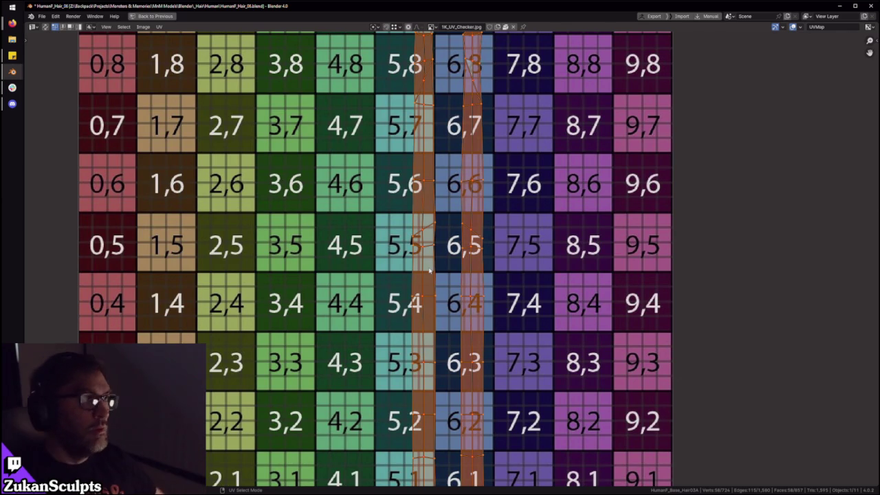
Step: Zoom over the strips once more and bring up the UV Select Mode pie with Ctrl+Tab
scroll(453, 256, "down", 1)
scroll(482, 260, "up", 1)
scroll(481, 260, "down", 1)
scroll(485, 247, "down", 1)
scroll(487, 238, "up", 2)
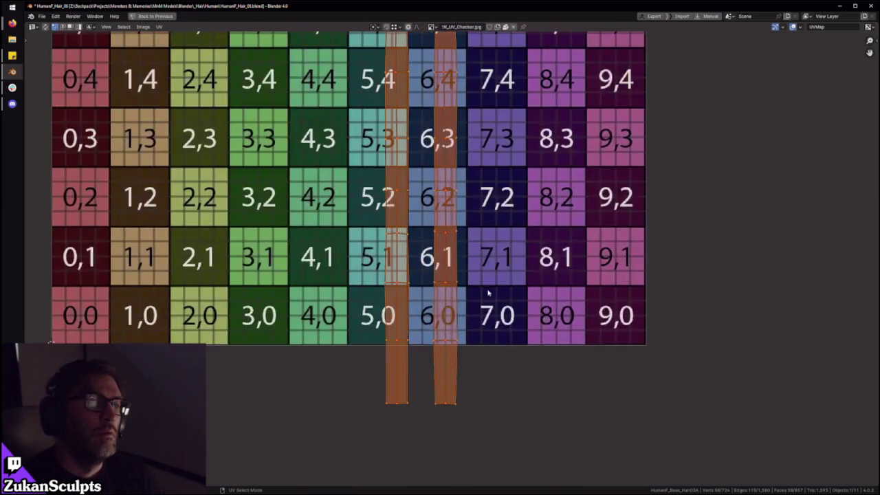
scroll(488, 293, "down", 2)
scroll(474, 295, "up", 1)
scroll(464, 293, "up", 2)
key("ctrl+Tab")
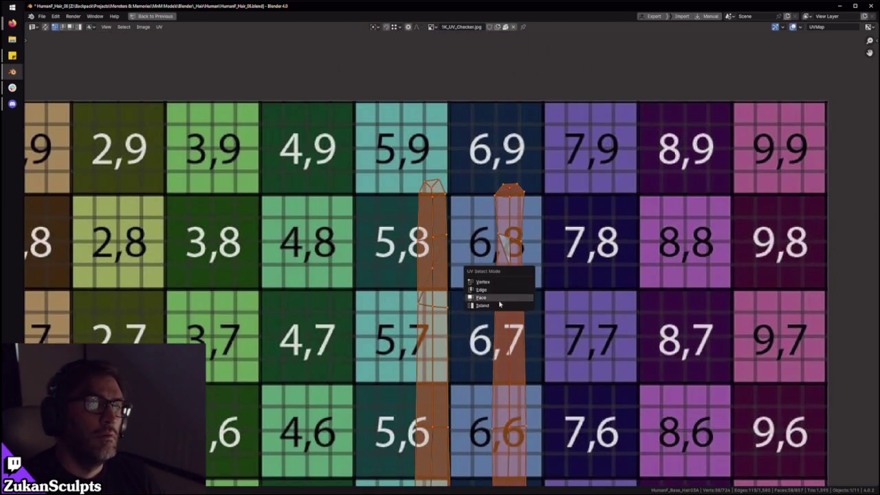
Step: In face select mode, slide the right hair-card UV strip left so it overlaps the left strip
left_click(501, 298)
scroll(507, 292, "up", 2)
key("g")
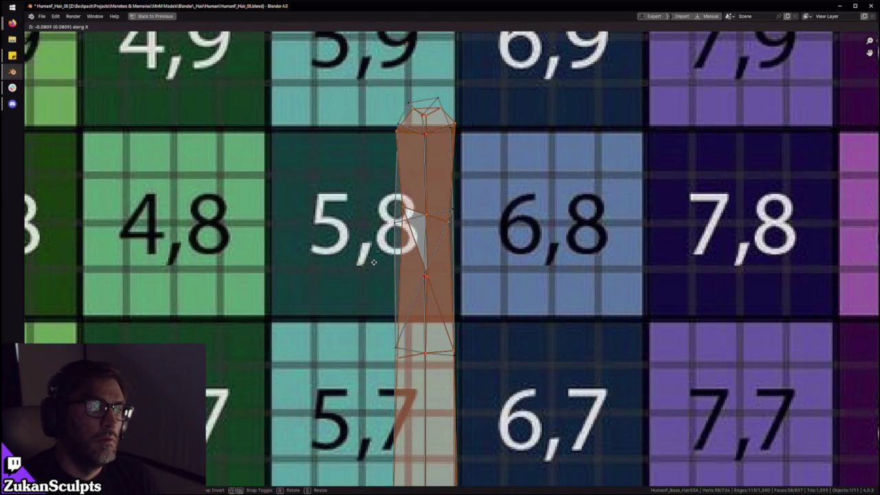
left_click(374, 262)
scroll(523, 204, "down", 3)
scroll(516, 213, "down", 1)
Step: Check the strip's lower end, maximize the UV editor, and bring up the UV Mirror options
middle_click_drag(511, 412, 511, 260)
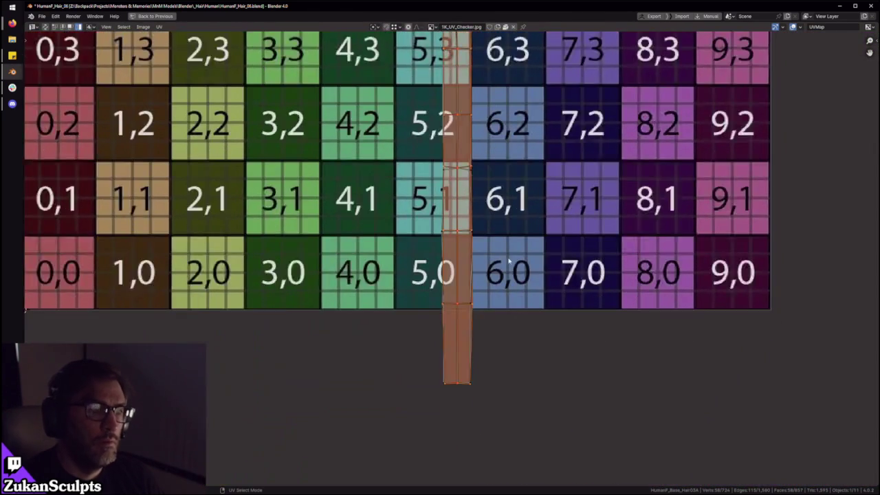
scroll(481, 289, "up", 1)
middle_click_drag(472, 203, 472, 311)
scroll(490, 200, "up", 5, "shift")
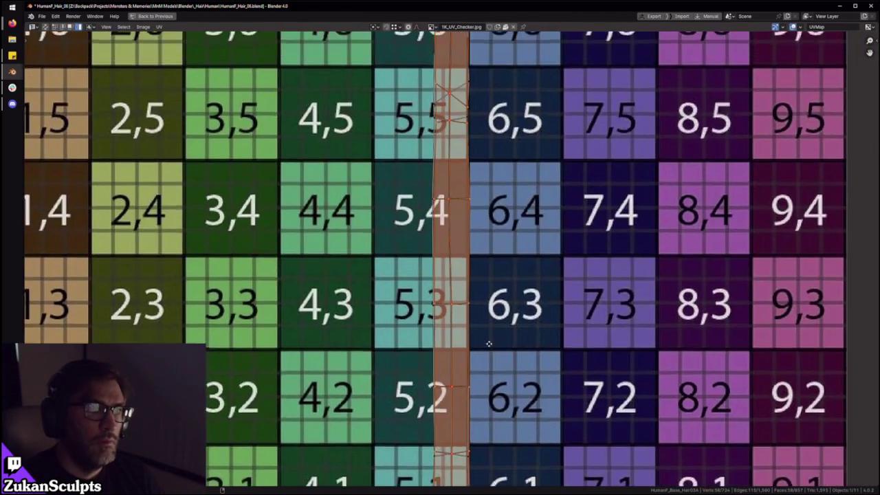
scroll(493, 220, "up", 7, "shift")
scroll(499, 234, "up", 3)
scroll(500, 217, "up", 2)
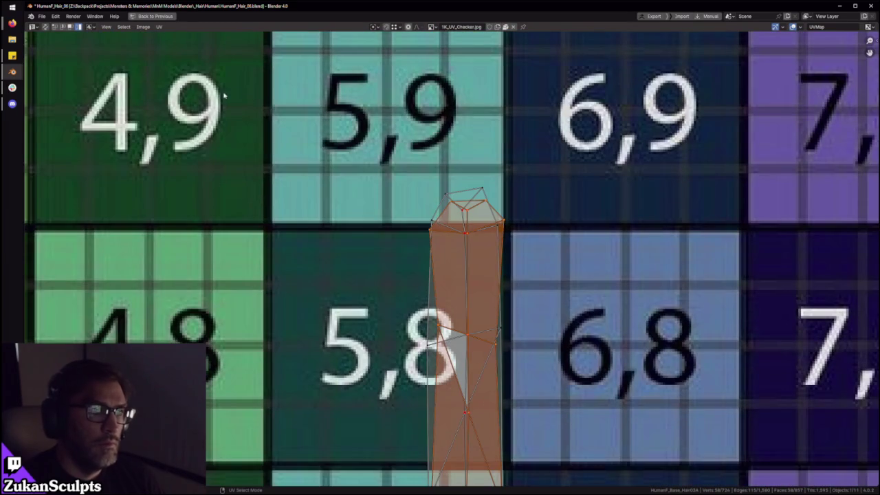
scroll(509, 237, "up", 2)
scroll(512, 230, "down", 1)
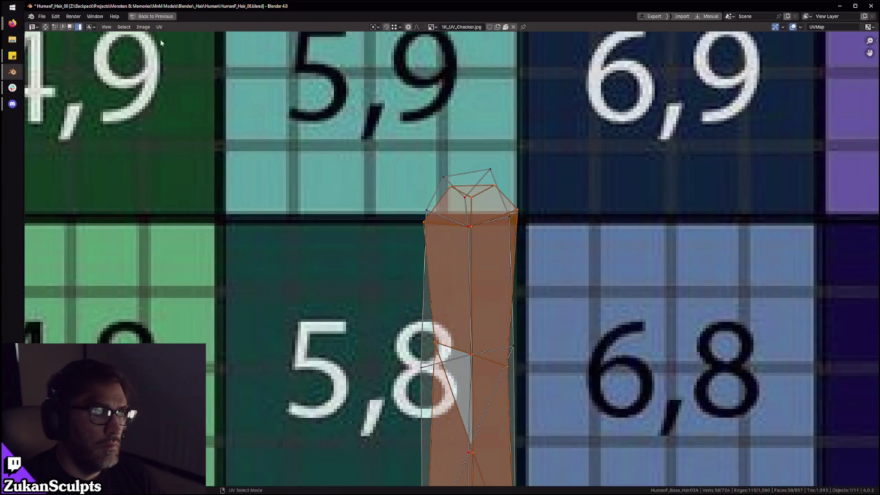
key("ctrl+space")
key("ctrl+space")
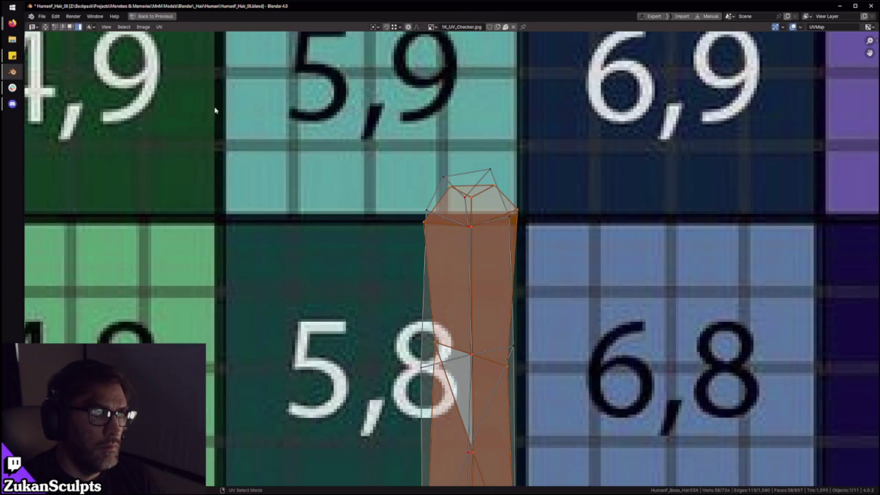
left_click(159, 27)
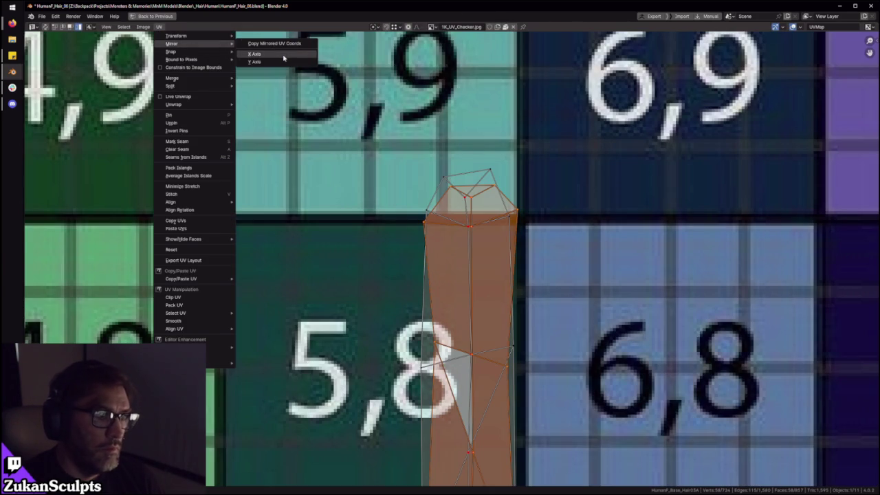
left_click(283, 56)
mouse_move(440, 297)
middle_mouse_down()
mouse_move(468, 206)
mouse_move(475, 137)
middle_mouse_up()
scroll(475, 199, "down", 2)
scroll(480, 195, "down", 3)
scroll(474, 309, "up", 2)
scroll(472, 322, "down", 1)
middle_click_drag(472, 322, 467, 356)
scroll(467, 355, "up", 2)
scroll(476, 417, "up", 2)
right_click(442, 365)
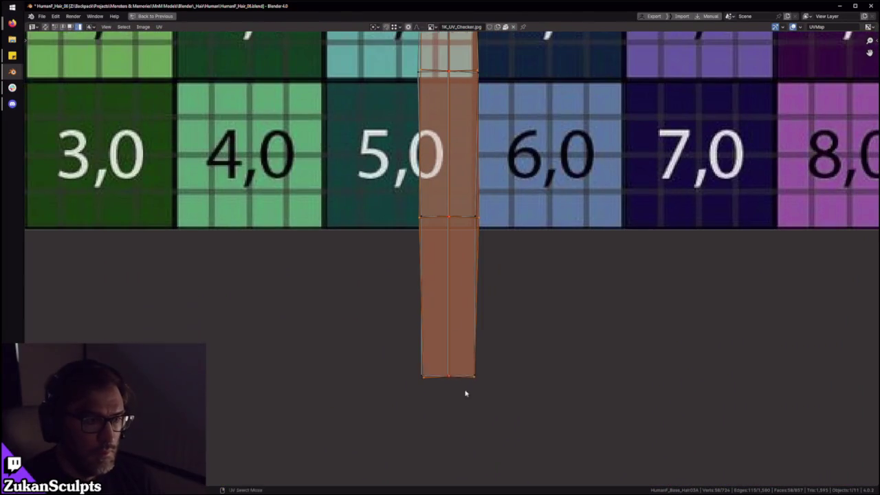
left_click(436, 409)
left_click(457, 206)
middle_click_drag(458, 202, 422, 382)
middle_click_drag(425, 210, 397, 384)
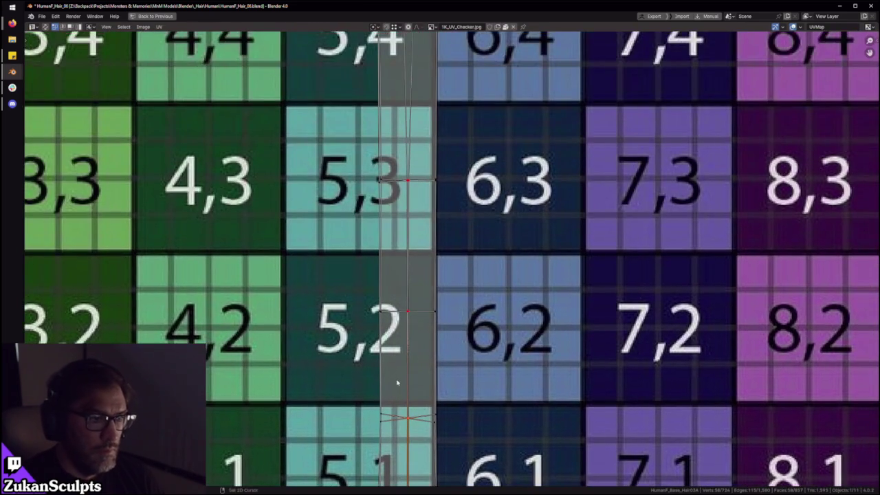
middle_click_drag(424, 201, 415, 393)
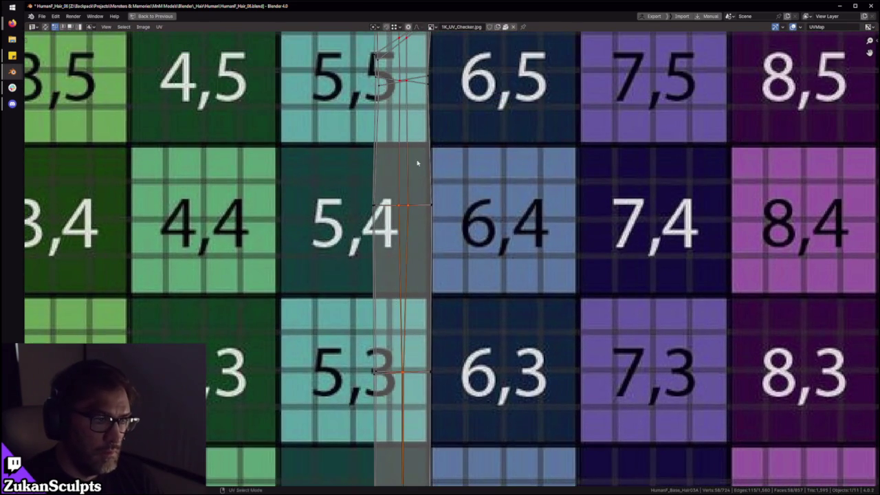
middle_click_drag(418, 163, 404, 382)
middle_click_drag(414, 156, 397, 351)
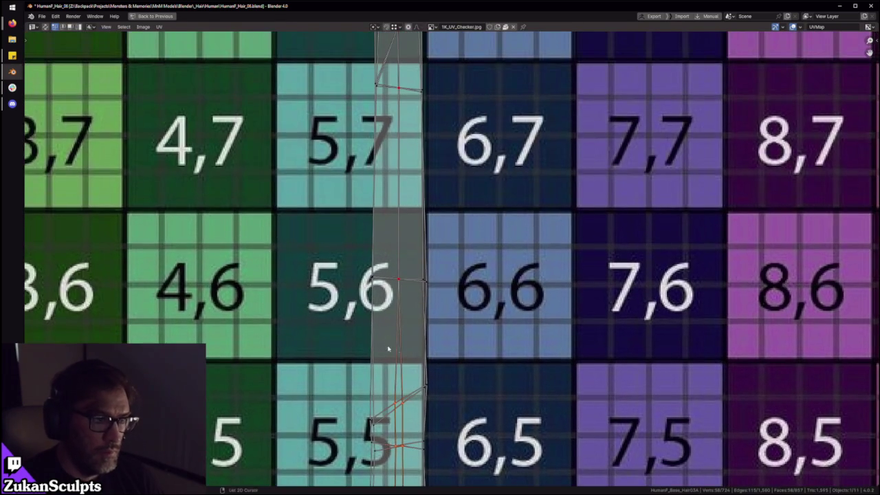
middle_click_drag(407, 131, 416, 350)
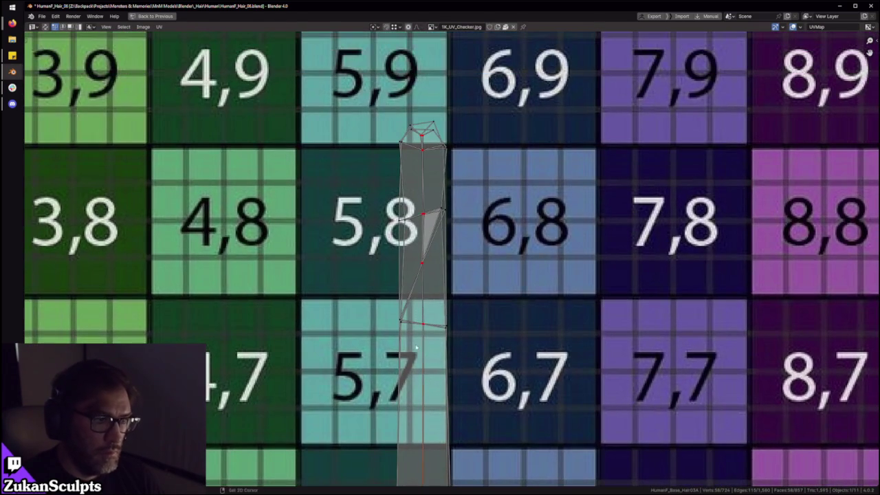
scroll(430, 179, "up", 1)
scroll(409, 272, "up", 1)
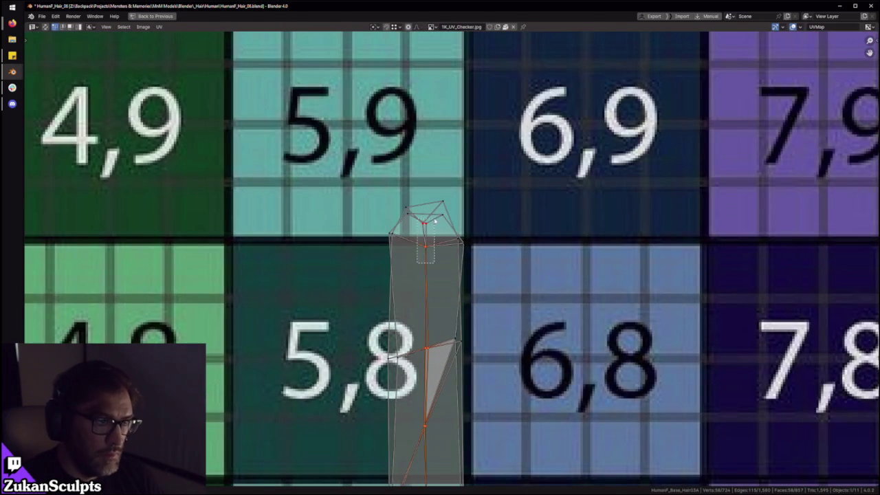
scroll(454, 208, "down", 10)
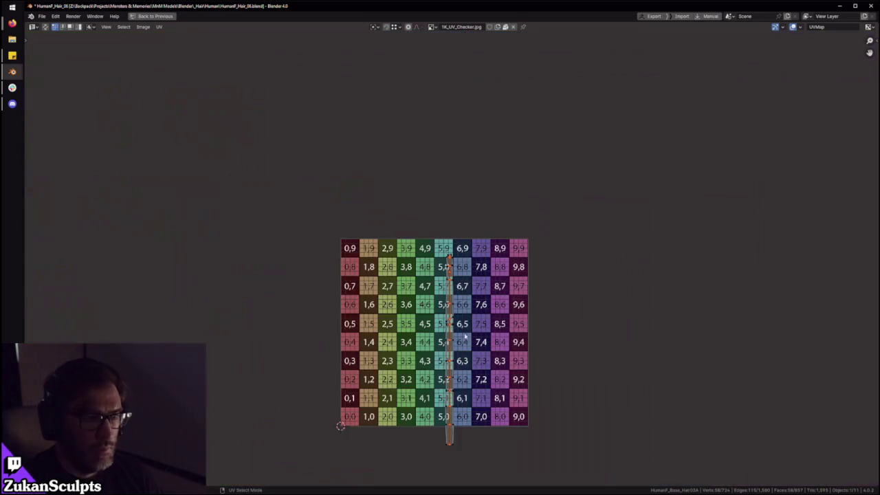
left_click_drag(365, 137, 527, 466)
scroll(479, 373, "up", 4)
scroll(479, 373, "up", 2)
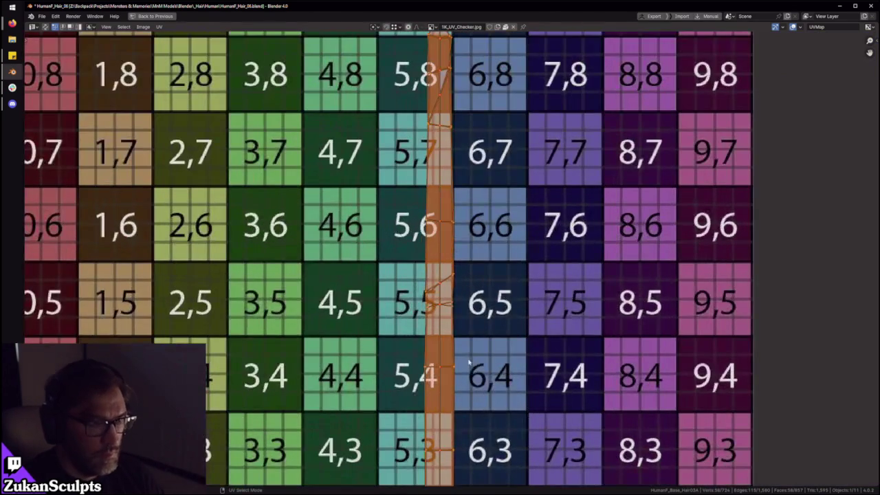
Step: Select the strip's tip vertices and scale them to 0 on Y to flatten them
scroll(473, 362, "up", 1)
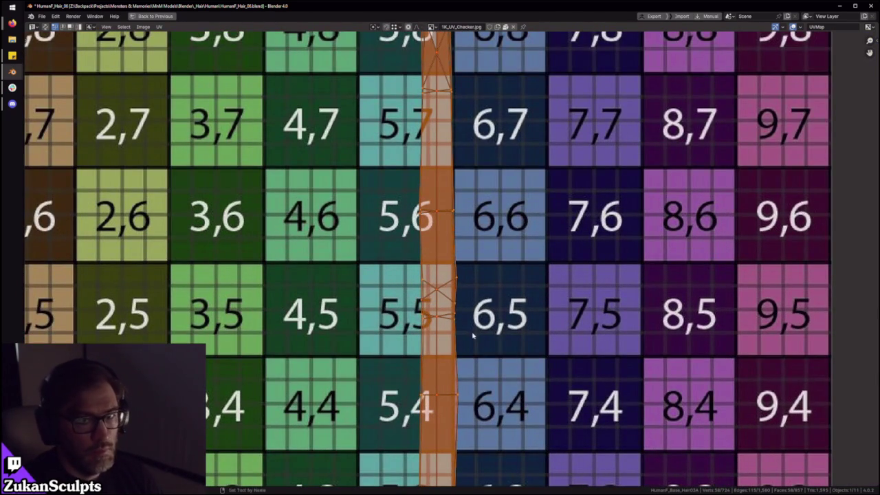
middle_click_drag(444, 255, 418, 314)
scroll(419, 314, "up", 3)
scroll(483, 332, "up", 3)
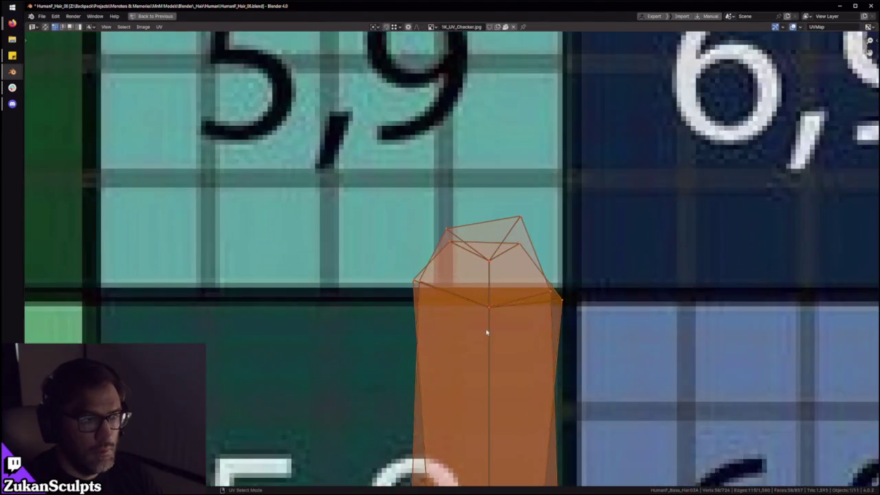
middle_click_drag(484, 332, 471, 325)
left_click(458, 199)
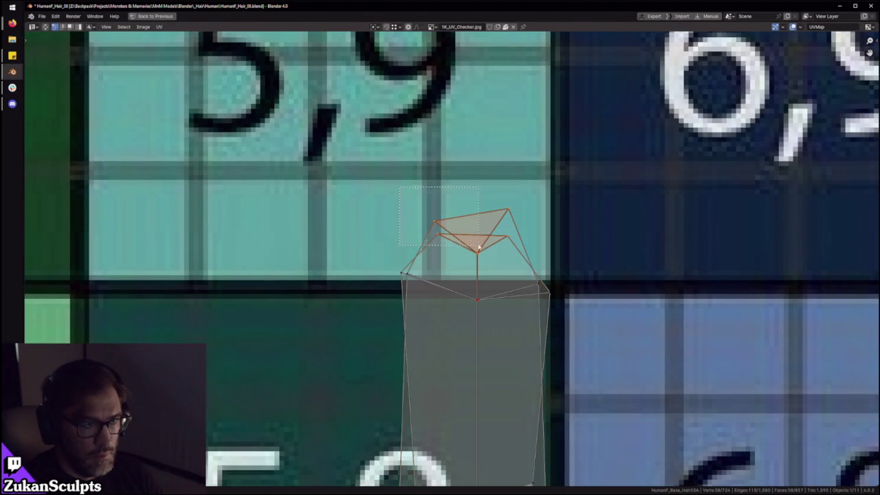
key("s")
key("y")
key("0")
key("Return")
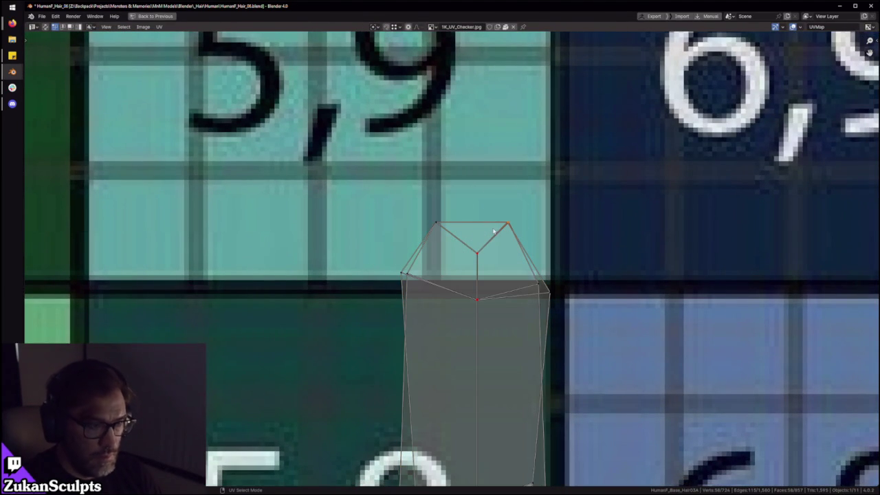
Step: Select the tip triangle, the tip's right vertex and the island's left-edge vertices
left_click_drag(556, 268, 557, 263)
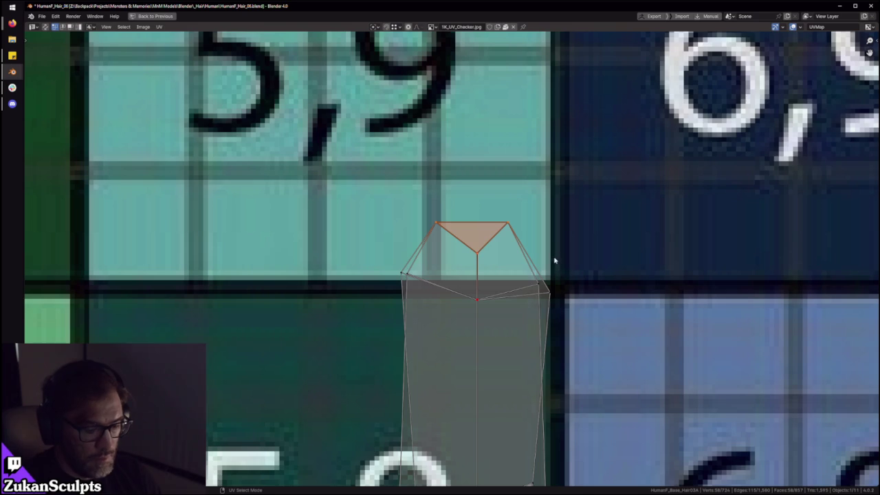
scroll(522, 252, "down", 4)
scroll(447, 254, "up", 3)
left_click_drag(411, 301, 428, 259)
left_click_drag(502, 276, 560, 319)
left_click_drag(412, 271, 382, 312, "shift")
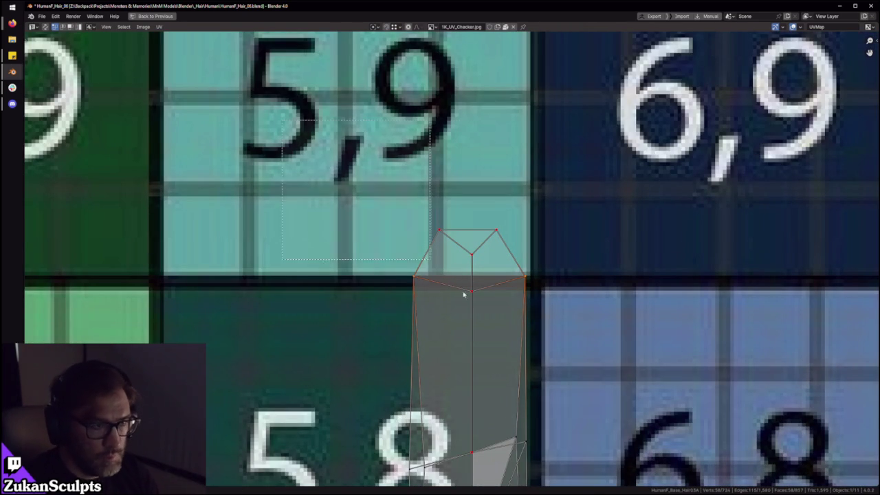
Step: Switch to face selection and extend the selection to the whole linked strip
key("3")
scroll(549, 326, "down", 10)
scroll(509, 337, "down", 3)
scroll(470, 354, "up", 3)
scroll(474, 335, "up", 6)
scroll(478, 327, "up", 1)
scroll(484, 315, "up", 2)
key("ctrl+l")
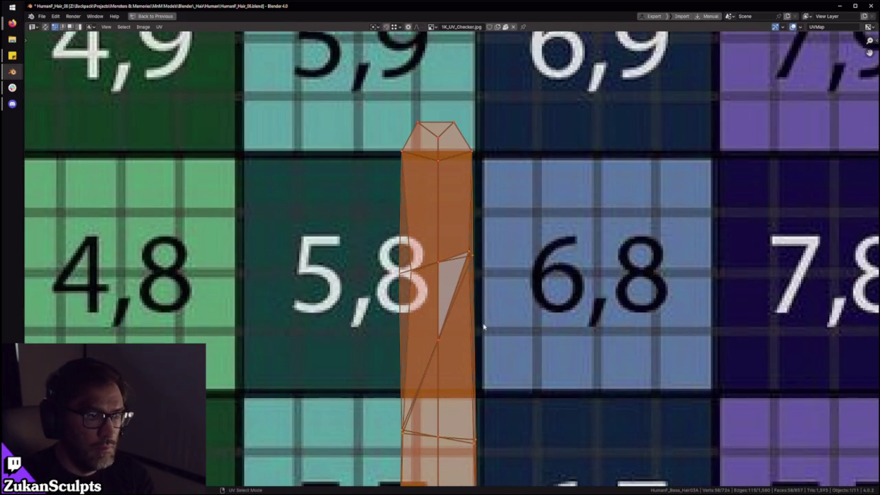
scroll(437, 264, "down", 10)
scroll(440, 261, "up", 8)
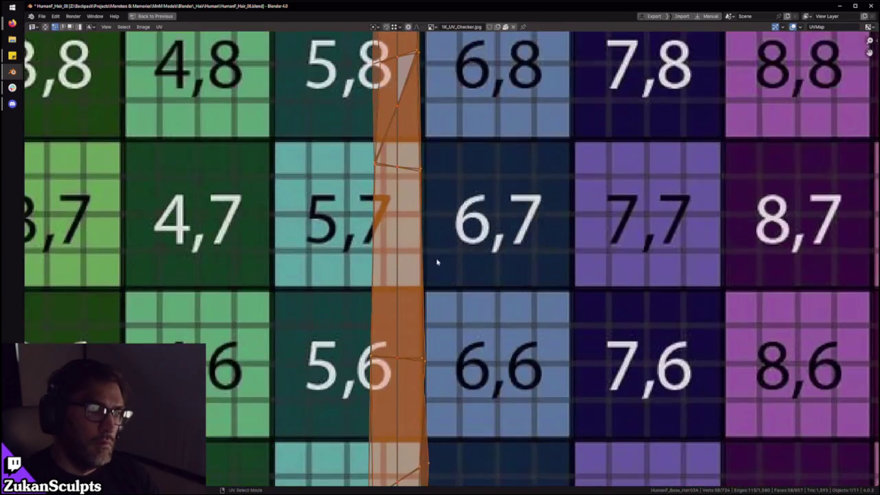
Step: Look over the hair strip down to its bottom end and deselect it
scroll(436, 262, "down", 3, "shift")
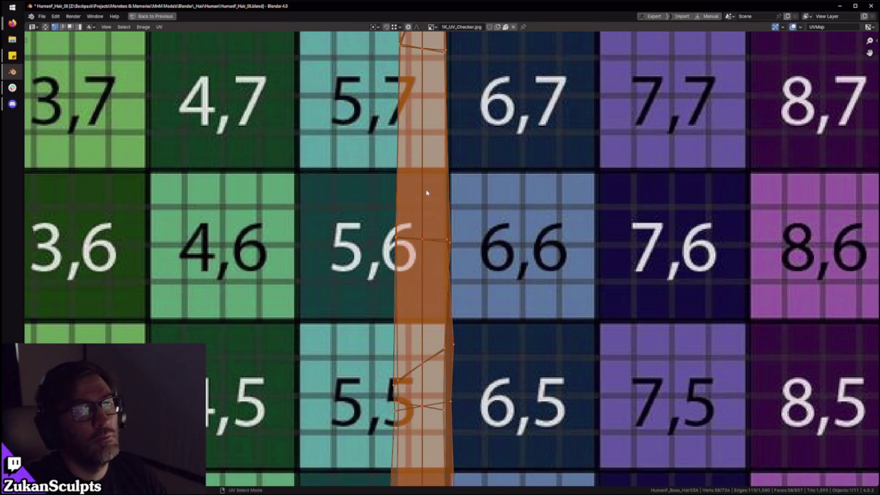
scroll(426, 193, "down", 2)
scroll(437, 185, "up", 1)
scroll(448, 227, "up", 2)
scroll(452, 258, "up", 3)
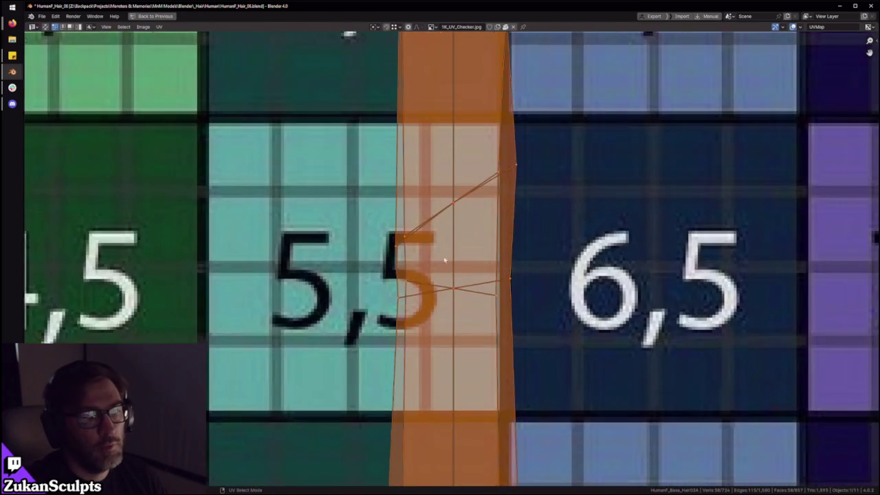
scroll(412, 254, "down", 4)
scroll(426, 261, "up", 1)
scroll(434, 262, "down", 1)
left_click(438, 261)
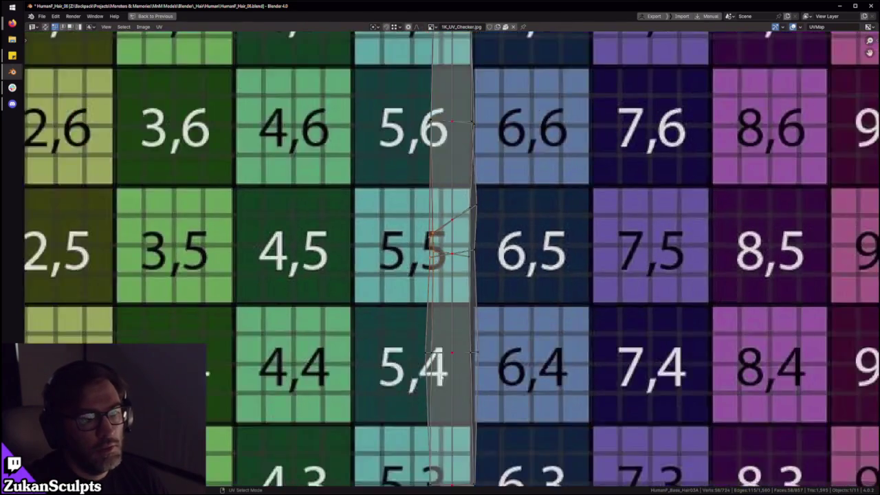
scroll(437, 260, "down", 2)
mouse_move(485, 381)
middle_mouse_down()
mouse_move(464, 266)
mouse_move(491, 303)
middle_mouse_up()
scroll(454, 279, "up", 4)
scroll(444, 291, "down", 2)
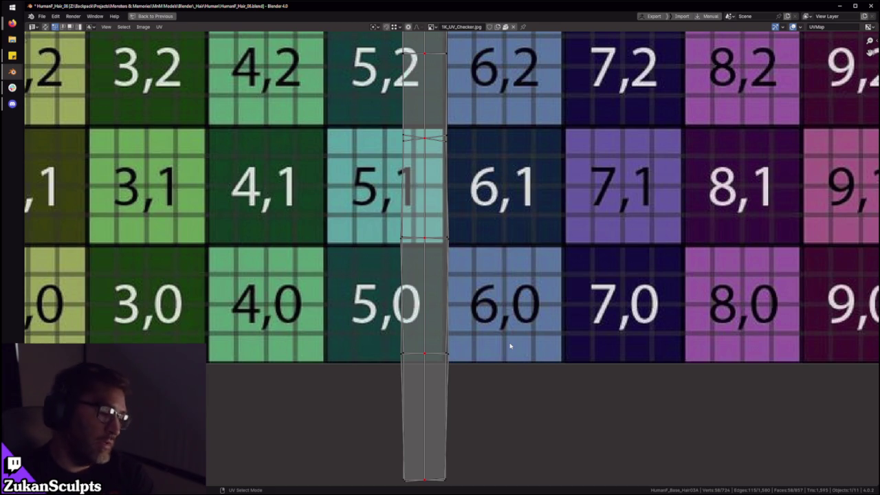
Step: Restore the normal layout so the 3D viewport shows the checkered hair cards
scroll(451, 286, "up", 2)
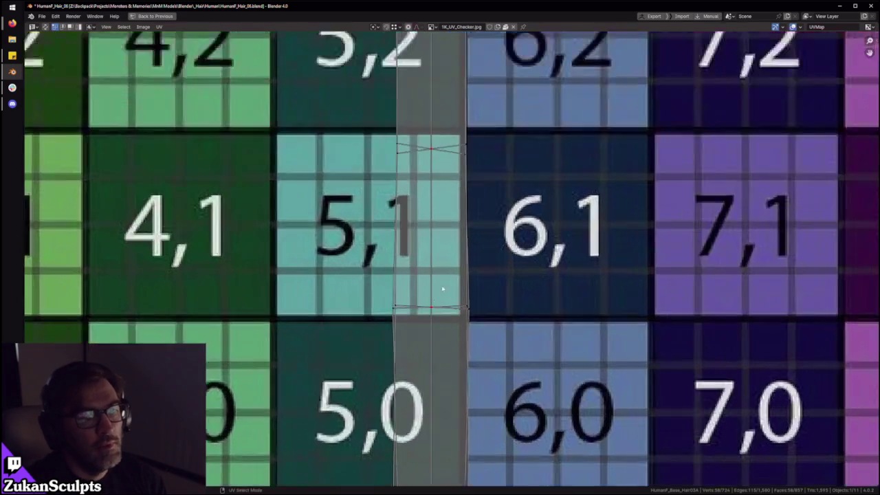
scroll(451, 296, "down", 3)
scroll(452, 312, "up", 3)
scroll(452, 312, "down", 6)
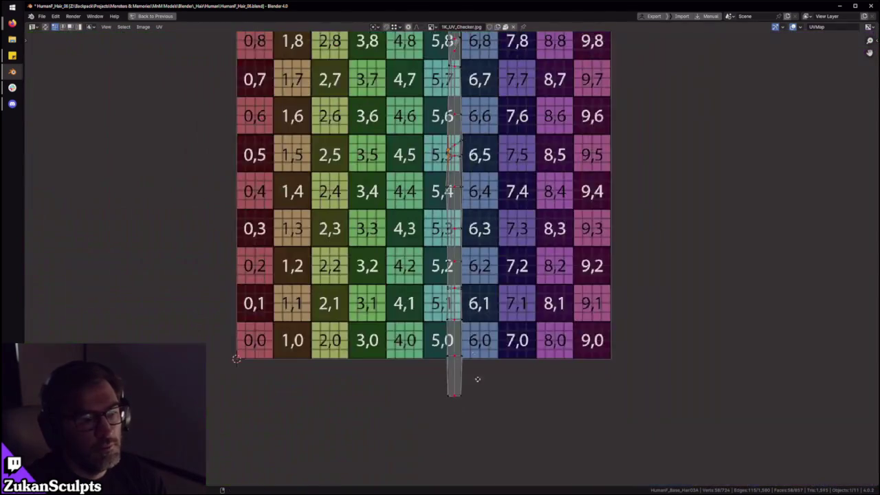
scroll(468, 368, "up", 3)
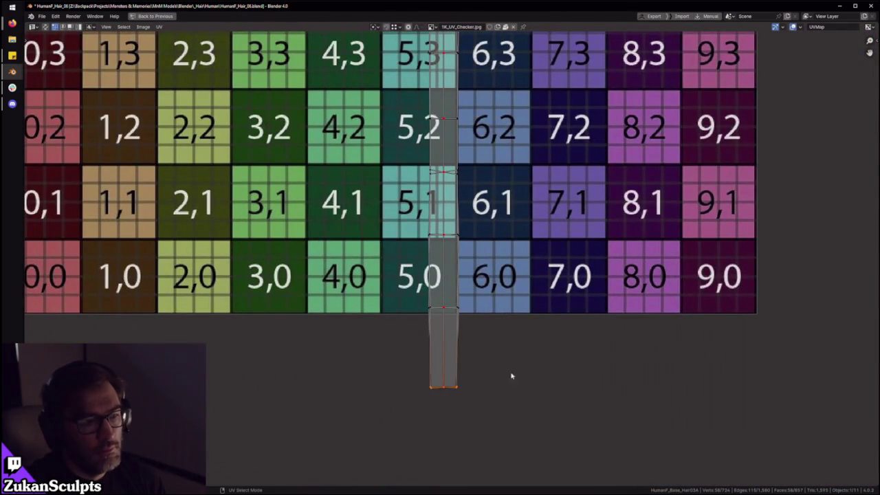
key("ctrl+space")
scroll(444, 237, "down", 3)
scroll(443, 238, "up", 3)
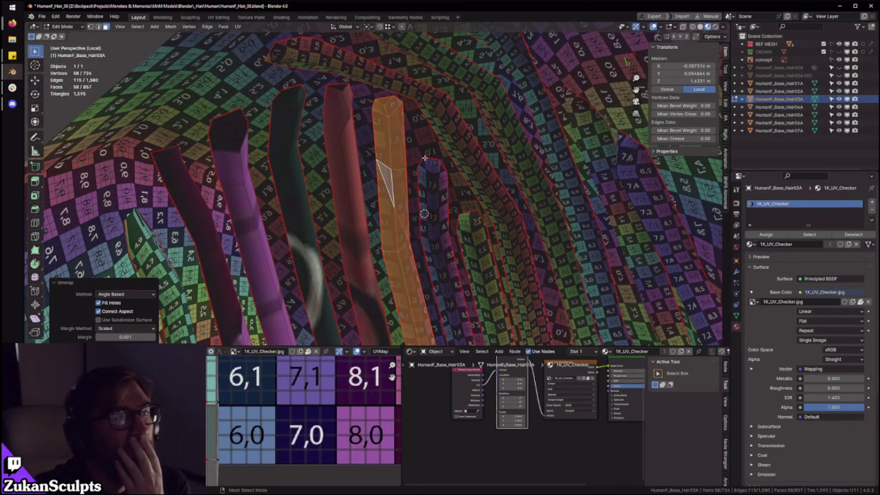
Step: Orbit around the hair dome in the 3D viewport
scroll(425, 158, "down", 2)
scroll(440, 179, "down", 4)
scroll(469, 218, "up", 2)
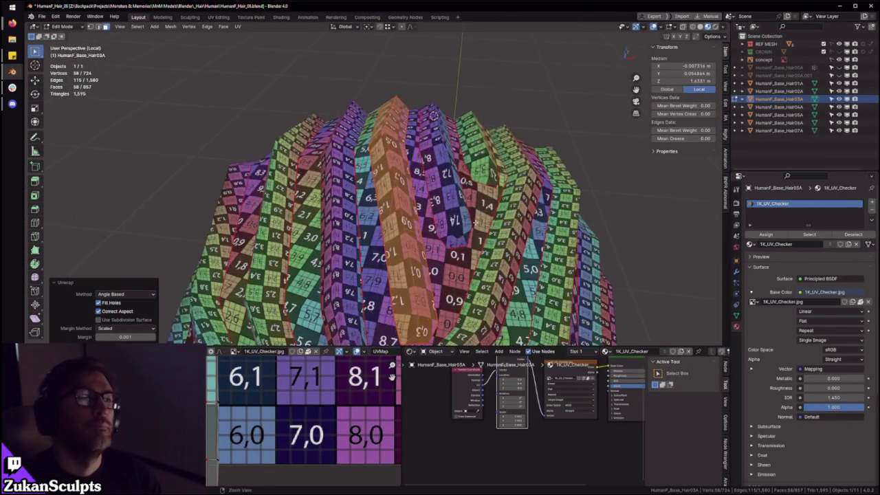
middle_click_drag(469, 218, 420, 247)
scroll(237, 434, "down", 3)
scroll(238, 439, "down", 2)
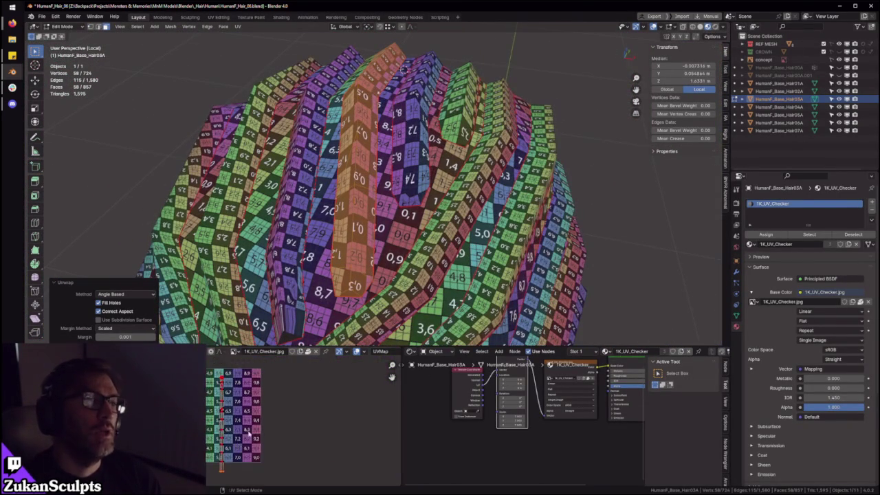
Step: Briefly maximize the UV editor, click in it, then return to the full layout
key("ctrl+space")
scroll(428, 330, "up", 3)
right_click(473, 234)
left_click(473, 235)
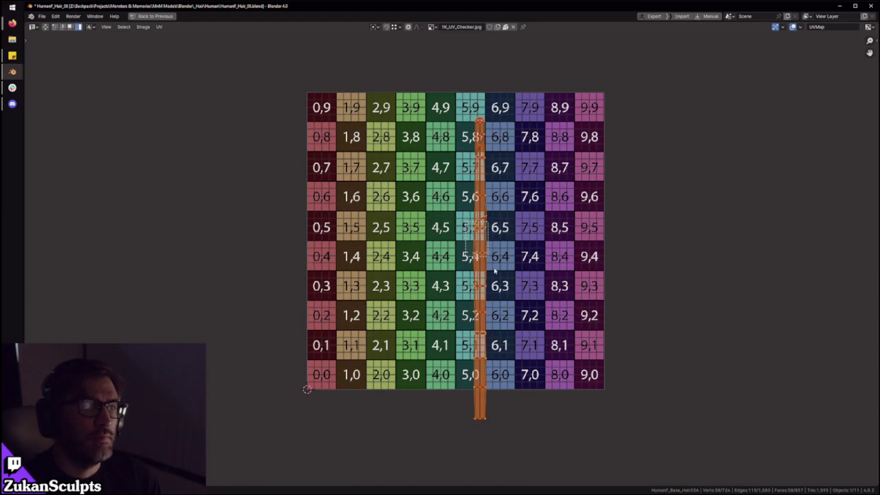
scroll(480, 305, "down", 5)
scroll(479, 305, "up", 4)
scroll(479, 304, "up", 1)
key("ctrl+space")
Step: Select three faces of the next hair strip and extend to the whole strip, delimited by seams
middle_click_drag(413, 207, 440, 193)
left_click(440, 189)
key("KP_Decimal")
scroll(446, 184, "up", 3)
left_click(452, 237, "shift")
left_click(407, 200, "shift")
scroll(410, 201, "down", 3)
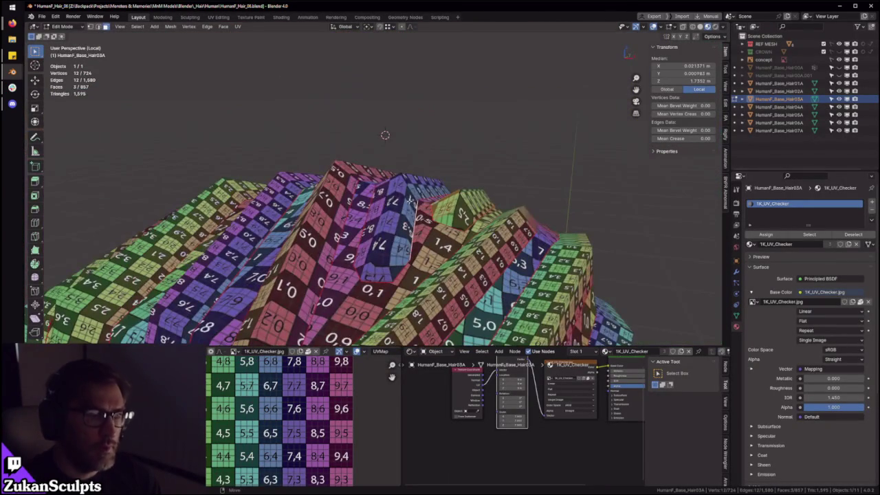
key("ctrl+l")
left_click(124, 305)
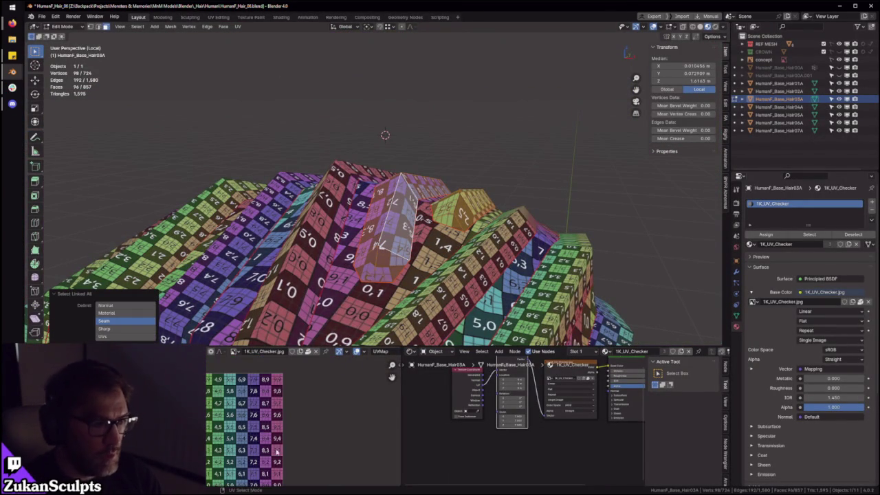
left_click(104, 321)
middle_click_drag(413, 206, 427, 157)
key("l")
Step: Move the new strip's UV island into column 1 beside the other strips
key("ctrl+space")
left_click_drag(533, 140, 471, 465)
scroll(471, 464, "up", 2)
key("g")
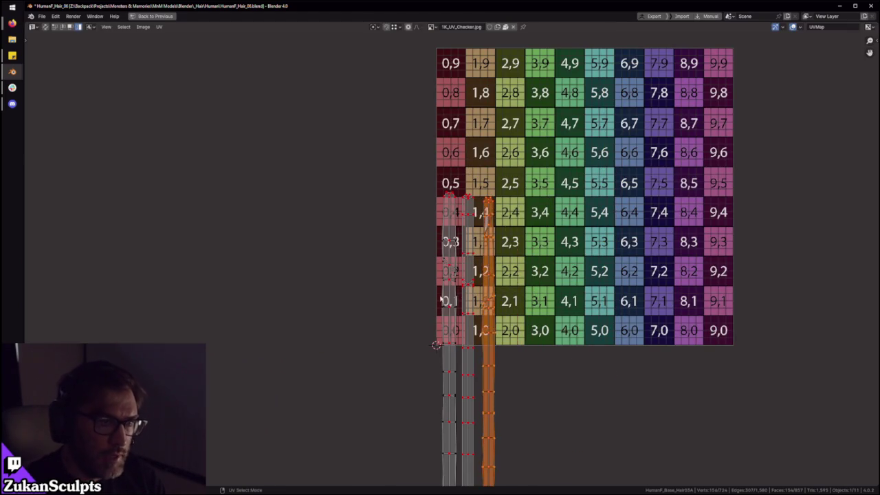
left_click(468, 323)
scroll(468, 324, "up", 2)
scroll(468, 323, "up", 3)
key("g")
left_click(481, 323)
scroll(511, 256, "down", 2)
scroll(512, 256, "down", 5)
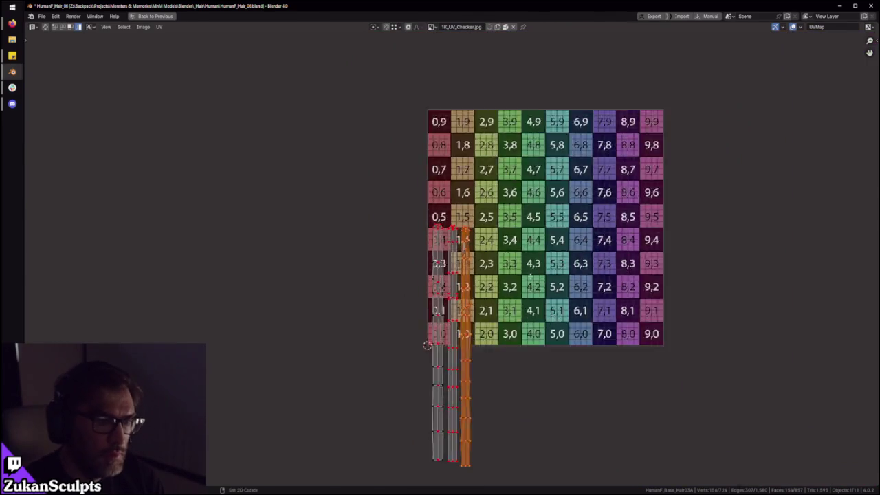
key("ctrl+space")
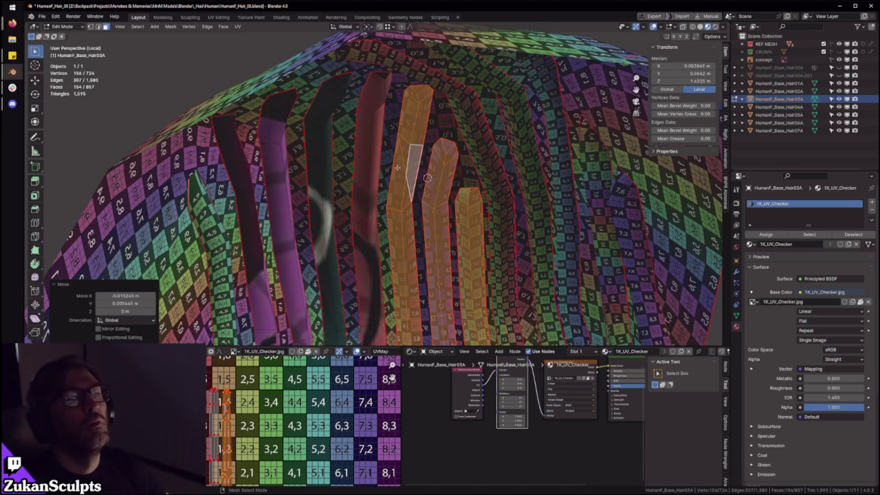
Step: Orbit around the hair mesh to inspect the checkered strips and select a face
scroll(418, 95, "down", 8)
middle_click_drag(418, 95, 394, 199)
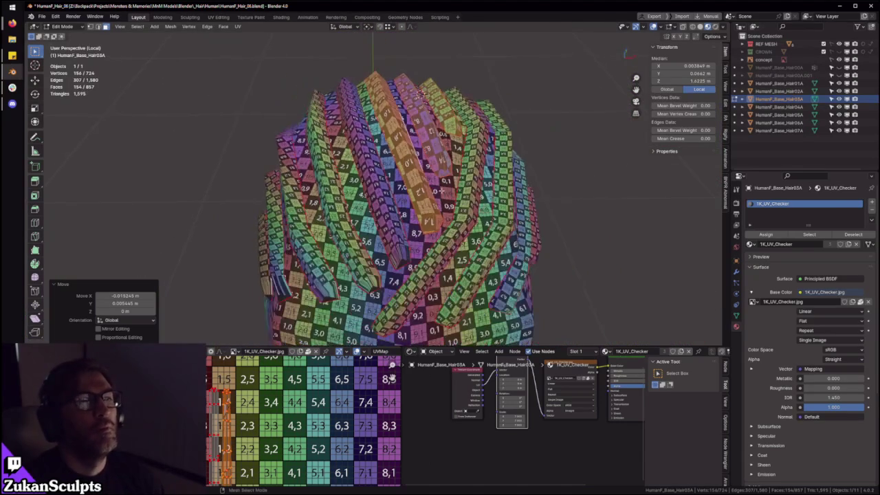
scroll(488, 175, "down", 3)
middle_click_drag(488, 175, 499, 195)
scroll(499, 196, "up", 3)
middle_click_drag(383, 96, 227, 120)
scroll(227, 120, "up", 4)
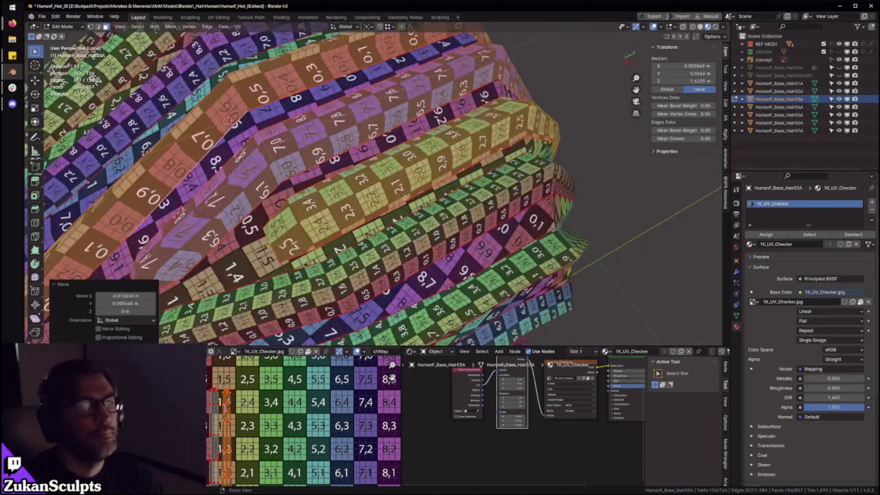
left_click(404, 214)
scroll(324, 406, "down", 3)
scroll(323, 414, "down", 1)
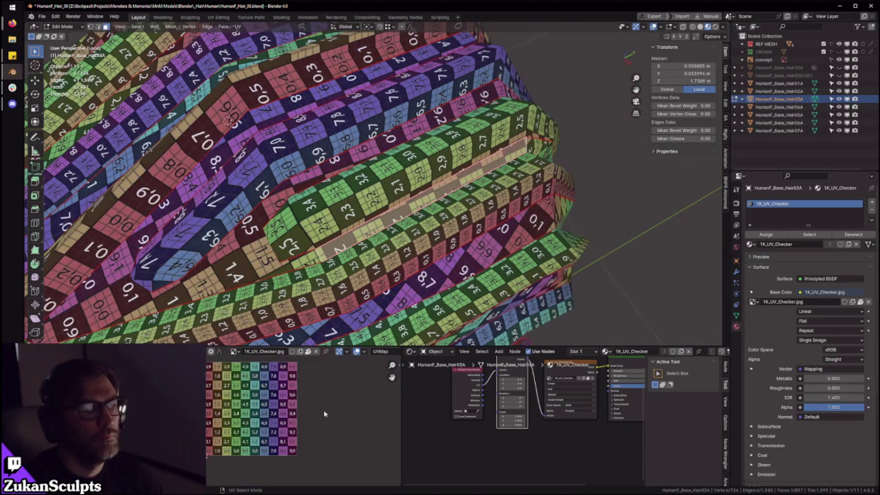
middle_click_drag(410, 276, 394, 267)
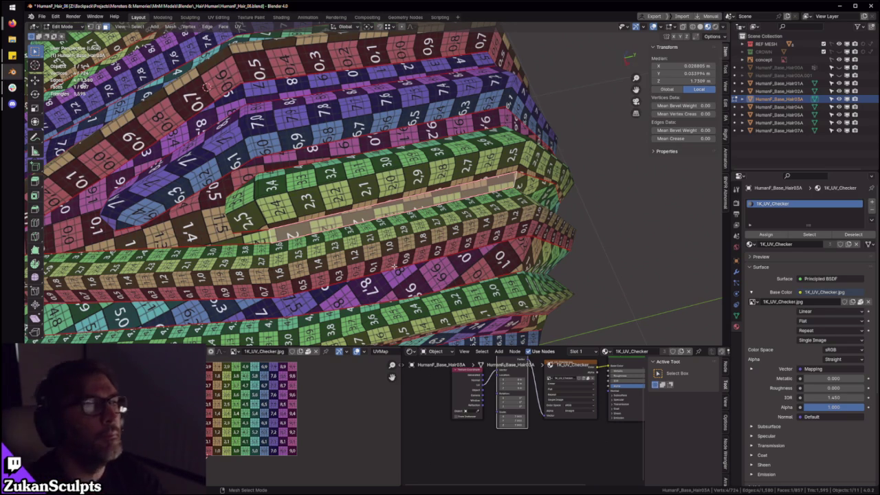
Step: Frame the hair mesh, orbit to a side view and select a different face
middle_click_drag(373, 213, 376, 156, "ctrl")
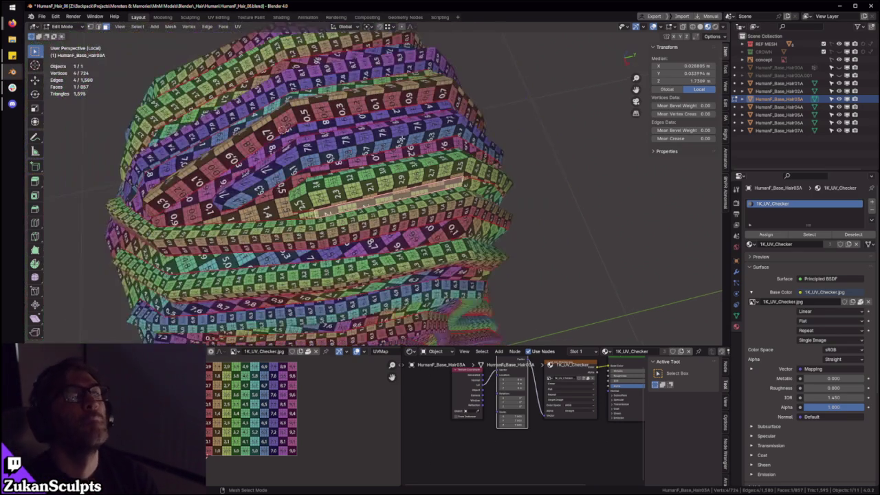
key("3")
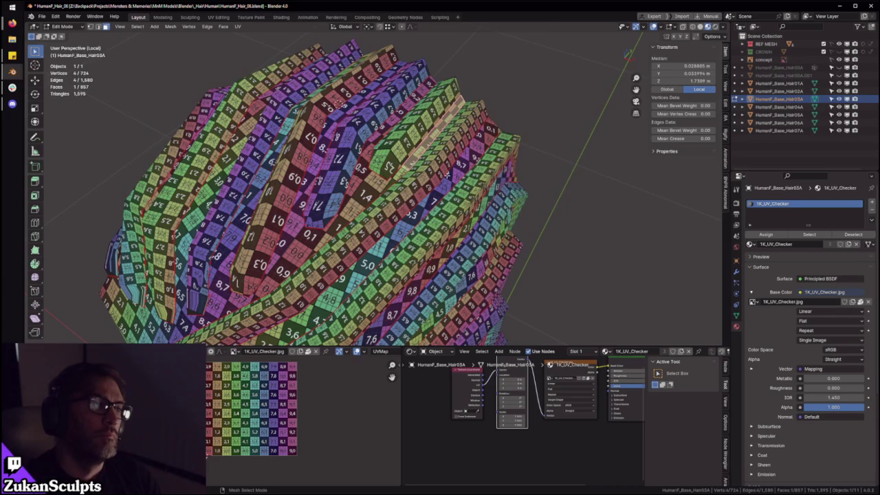
key("KP_Decimal")
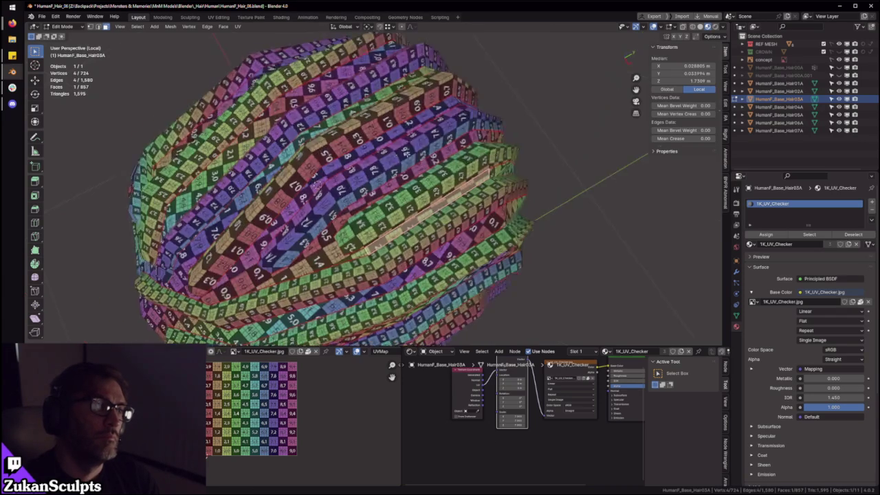
middle_click_drag(399, 205, 396, 178)
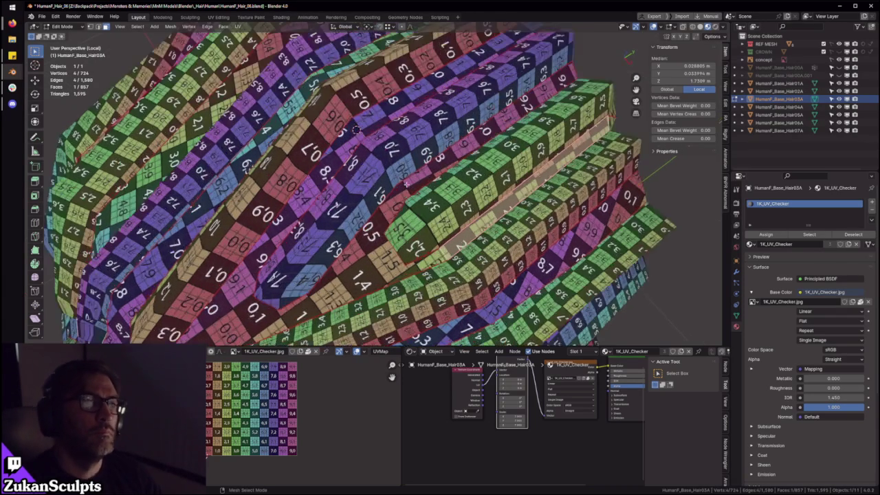
mouse_move(362, 145)
middle_mouse_down()
mouse_move(370, 104)
mouse_move(440, 192)
middle_mouse_up()
scroll(371, 99, "up", 2)
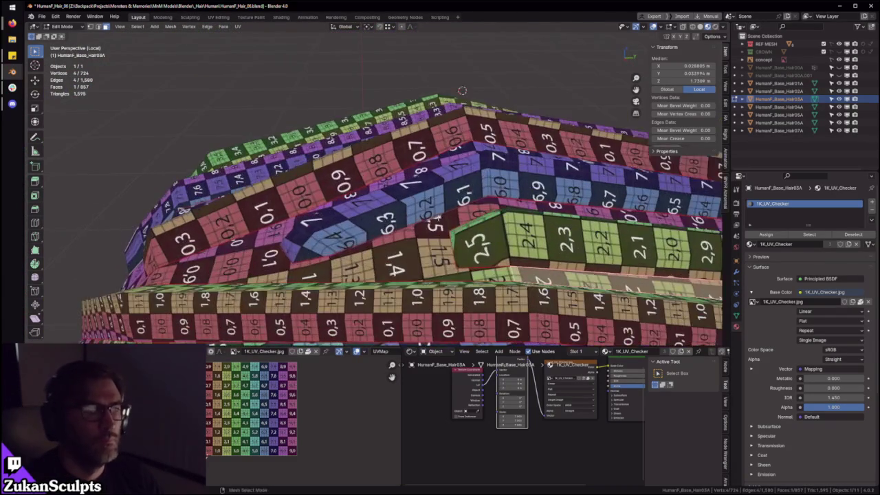
left_click(447, 196)
scroll(485, 172, "up", 3)
scroll(484, 172, "up", 3)
scroll(442, 147, "down", 3)
scroll(459, 145, "up", 3)
middle_click_drag(459, 144, 405, 200)
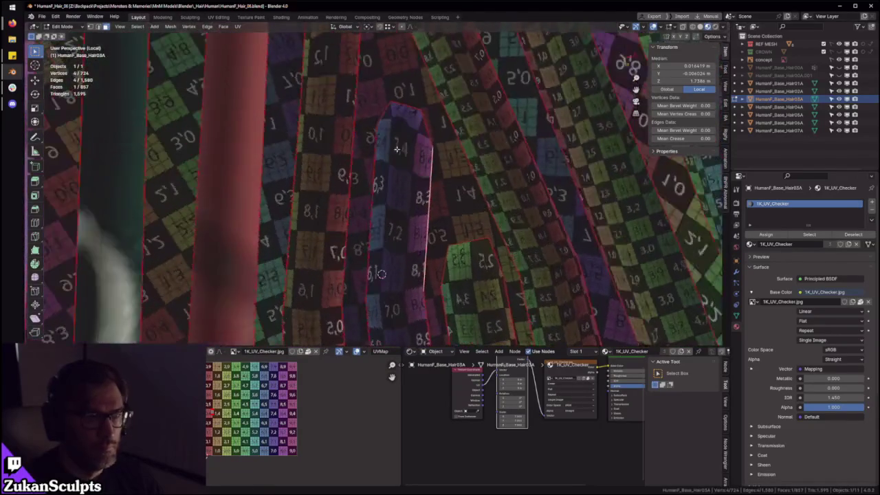
Step: Switch to face selection, pick a face, then leave Edit Mode for Object Mode
key("ctrl+Tab")
left_click(390, 199)
scroll(405, 186, "down", 1)
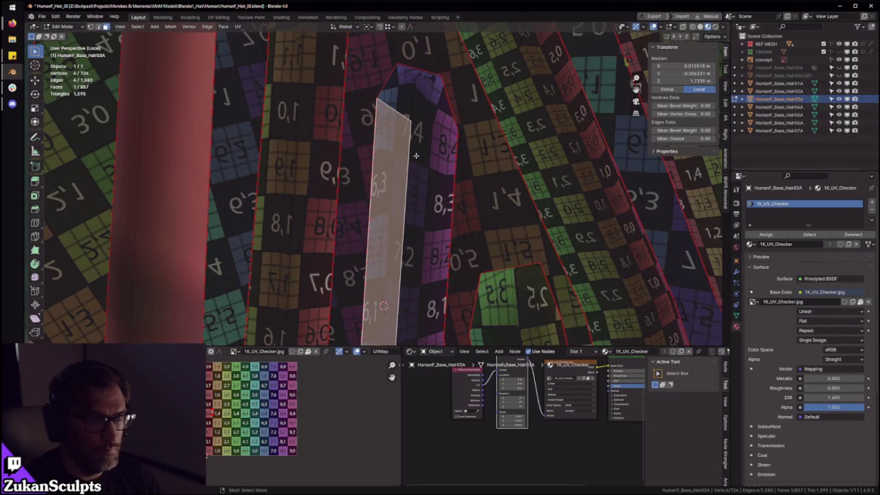
scroll(406, 182, "down", 1)
scroll(400, 180, "down", 1)
scroll(399, 180, "down", 2)
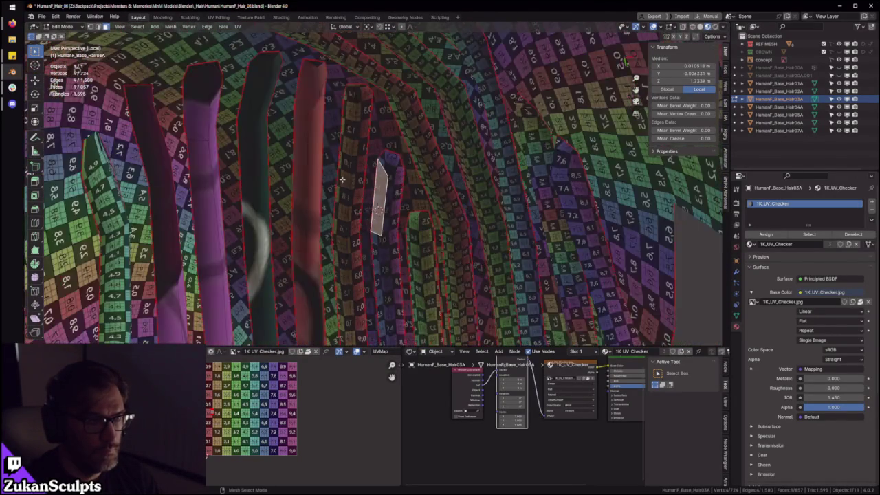
scroll(399, 181, "down", 1)
scroll(395, 186, "down", 3)
scroll(375, 218, "down", 1)
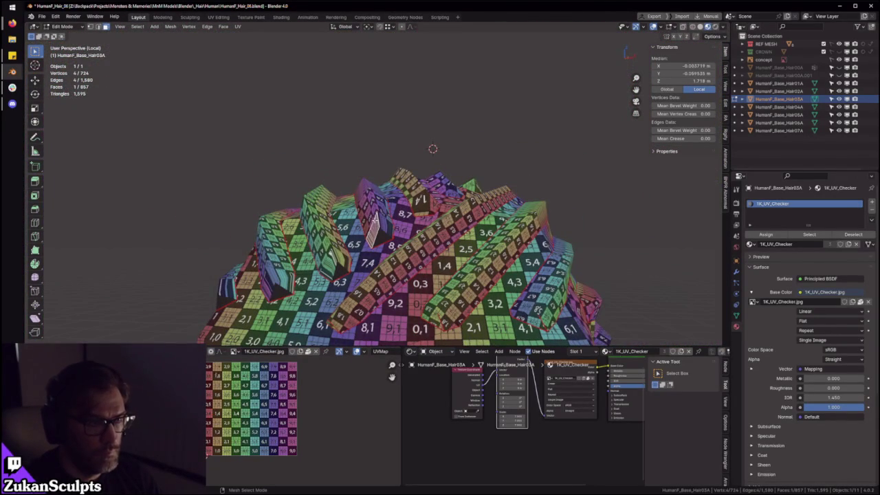
scroll(376, 218, "up", 7)
key("Tab")
scroll(376, 218, "down", 1)
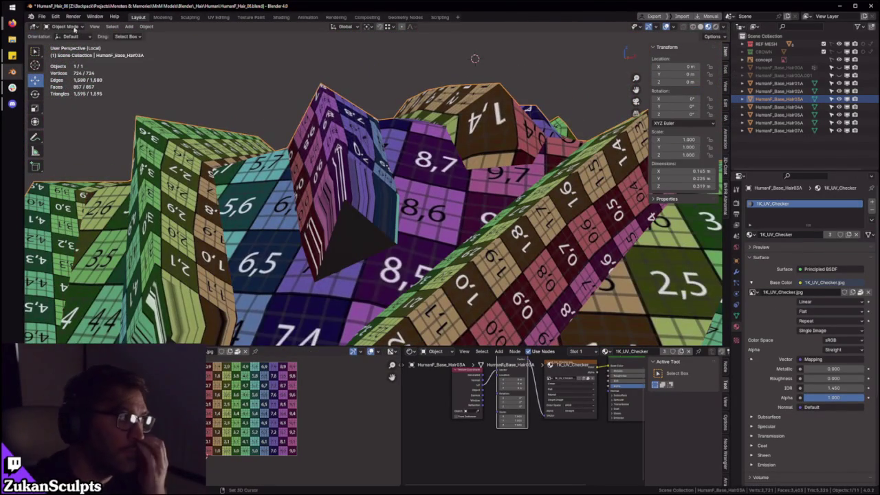
Step: Save the hair file as HumanF_Hair_06.blend from the File menu
left_click(42, 17)
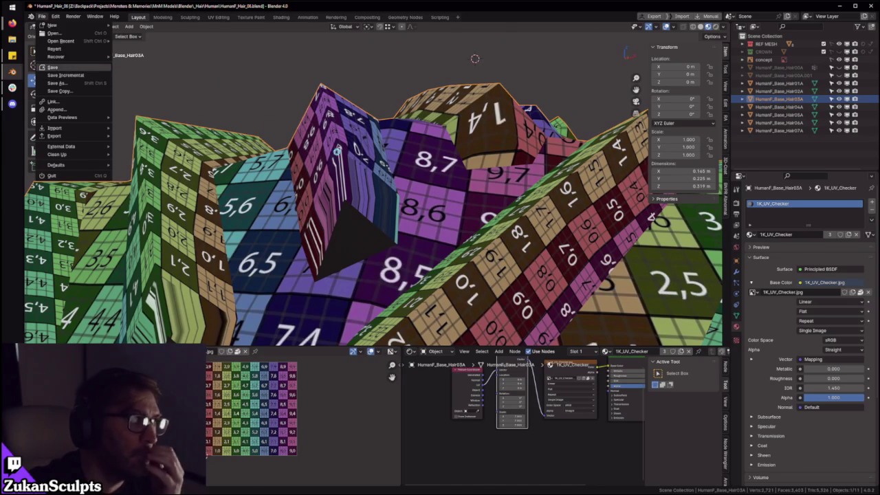
left_click(72, 77)
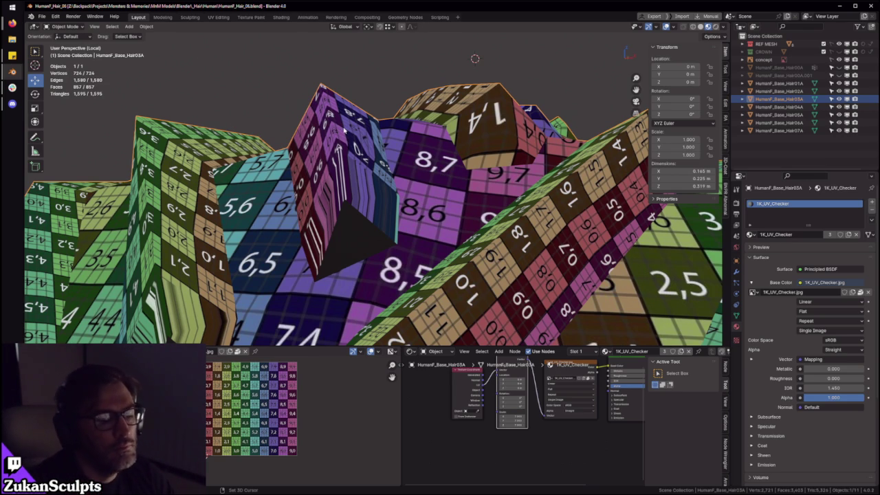
Step: In face select mode in Edit Mode, select every face of another hair strand
middle_click_drag(358, 83, 385, 179)
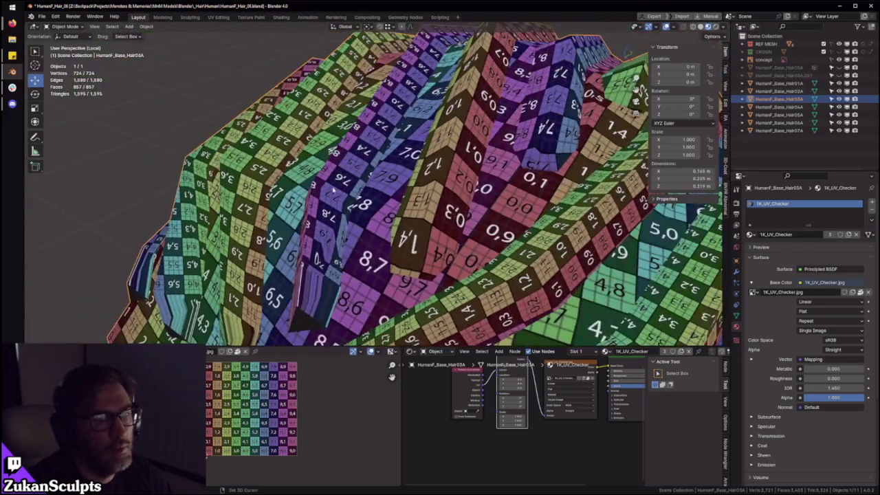
middle_click_drag(333, 189, 349, 234)
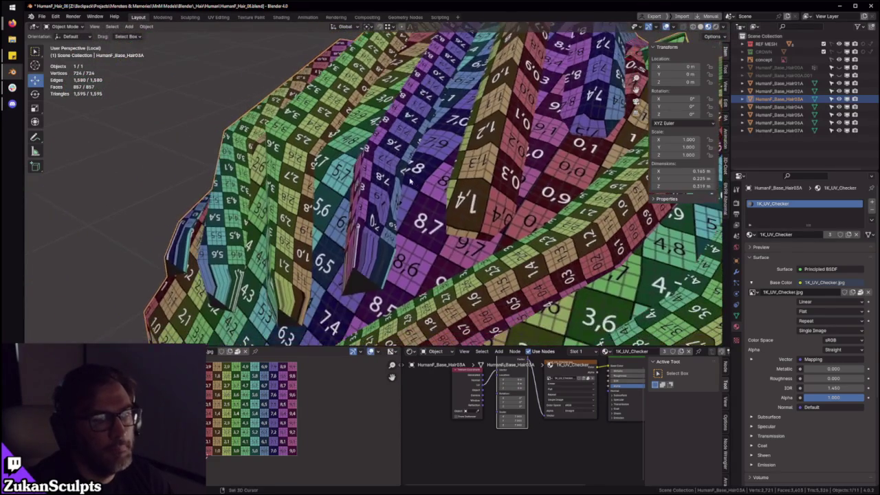
key("Tab")
key("ctrl+Tab")
left_click(369, 163)
left_click(371, 163)
mouse_move(372, 163)
middle_mouse_down()
mouse_move(413, 154)
mouse_move(465, 189)
mouse_move(412, 172)
middle_mouse_up()
left_click(370, 162, "alt")
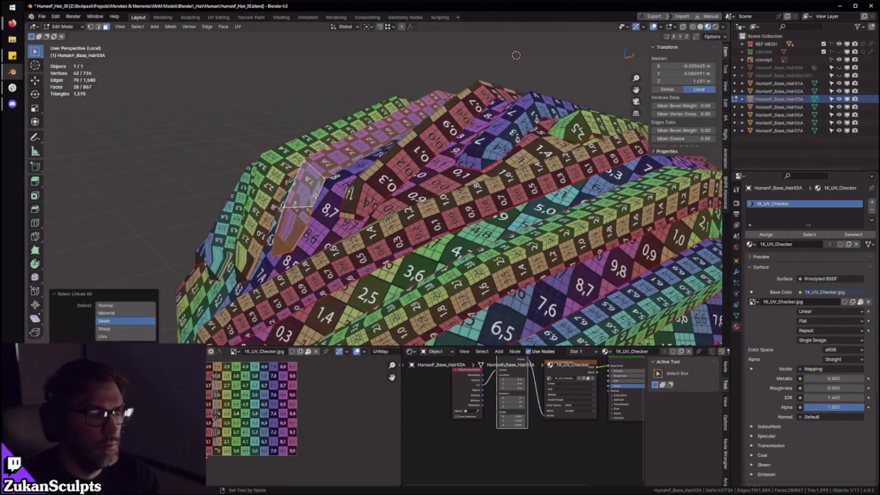
Step: Place the strand's straight vertical UV strip onto the checker grid
key("ctrl+space")
scroll(416, 230, "down", 4)
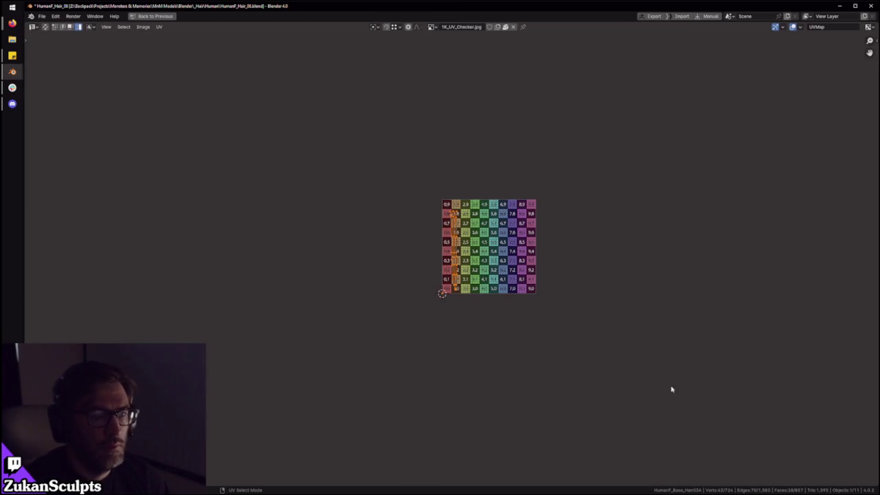
scroll(524, 320, "up", 3)
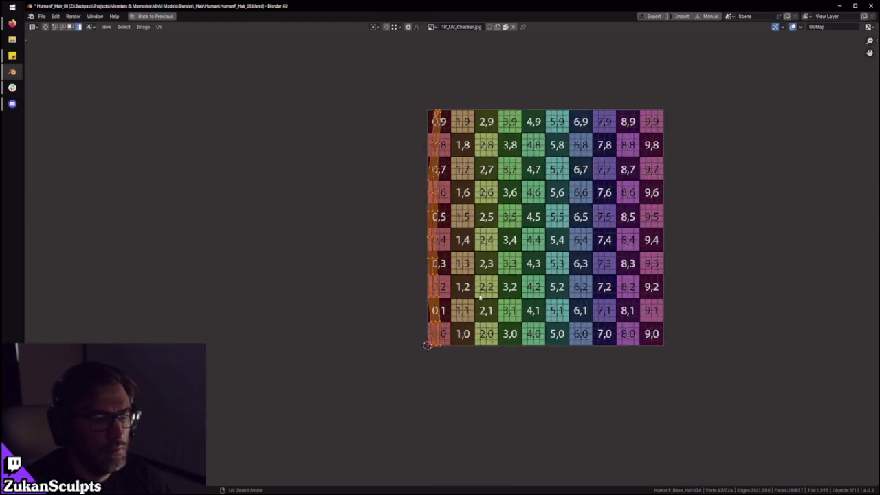
key("ctrl+space")
middle_click_drag(494, 75, 426, 117)
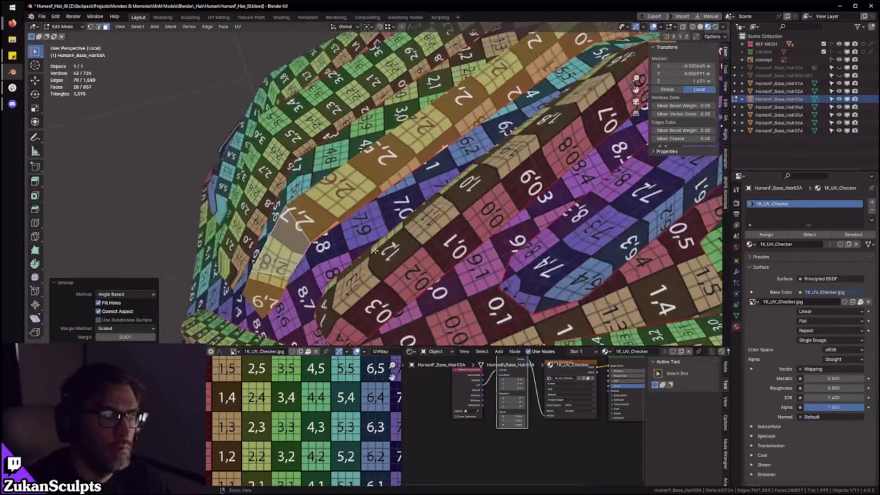
scroll(295, 445, "down", 4)
left_click_drag(219, 428, 291, 428)
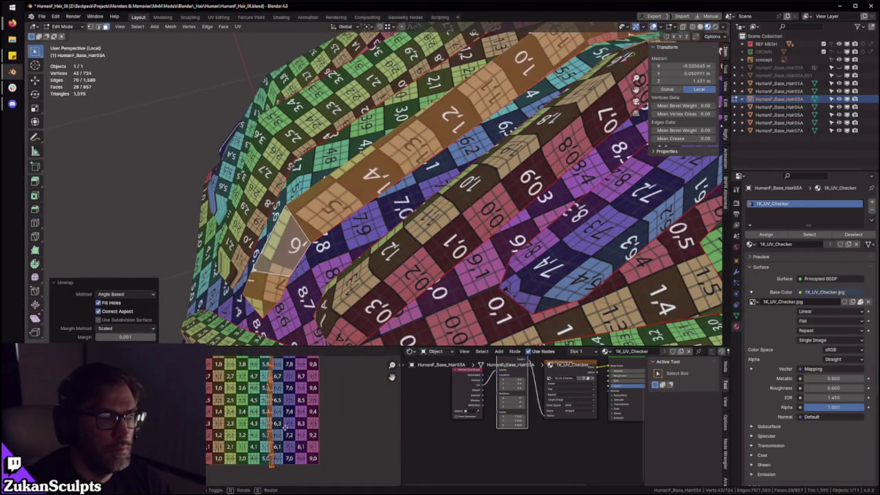
scroll(296, 412, "up", 2)
Step: Slide the strip horizontally to sit between checker columns 5 and 6
key("ctrl+space")
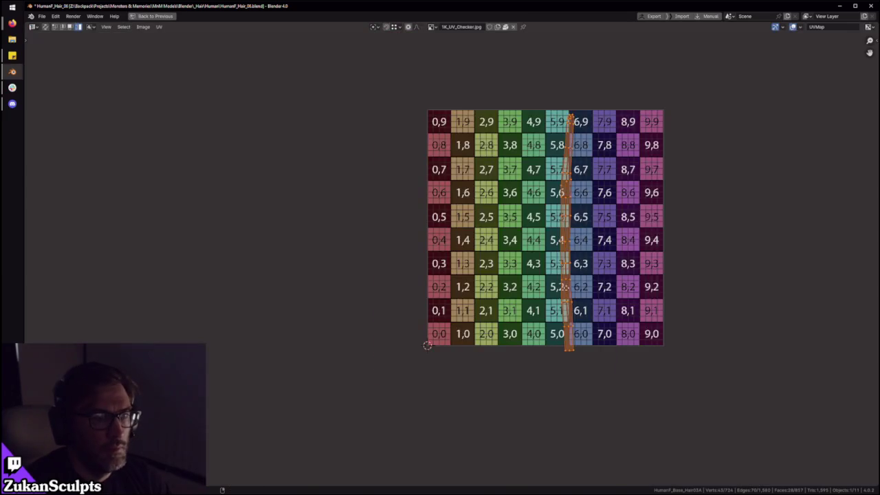
scroll(412, 289, "up", 3)
key("g")
key("x")
left_click(508, 310)
key("ctrl+space")
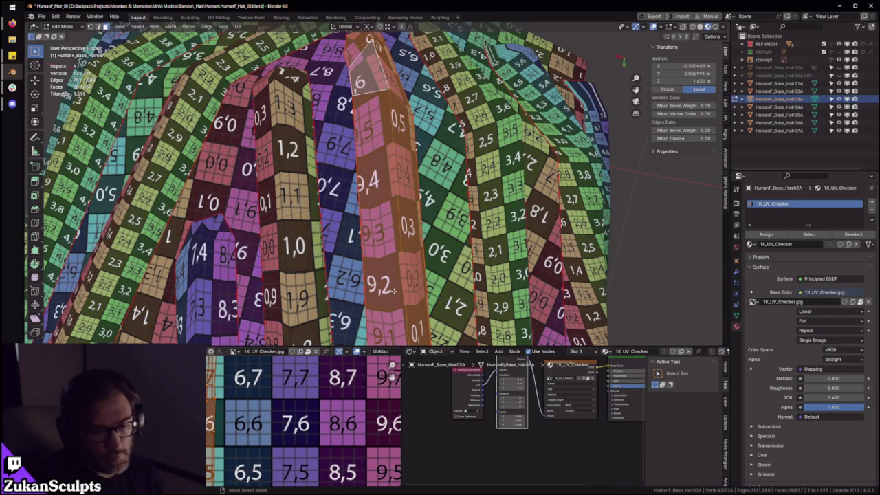
Step: Orbit and zoom around the hair strips to inspect the selected strand
mouse_move(394, 291)
middle_mouse_down()
mouse_move(332, 91)
mouse_move(405, 206)
mouse_move(381, 180)
middle_mouse_up()
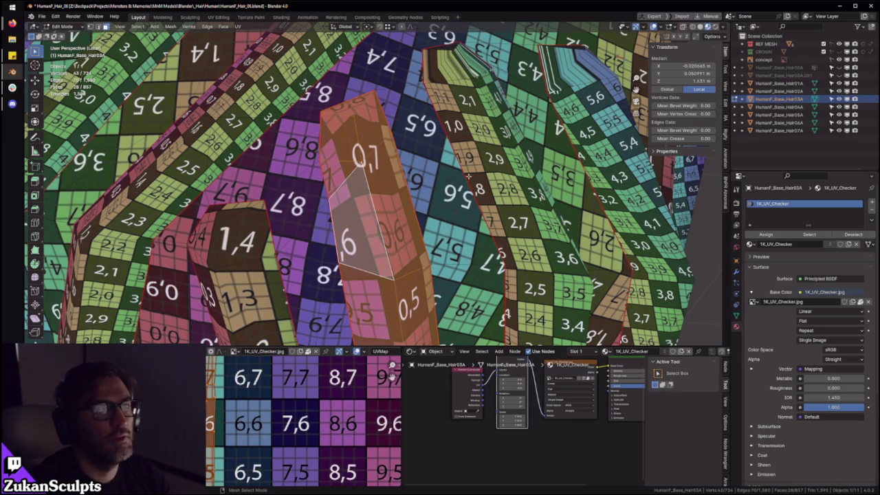
mouse_move(459, 156)
middle_mouse_down()
mouse_move(390, 147)
mouse_move(396, 136)
middle_mouse_up()
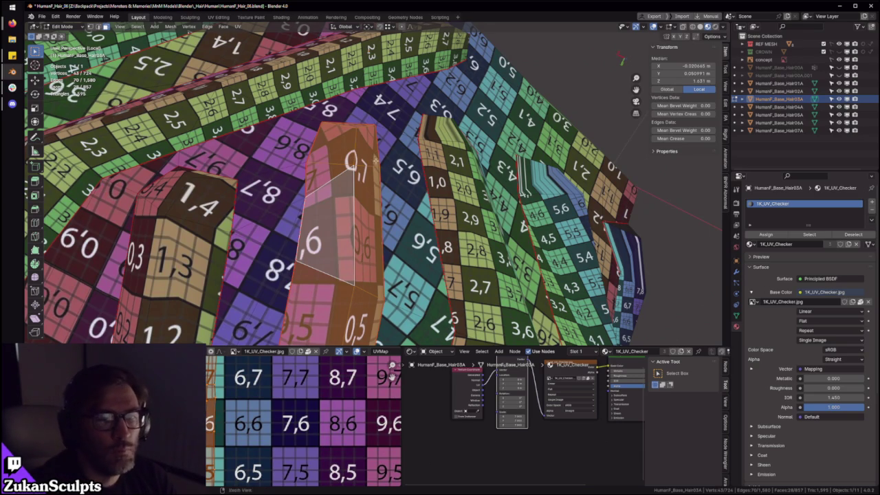
scroll(376, 159, "up", 1)
scroll(396, 191, "up", 1)
scroll(354, 179, "up", 1)
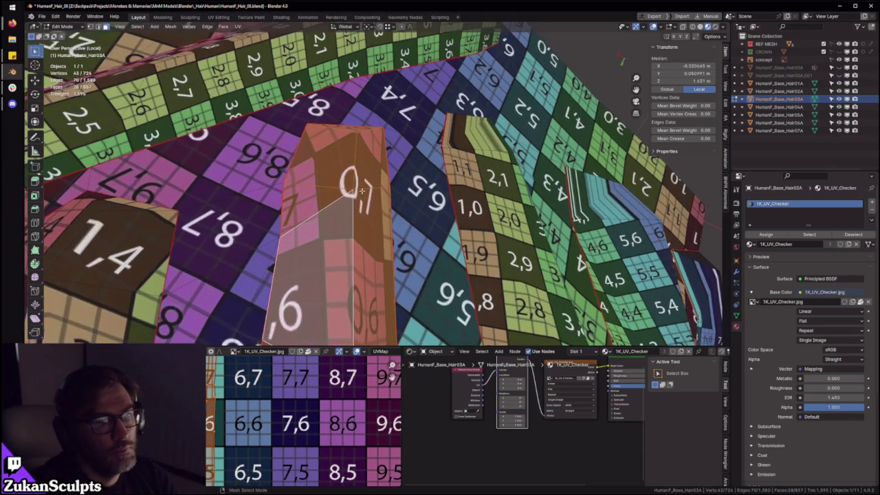
scroll(365, 194, "up", 1)
scroll(375, 207, "up", 1)
middle_click_drag(383, 218, 376, 215)
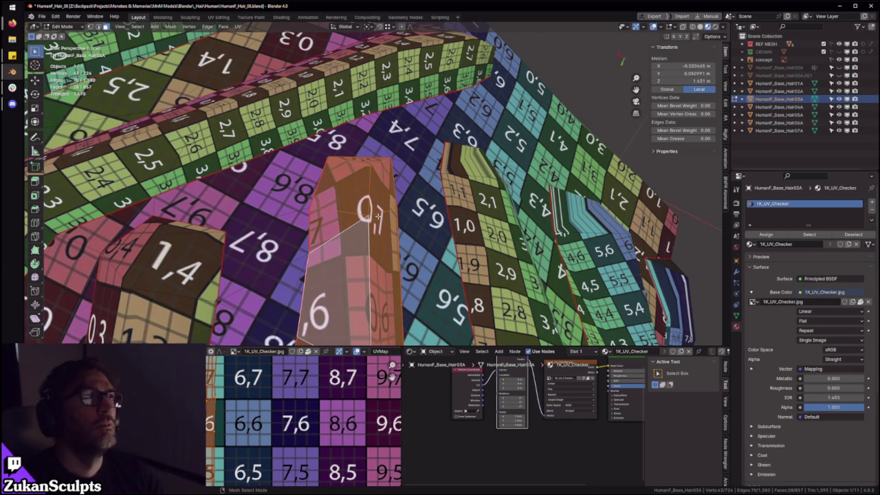
middle_click_drag(390, 224, 427, 159)
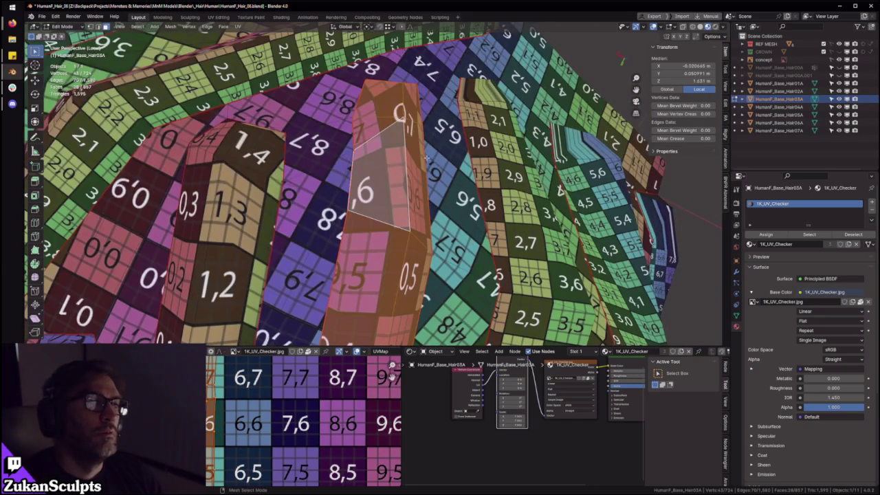
scroll(356, 107, "up", 2)
scroll(363, 160, "up", 2)
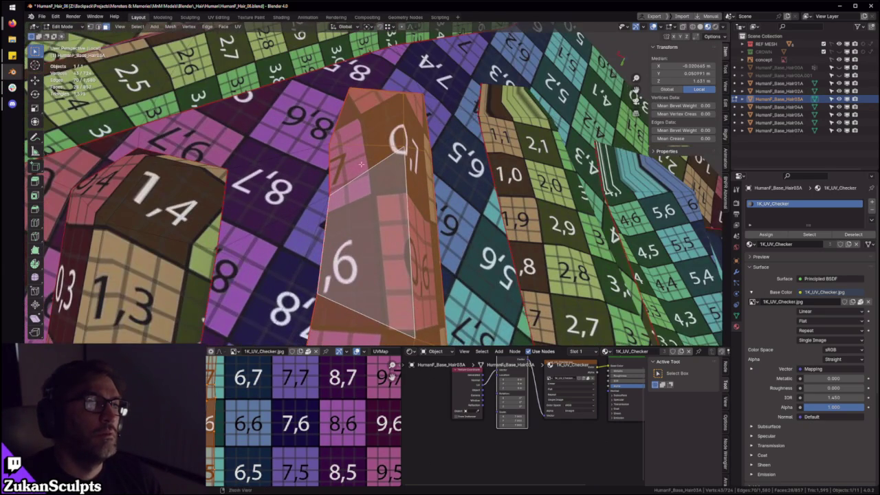
middle_click_drag(357, 160, 397, 121)
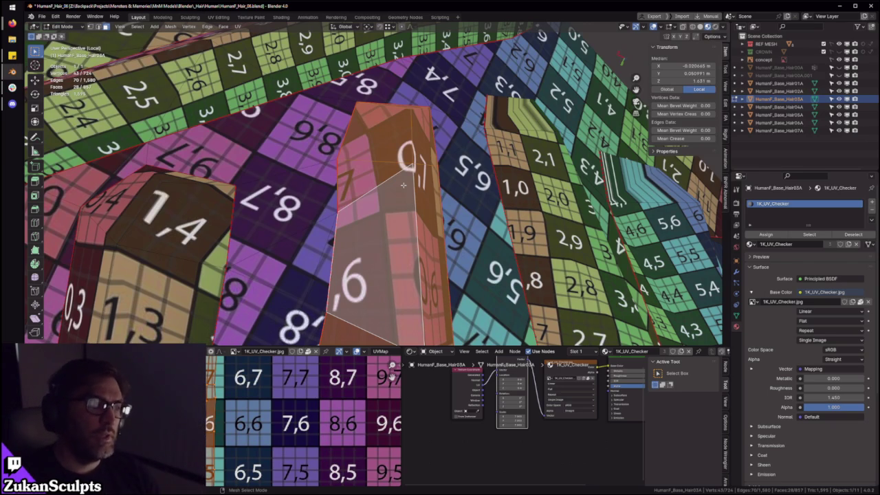
mouse_move(404, 185)
middle_mouse_down()
mouse_move(382, 200)
mouse_move(375, 192)
middle_mouse_up()
Step: Switch to vertex select mode and display the hair mesh as wireframe
key("ctrl+Tab")
left_click(371, 157)
mouse_move(371, 158)
middle_mouse_down()
mouse_move(386, 211)
mouse_move(461, 220)
mouse_move(401, 205)
middle_mouse_up()
key("shift+z")
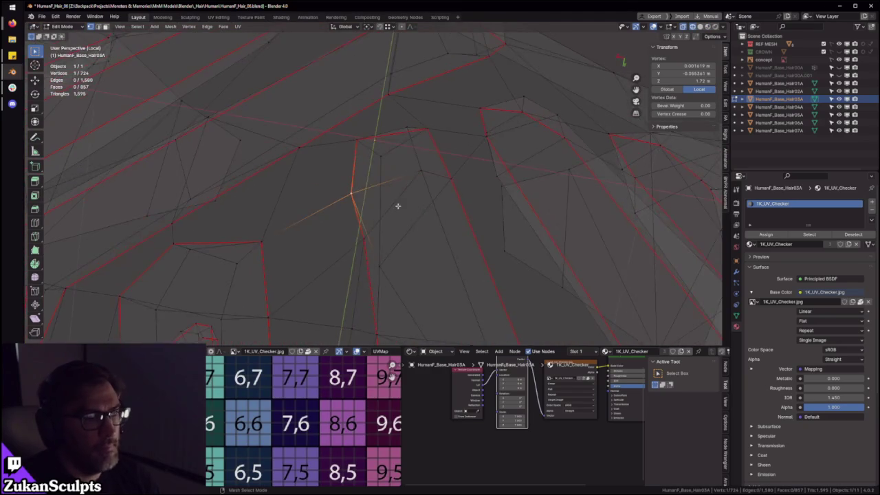
Step: Re-enter Edit Mode and check the mesh underside in wireframe, then solid shading
key("shift+z")
key("Tab")
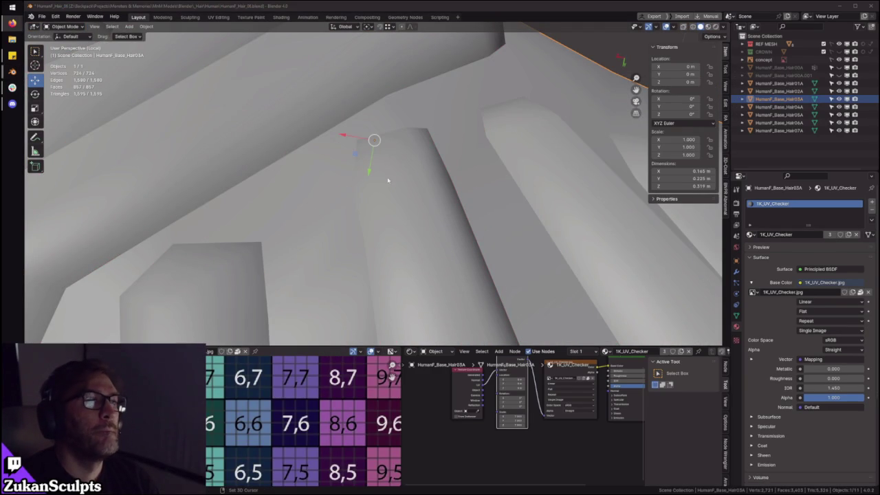
key("Tab")
scroll(386, 181, "down", 5)
key("shift+z")
mouse_move(386, 180)
middle_mouse_down()
mouse_move(358, 185)
mouse_move(470, 200)
mouse_move(459, 68)
mouse_move(467, 72)
mouse_move(458, 83)
mouse_move(467, 59)
mouse_move(498, 85)
mouse_move(366, 180)
middle_mouse_up()
key("shift+z")
Step: Nudge the misplaced vertex about −0.005 m in Y
key("g")
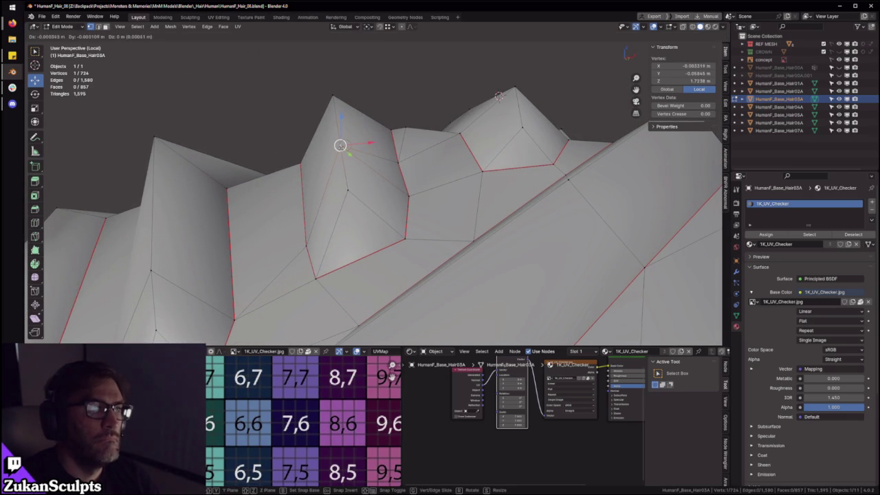
left_click(499, 96)
mouse_move(499, 96)
middle_mouse_down()
mouse_move(477, 131)
mouse_move(408, 71)
mouse_move(455, 34)
middle_mouse_up()
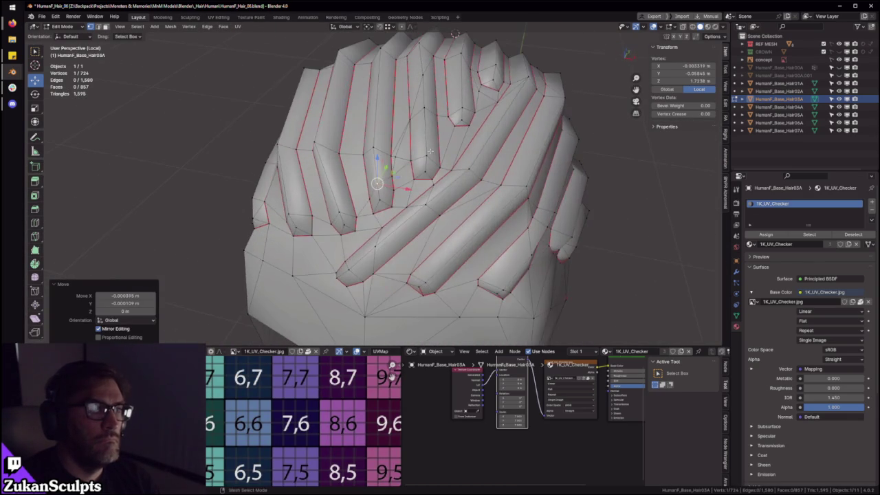
mouse_move(421, 132)
middle_mouse_down("ctrl")
mouse_move(458, 168)
mouse_move(469, 217)
middle_mouse_up("ctrl")
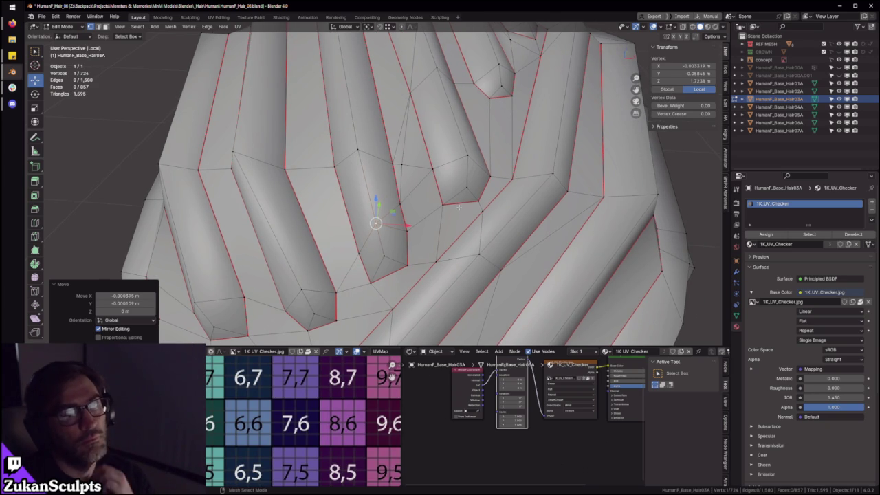
scroll(459, 207, "down", 5)
scroll(440, 205, "up", 4)
mouse_move(440, 204)
middle_mouse_down()
mouse_move(417, 203)
mouse_move(426, 185)
mouse_move(420, 180)
mouse_move(358, 159)
mouse_move(536, 178)
middle_mouse_up()
scroll(427, 186, "up", 4)
Step: With see-through on, select one complete hair strip bounded by its seams
key("alt+a")
key("alt+z")
key("alt+z")
left_click(411, 184)
key("ctrl+l")
scroll(406, 169, "down", 4)
scroll(358, 160, "up", 2)
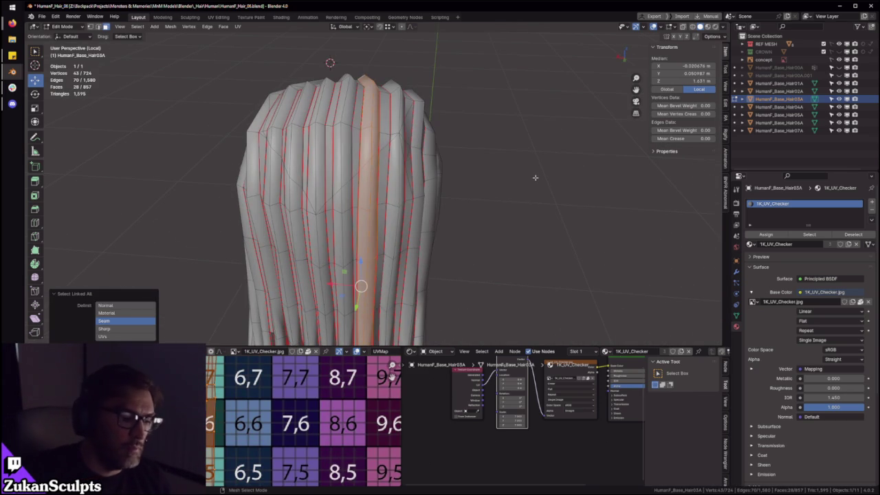
Step: Frame the hair strands in the back orthographic view
scroll(536, 177, "up", 3)
scroll(443, 141, "down", 4)
scroll(442, 142, "up", 3)
mouse_move(442, 142)
middle_mouse_down()
mouse_move(425, 165)
mouse_move(384, 164)
mouse_move(456, 137)
middle_mouse_up()
key("alt+z")
scroll(385, 164, "up", 2)
scroll(333, 101, "down", 3)
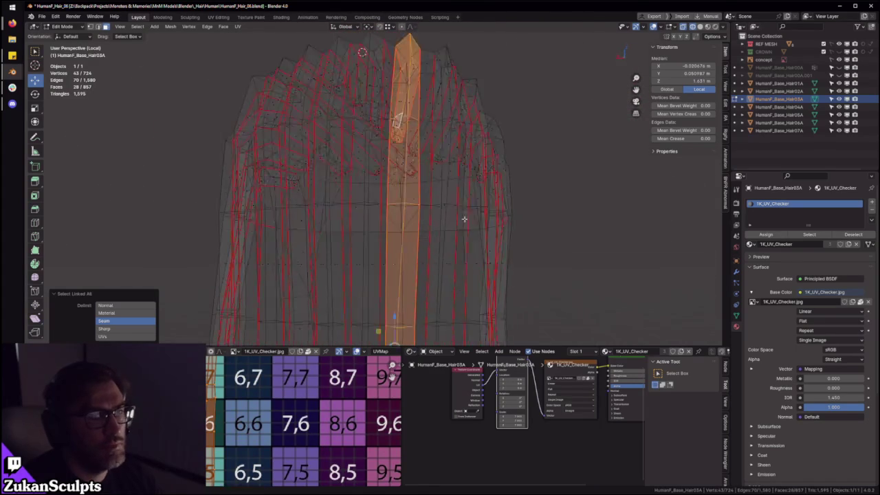
mouse_move(475, 247)
middle_mouse_down()
mouse_move(452, 176)
mouse_move(480, 143)
middle_mouse_up()
key("alt+z")
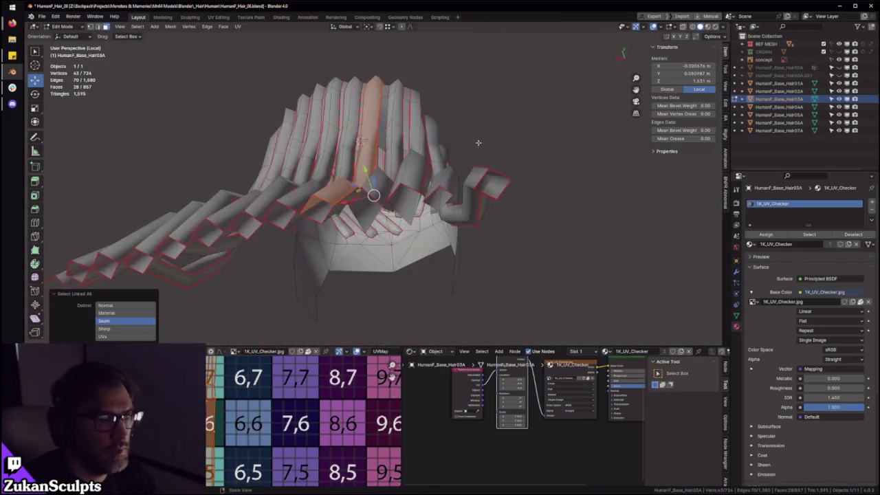
key("ctrl+KP_1")
scroll(429, 194, "down", 2)
mouse_move(429, 276)
middle_mouse_down("shift")
mouse_move(429, 194)
mouse_move(405, 137)
middle_mouse_up("shift")
scroll(419, 187, "up", 2)
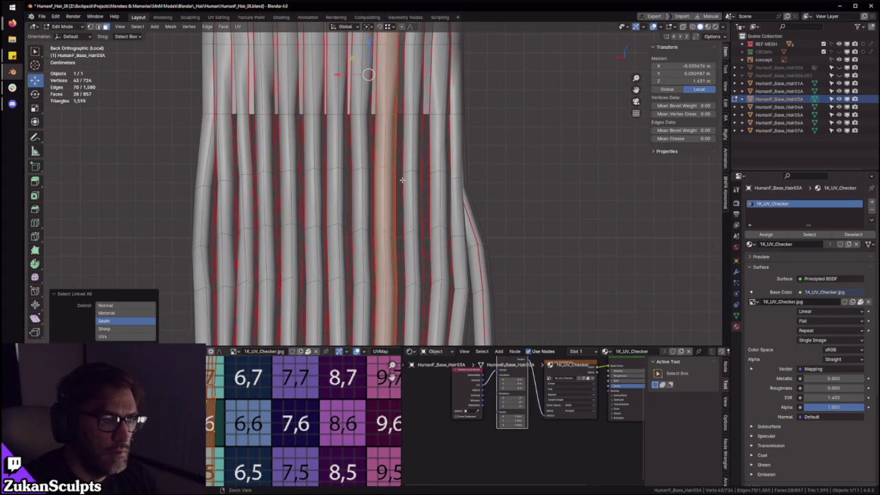
middle_click_drag(437, 165, 276, 397, "shift")
scroll(410, 209, "down", 2)
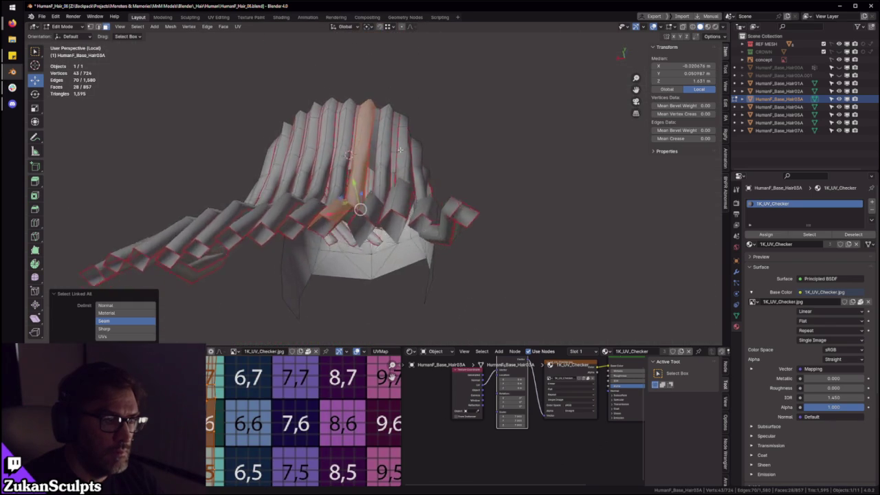
Step: Preview the 1K_UV_Checker texture on the hair strips in Material Preview
key("z")
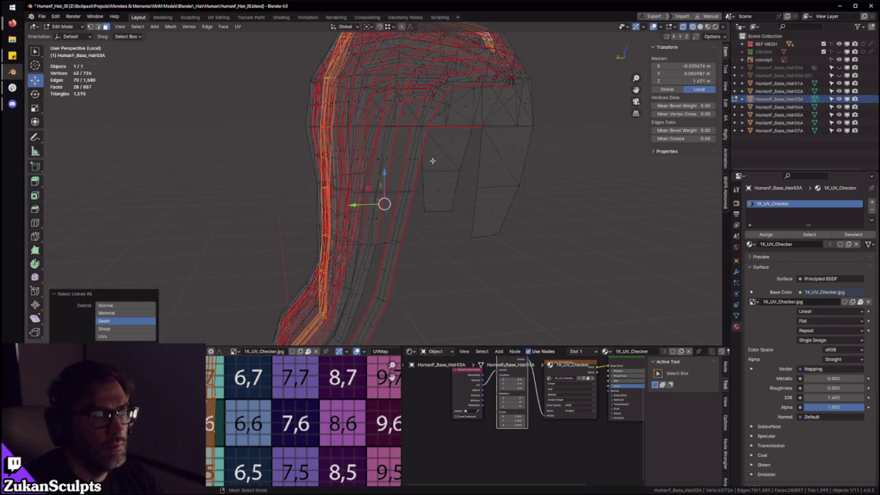
scroll(423, 119, "up", 5)
mouse_move(423, 120)
middle_mouse_down()
mouse_move(387, 144)
mouse_move(489, 178)
middle_mouse_up()
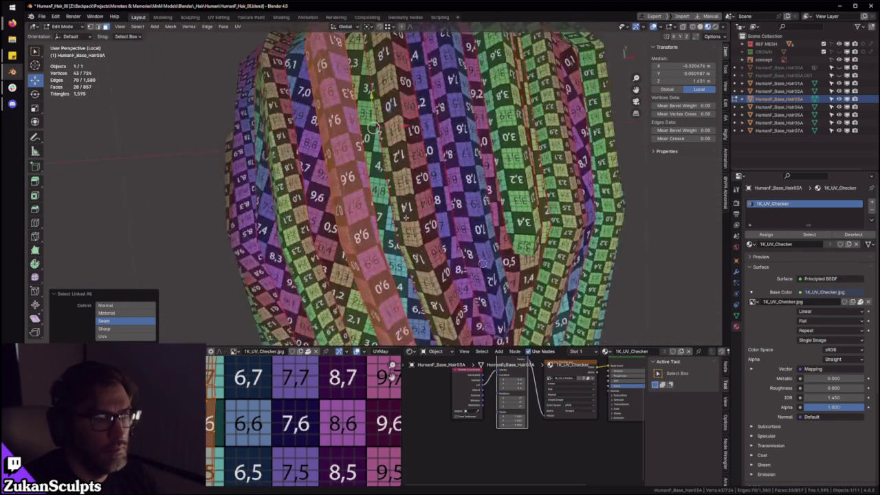
scroll(489, 177, "down", 1)
scroll(474, 186, "down", 2)
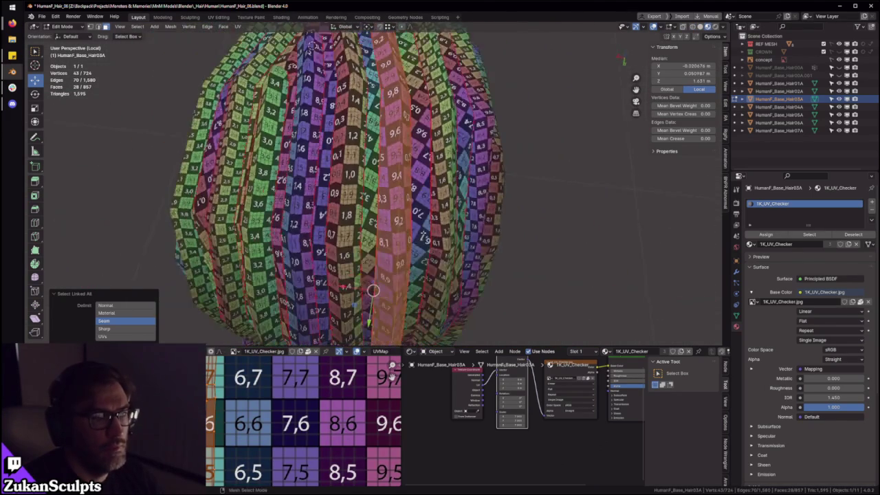
scroll(461, 196, "down", 3)
scroll(449, 208, "down", 2)
middle_click_drag(449, 209, 398, 171)
scroll(426, 199, "up", 3)
scroll(403, 190, "up", 3)
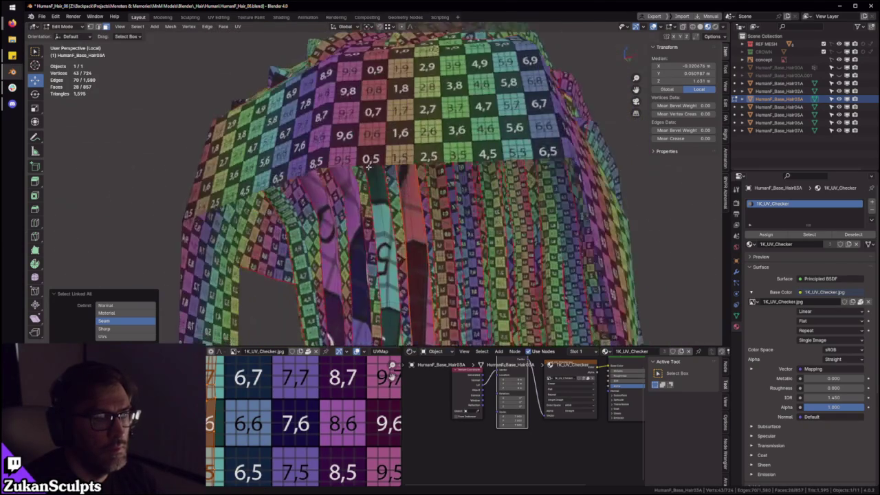
Step: Select another hair strip and show the UV editor full-screen
key("l")
key("l")
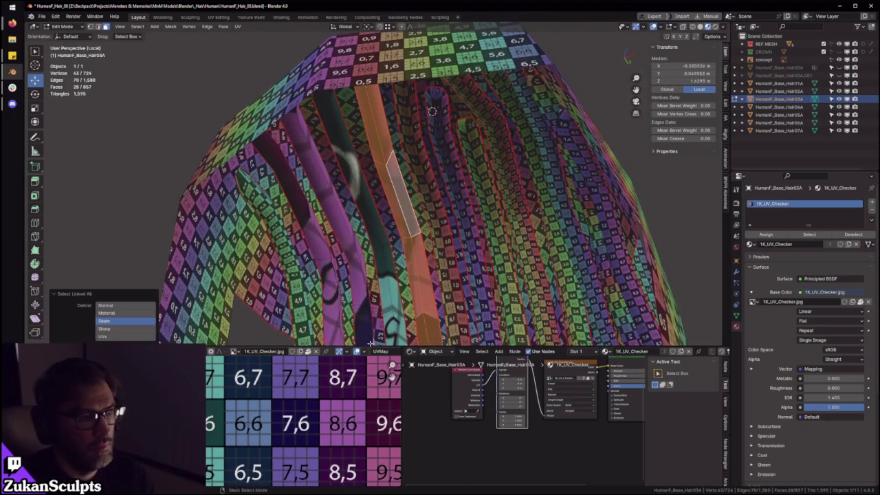
key("ctrl+space")
scroll(534, 245, "up", 2)
scroll(496, 285, "up", 2)
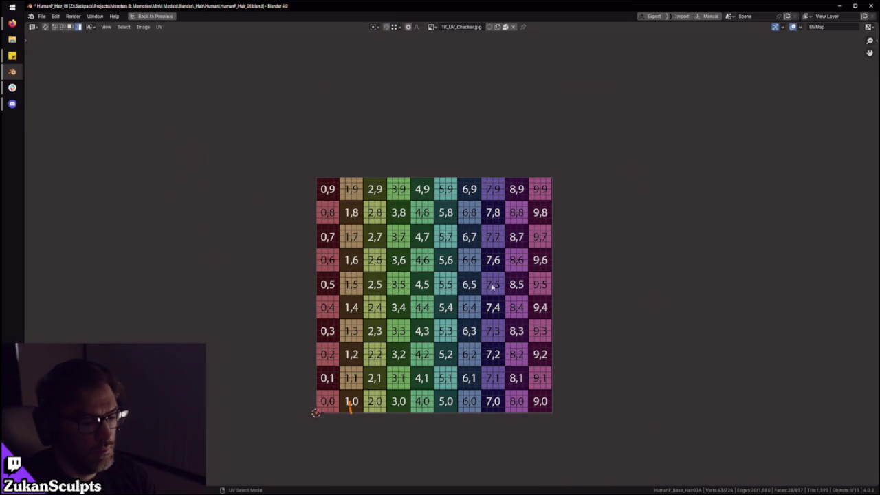
Step: Unwrap the strip into a tall island along the checker's left column, then restore the layout
key("ctrl+p")
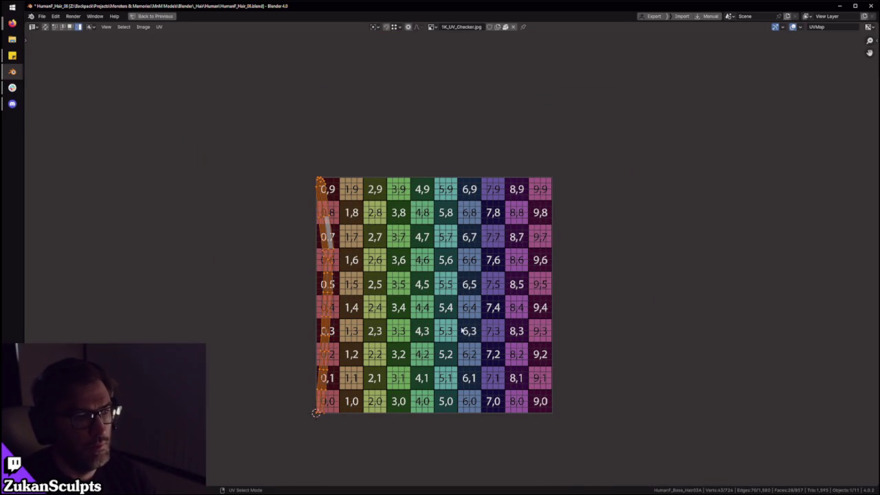
middle_click_drag(384, 314, 406, 306)
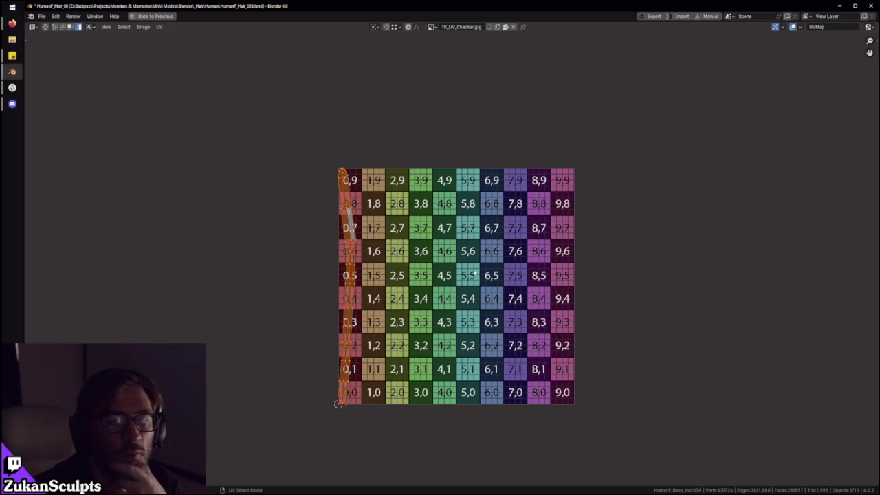
scroll(465, 273, "up", 1)
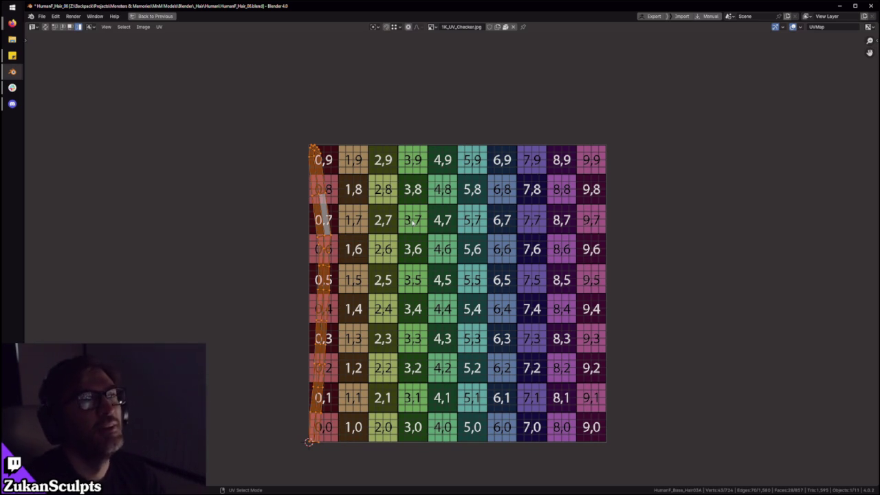
key("ctrl+space")
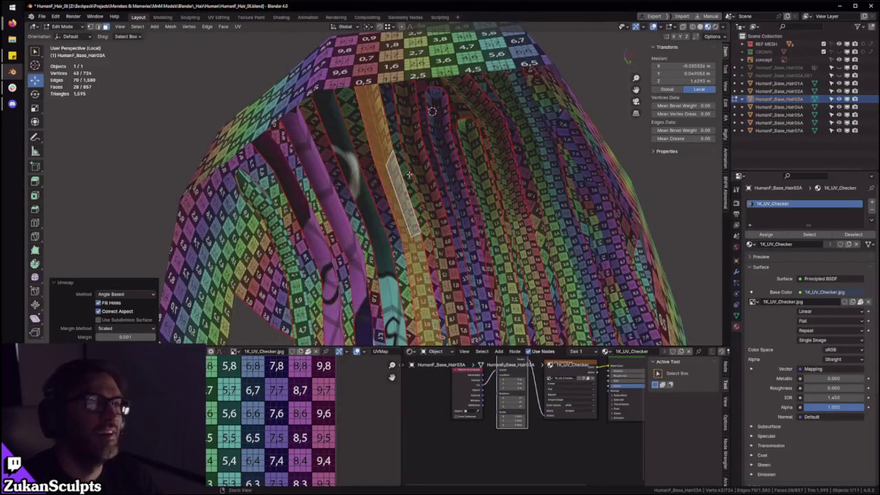
Step: Select another strip and move both UV islands off the checker to its right
scroll(413, 183, "down", 5)
scroll(410, 216, "up", 8)
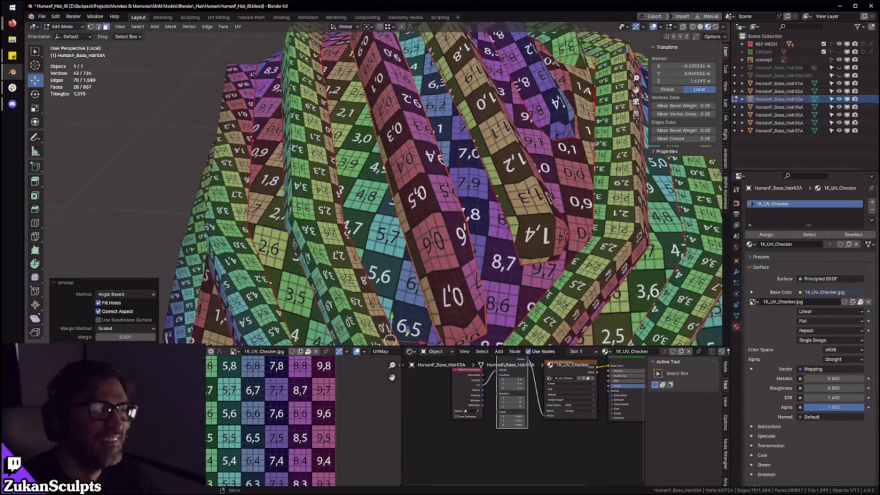
key("l")
key("ctrl+space")
scroll(467, 295, "up", 1)
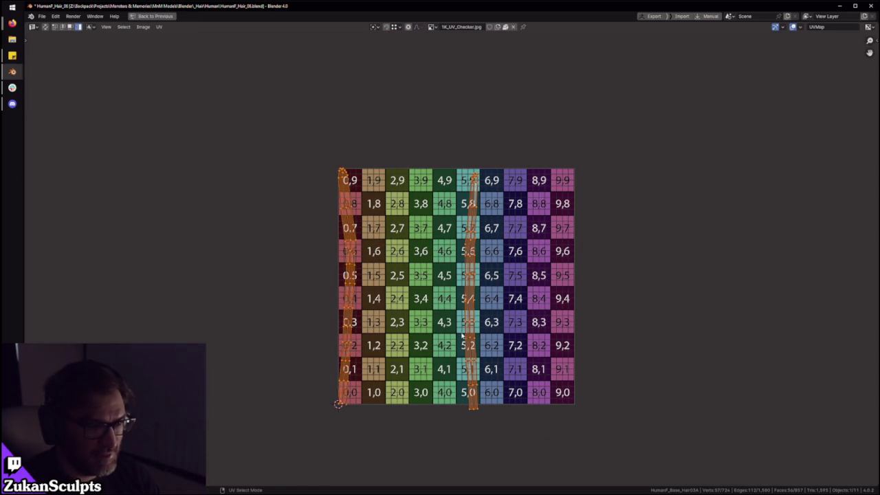
key("g")
left_click(459, 305)
key("g")
left_click(695, 295)
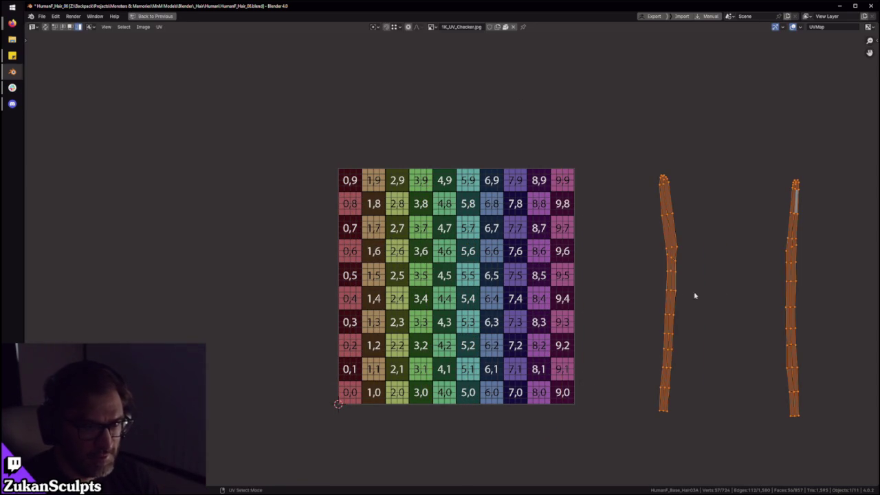
Step: Place one island beside the grey one and select each island's middle edge loop
middle_click_drag(695, 295, 468, 289)
scroll(467, 289, "up", 2)
left_click(636, 282)
key("g")
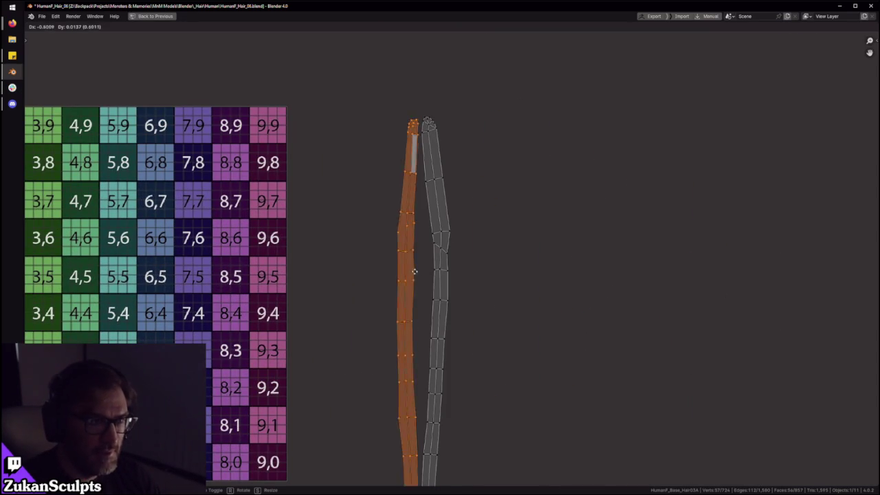
left_click(496, 286)
left_click(443, 287, "alt")
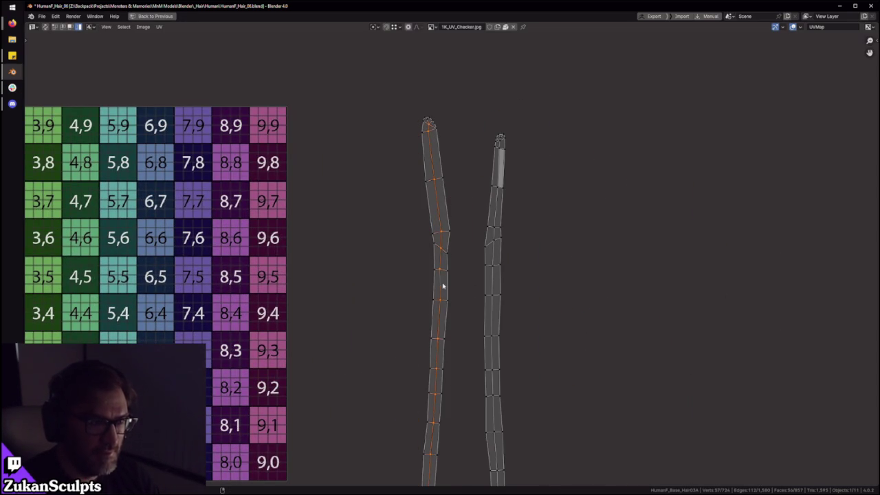
key("2")
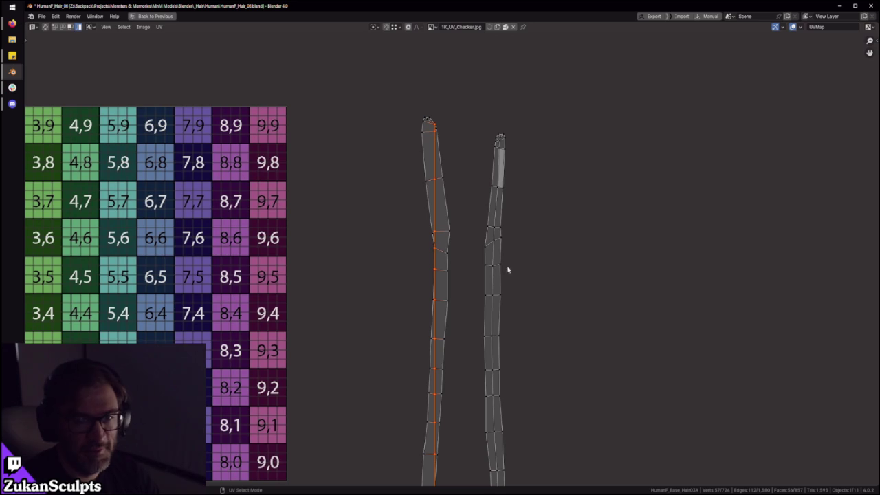
left_click(494, 281, "alt")
key("2")
Step: Move the right strip island onto the left one so they overlap
scroll(452, 257, "down", 4)
left_click_drag(338, 108, 629, 447)
scroll(497, 334, "up", 2)
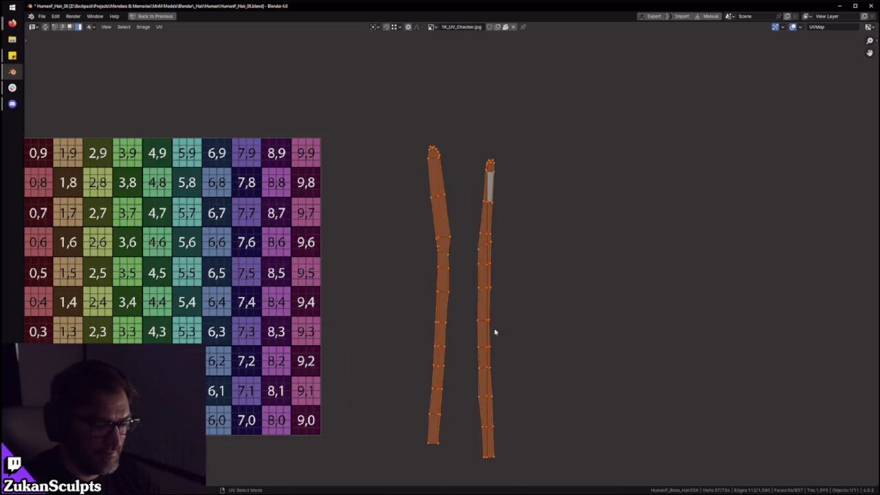
scroll(521, 304, "up", 2)
left_click(520, 304)
key("g")
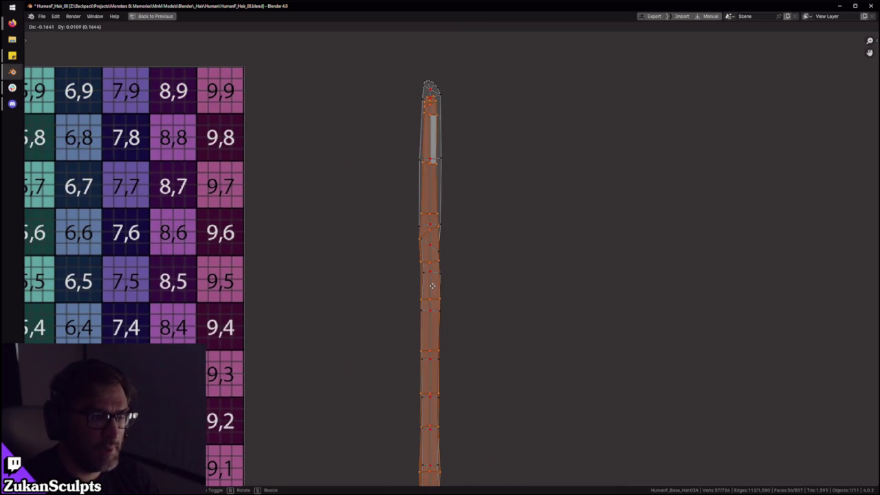
left_click(433, 284)
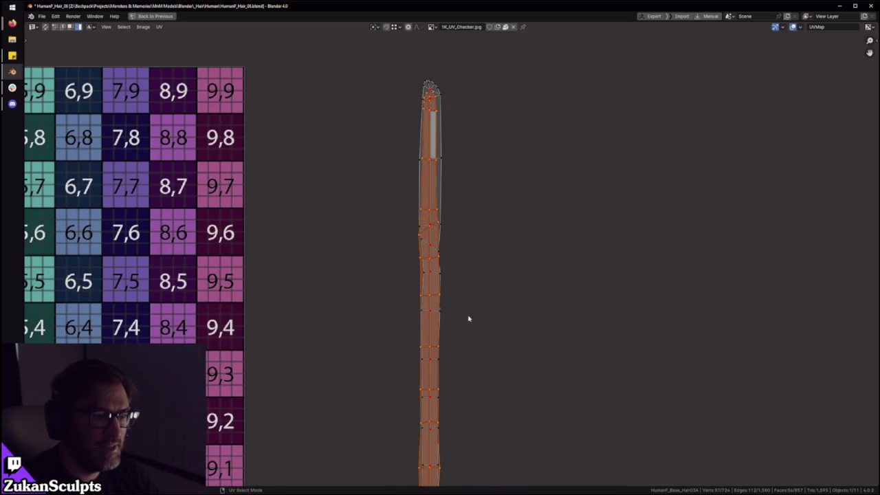
scroll(464, 306, "down", 3, "shift")
scroll(468, 358, "up", 3)
scroll(447, 399, "up", 2)
key("g")
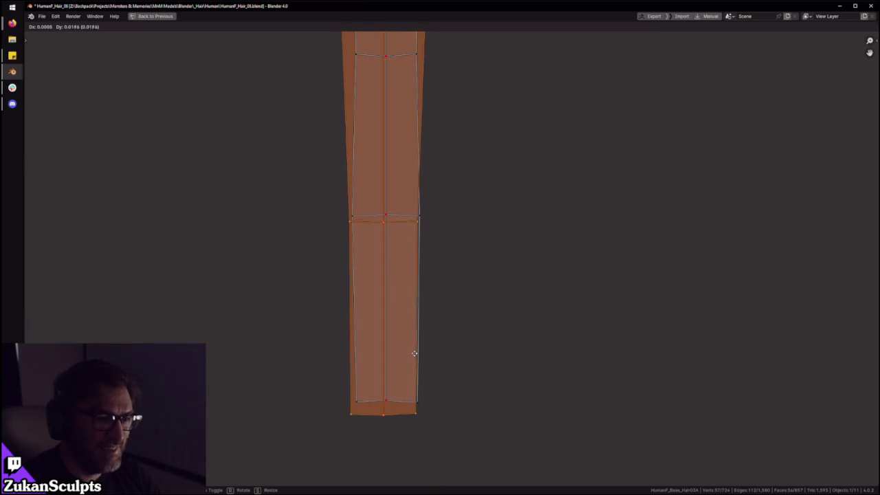
left_click(415, 357)
middle_click_drag(422, 367, 448, 357)
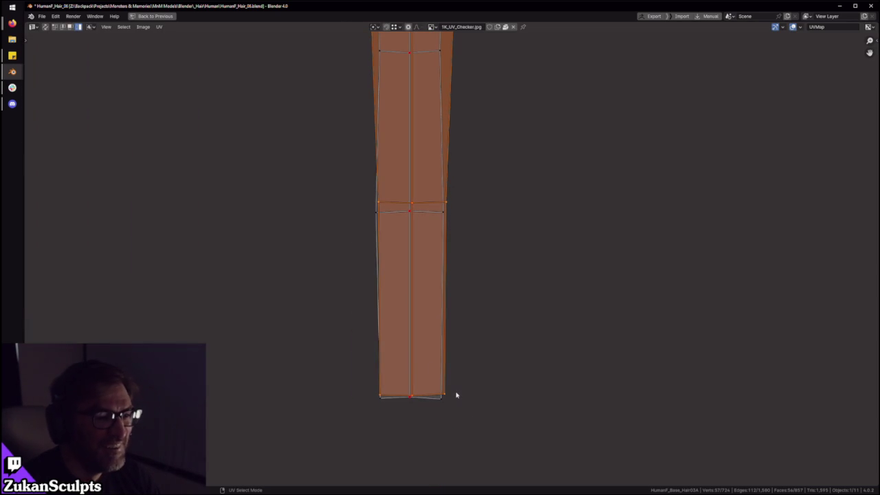
Step: Select the whole island, then box-select rows of vertices in vertex mode
key("a")
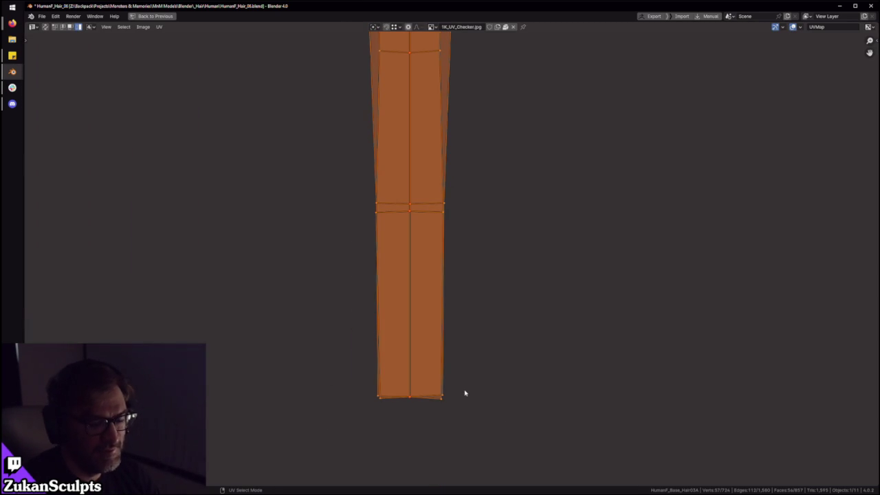
key("ctrl+Tab")
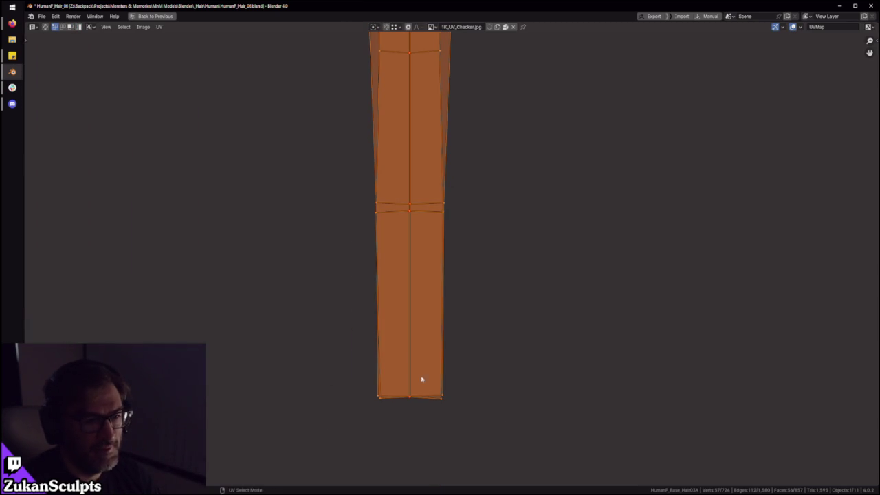
left_click(436, 365)
left_click_drag(289, 344, 529, 255)
scroll(451, 273, "down", 3)
left_click_drag(359, 380, 450, 316)
Step: In Island select mode, move one hair-strip island beside the other
left_click_drag(360, 312, 472, 232)
scroll(475, 302, "down", 2)
key("ctrl+Tab")
left_click(470, 318)
left_click(419, 310)
key("g")
left_click(445, 312)
Step: In Vertex select mode, box-select matching vertex rows across both strips
scroll(445, 312, "up", 2)
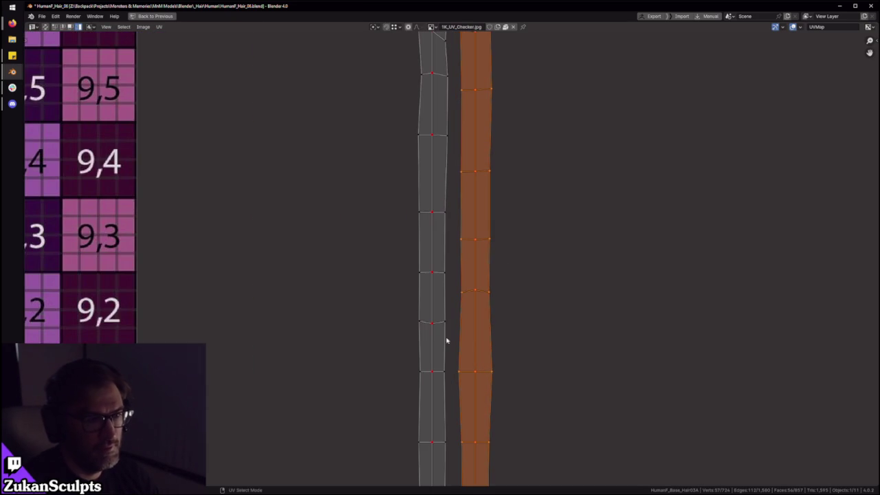
key("ctrl+Tab")
key("Escape")
key("ctrl+Tab")
left_click(452, 300)
left_click_drag(390, 338, 528, 287)
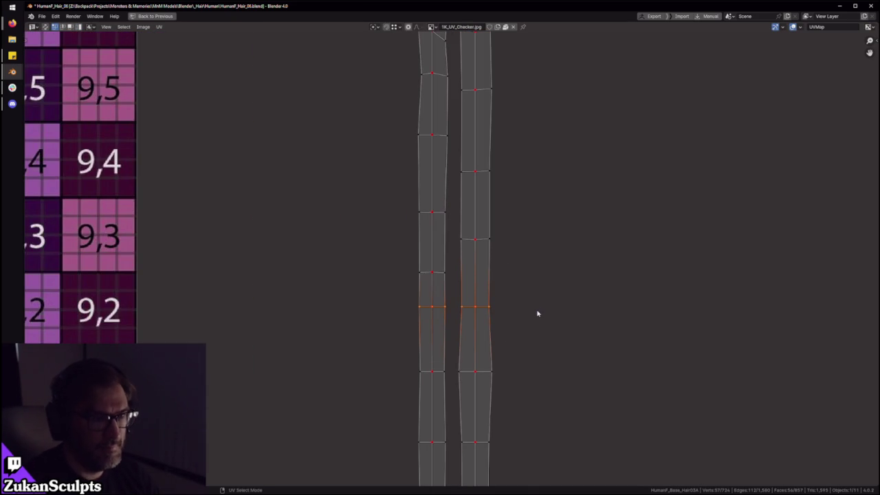
left_click_drag(365, 287, 541, 226)
left_click_drag(391, 222, 526, 160)
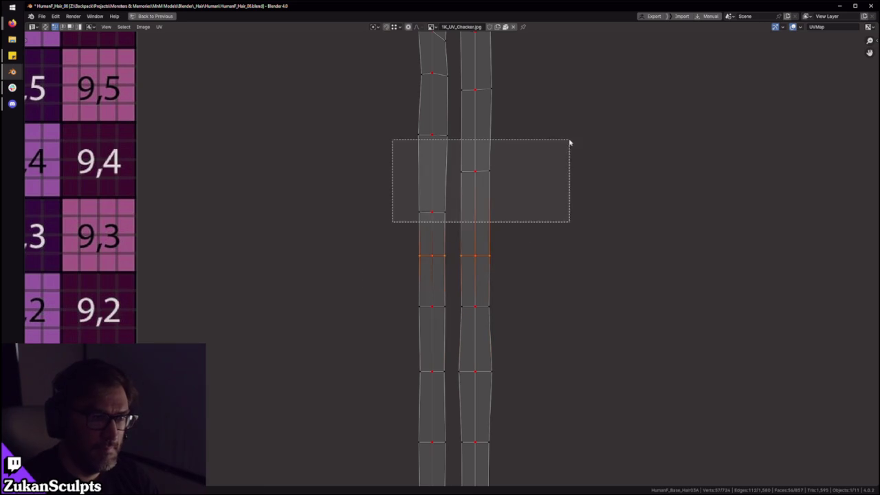
middle_click_drag(490, 175, 481, 305)
left_click_drag(389, 290, 520, 216)
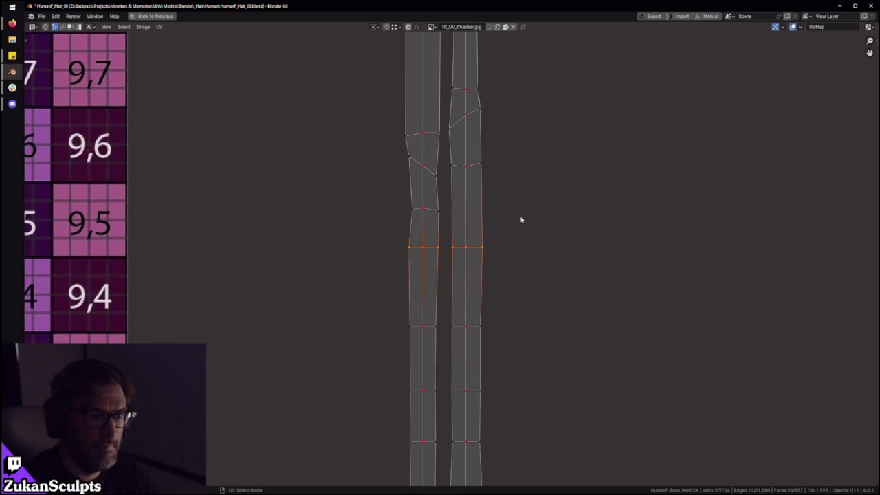
Step: Add the top rows to the selection and flatten them to one height with S Y 0
scroll(498, 294, "down", 5)
scroll(498, 294, "up", 5)
scroll(474, 338, "up", 3)
middle_click_drag(458, 350, 417, 411)
left_click_drag(416, 210, 492, 182)
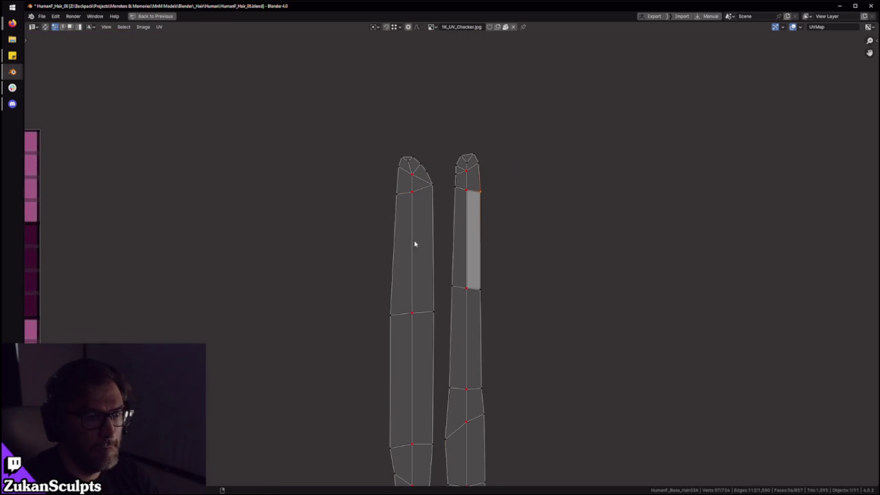
left_click_drag(356, 335, 488, 298)
middle_click_drag(488, 299, 427, 353)
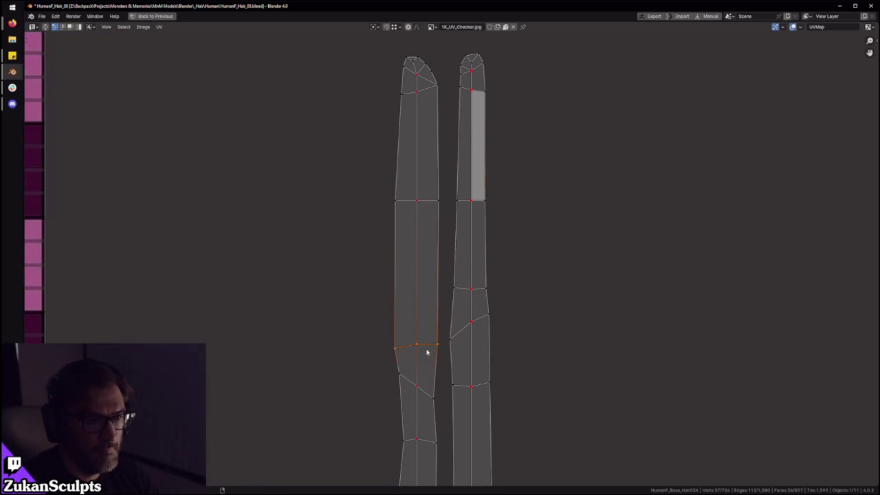
key("s")
key("y")
key("0")
key("Return")
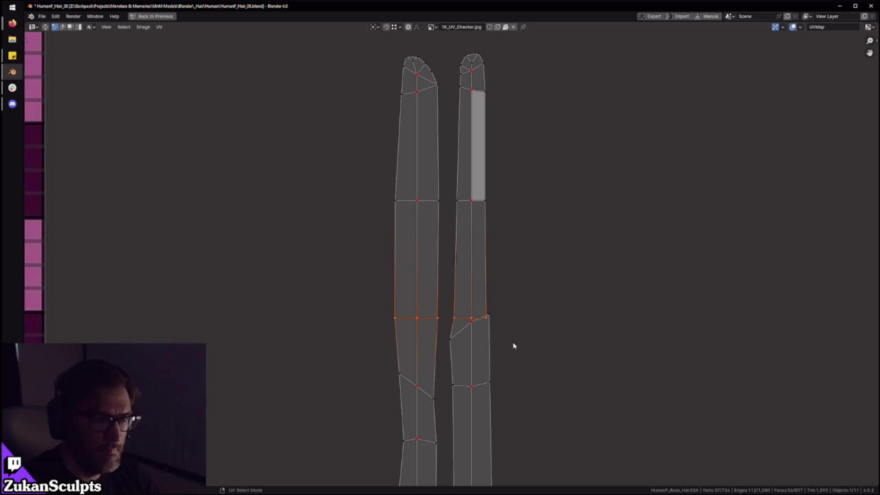
Step: Select the remaining mismatched rows on both strips, then select all UVs
left_click(465, 335)
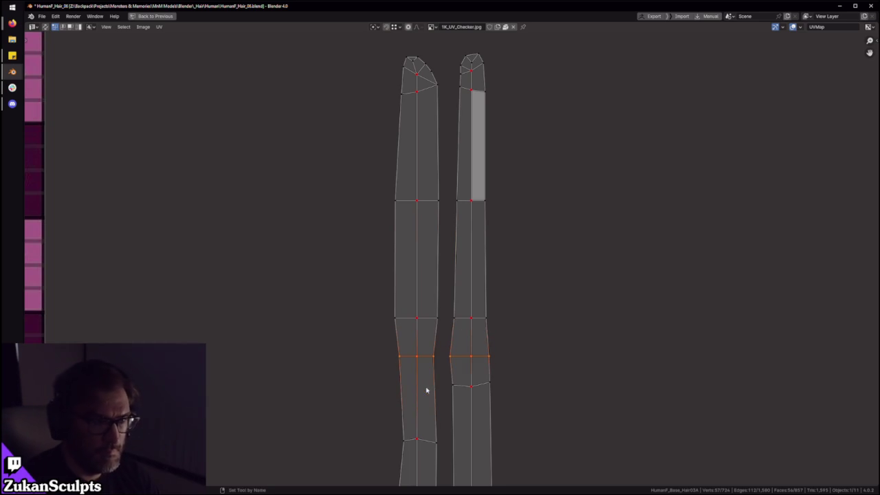
middle_click_drag(412, 383, 395, 332)
left_click_drag(349, 414, 516, 315)
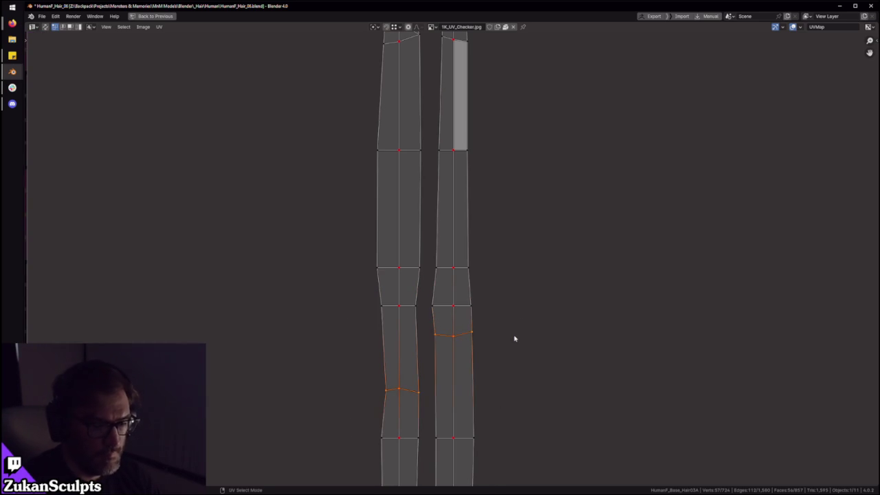
scroll(543, 341, "down", 4)
scroll(558, 344, "down", 2)
scroll(516, 327, "down", 4)
key("a")
scroll(492, 344, "up", 3)
scroll(447, 309, "up", 2)
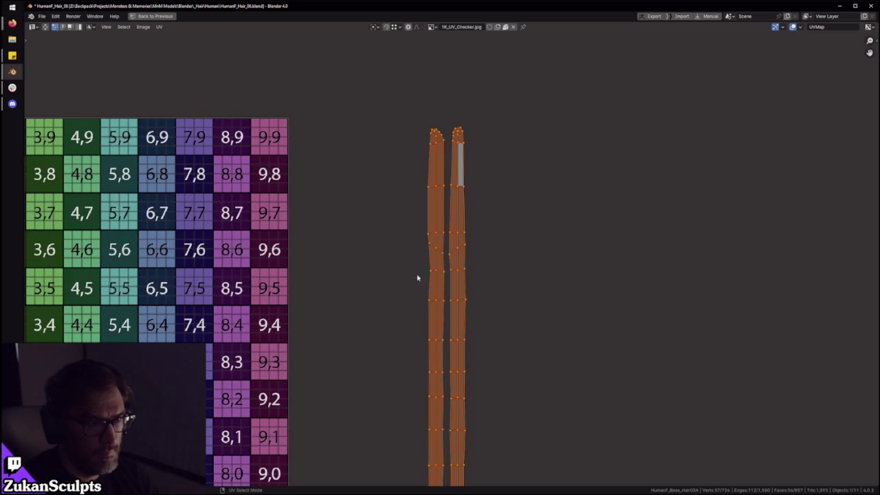
scroll(422, 328, "up", 2)
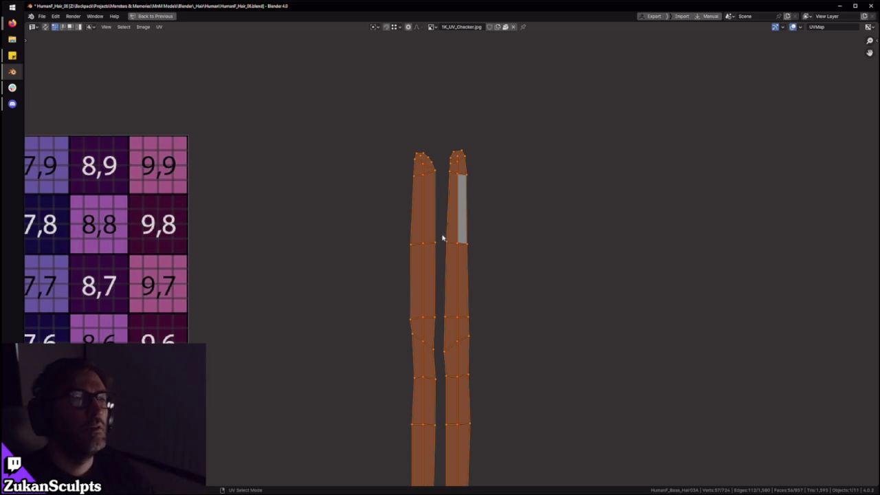
Step: Zoom and pan to inspect the aligned strips against the checker grid
scroll(443, 255, "down", 2)
middle_click_drag(440, 271, 470, 179)
scroll(474, 276, "down", 2)
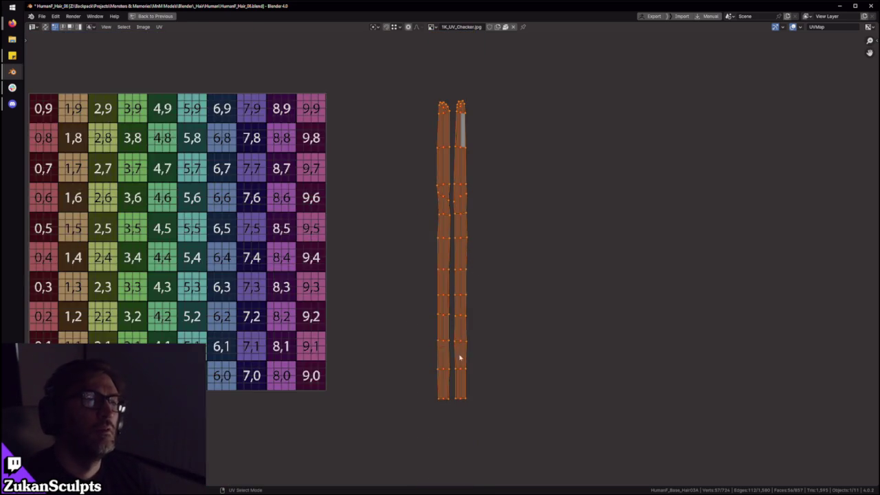
scroll(461, 282, "up", 1)
scroll(454, 302, "up", 2)
scroll(454, 330, "up", 3, "shift")
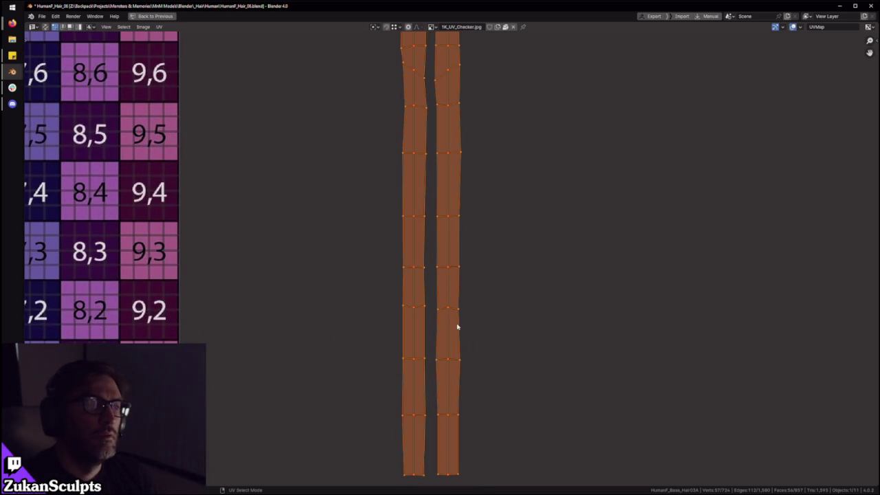
scroll(454, 270, "up", 4, "shift")
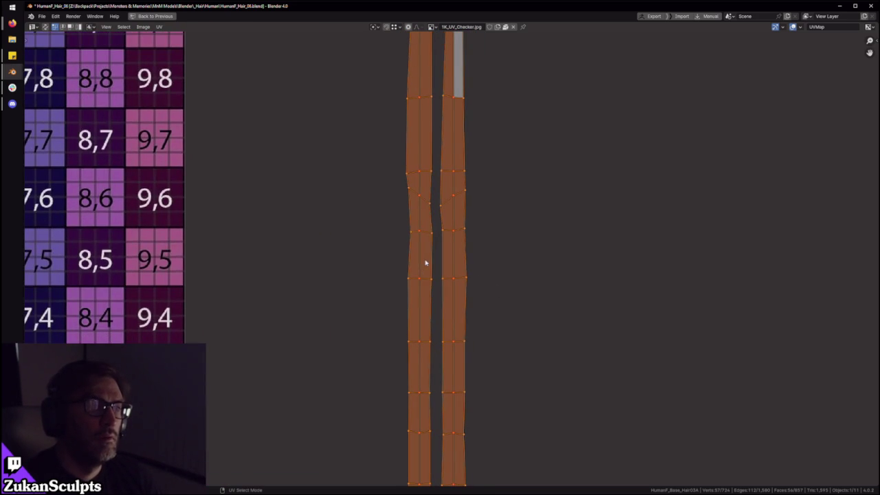
scroll(437, 225, "down", 2)
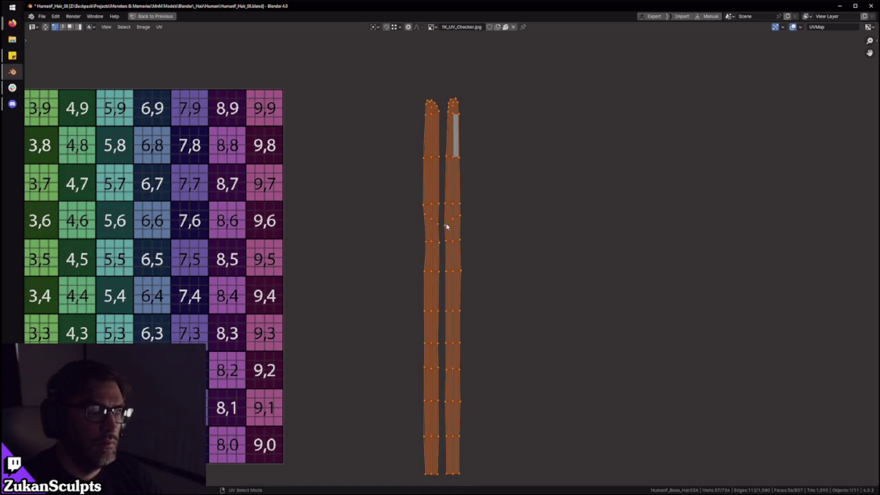
scroll(444, 226, "up", 1)
scroll(458, 237, "up", 1)
Step: Switch to Island select mode and box-select both strip islands
key("ctrl+Tab")
left_click(469, 275)
scroll(461, 292, "up", 2)
scroll(460, 293, "up", 2)
left_click_drag(363, 175, 601, 272)
key("ctrl+Tab")
Step: In Vertex mode, select both strips' top vertices and extend to whole islands with Ctrl+L
left_click(529, 227)
left_click_drag(308, 190, 554, 258)
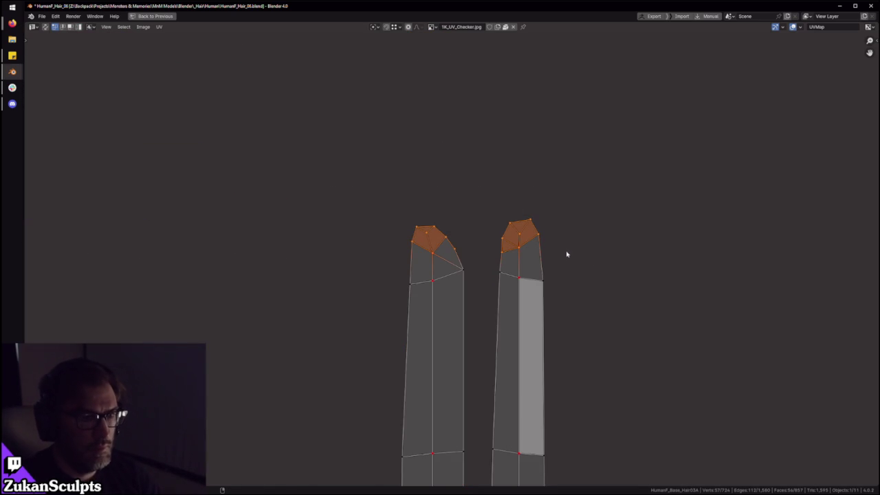
scroll(568, 255, "down", 4)
scroll(540, 330, "down", 2)
key("ctrl+l")
scroll(494, 317, "up", 3)
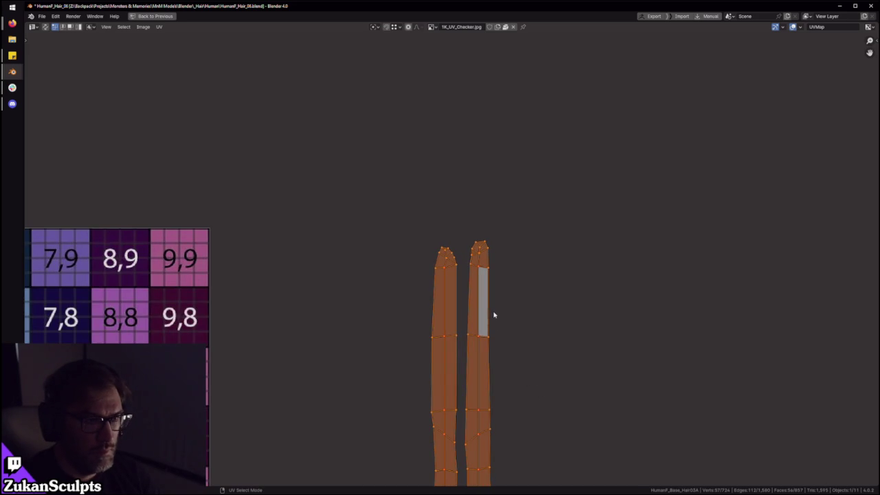
scroll(494, 314, "up", 2)
scroll(436, 295, "up", 2)
Step: In Island mode, select the right strip and mirror it horizontally
key("ctrl+Tab")
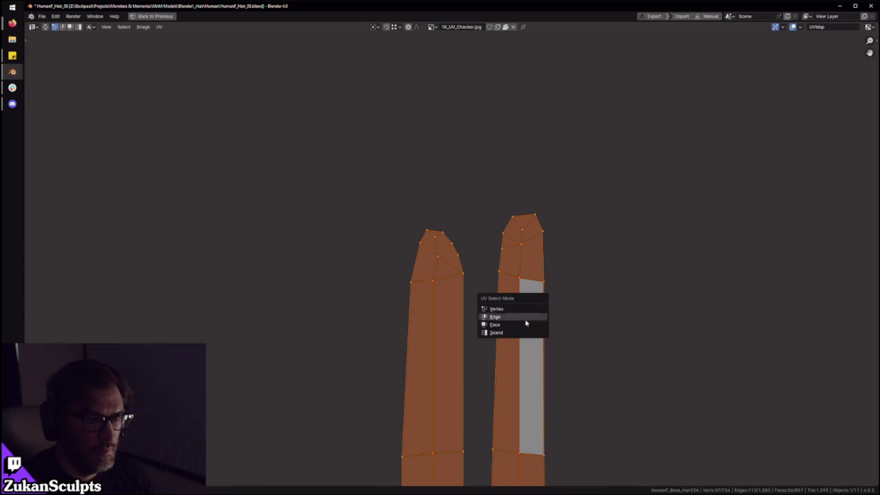
left_click(513, 331)
left_click(512, 331)
scroll(344, 200, "down", 2)
scroll(344, 200, "down", 1)
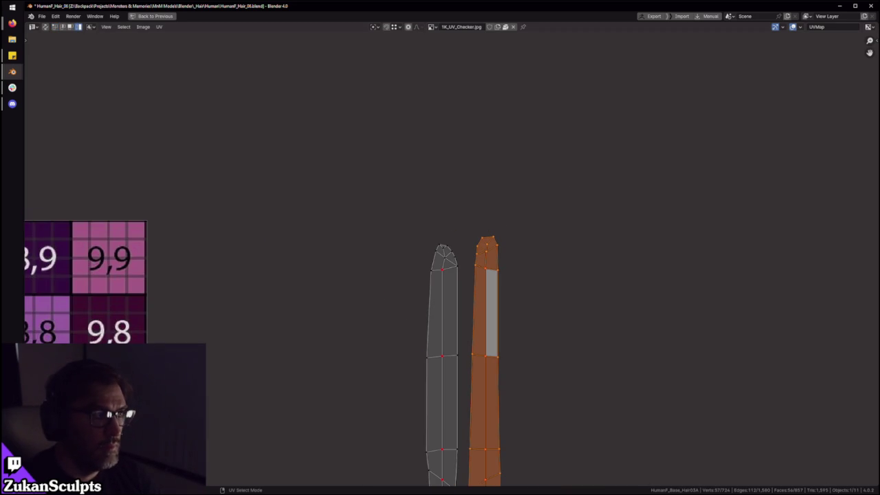
left_click(157, 28)
left_click(279, 57)
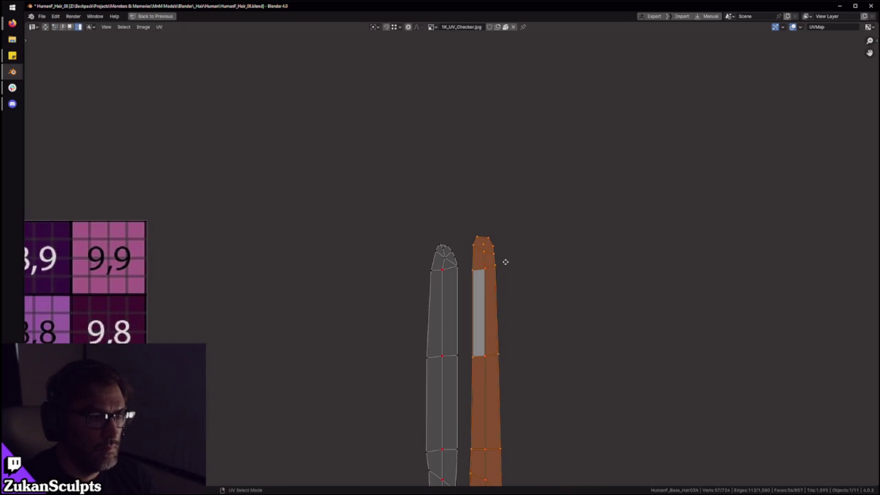
Step: Move the mirrored strip over the left one, nudging it vertically and horizontally to overlap
key("g")
left_click(468, 267)
key("g")
key("y")
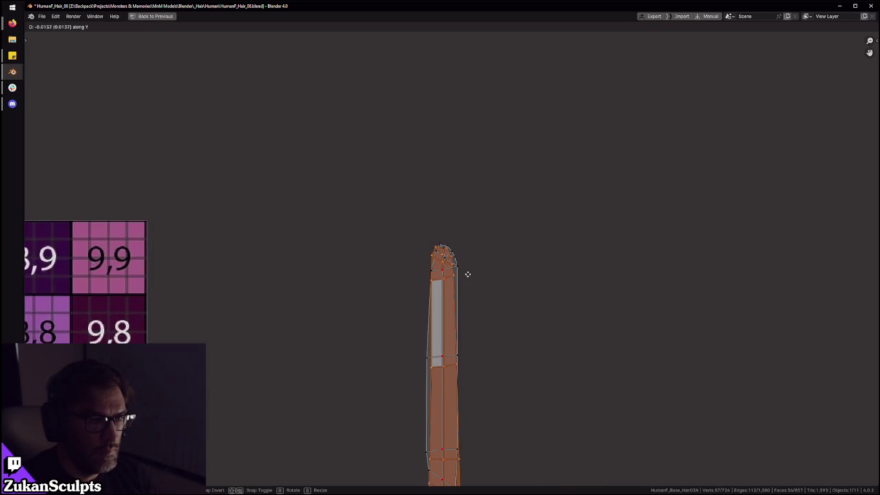
left_click(470, 270)
middle_click_drag(480, 427, 526, 300)
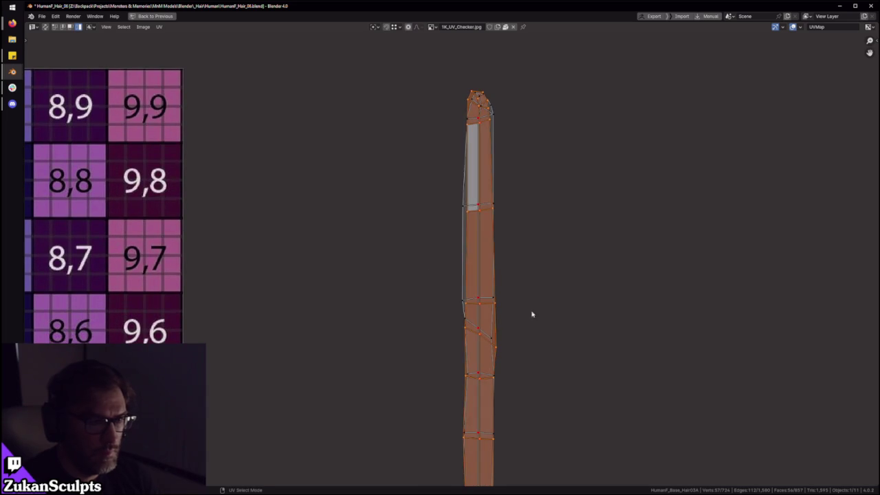
key("g")
key("x")
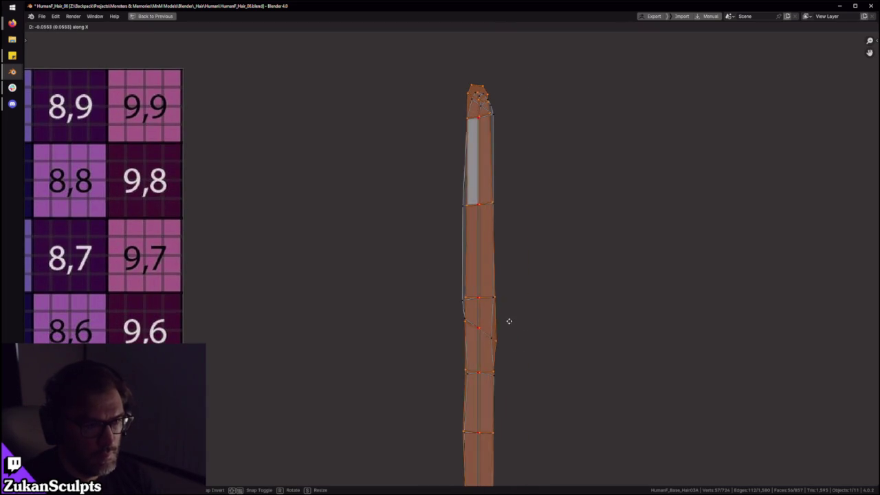
left_click(508, 321)
Step: Change the UV selection mode and select vertex runs along the strip's vertical edges
scroll(495, 344, "up", 2)
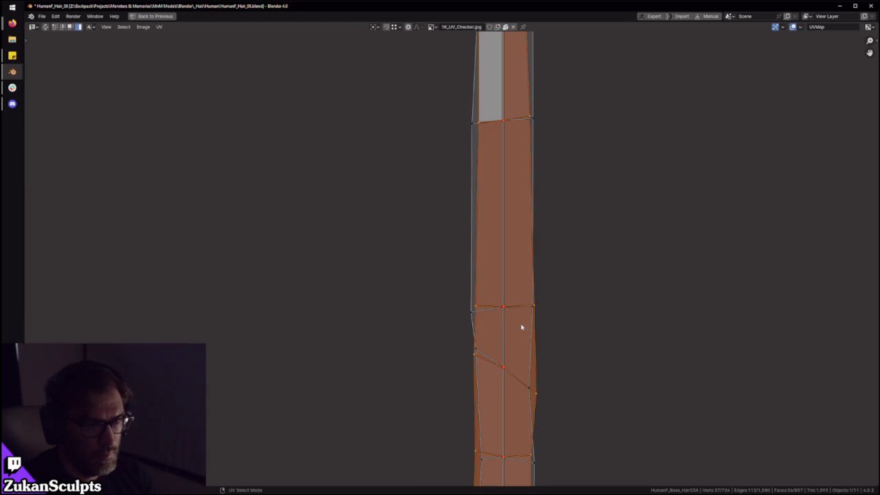
scroll(522, 326, "down", 1)
scroll(518, 223, "down", 2)
scroll(489, 290, "up", 1)
scroll(495, 330, "up", 3)
key("ctrl+Tab")
left_click(488, 364)
mouse_move(422, 374)
left_mouse_down()
mouse_move(448, 353)
mouse_move(467, 314)
left_mouse_up()
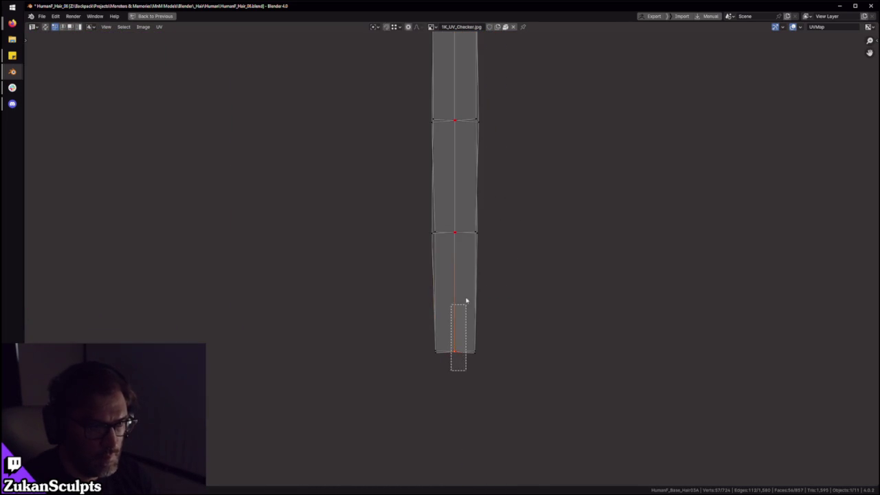
left_click_drag(428, 363, 443, 181)
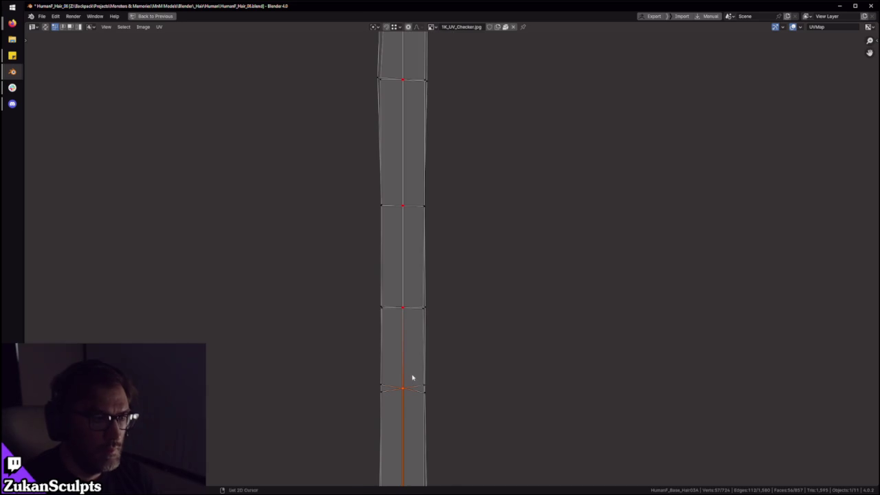
left_click_drag(399, 342, 422, 145)
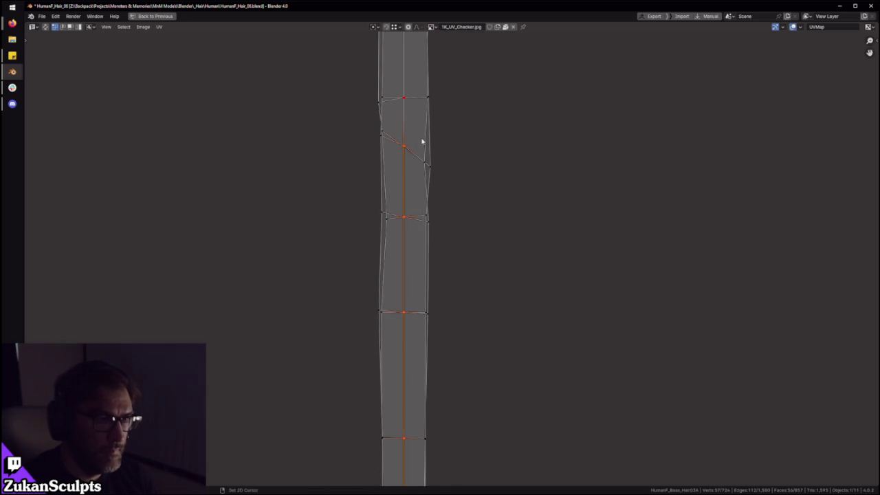
Step: Select vertices near the strip's top and an edge loop across the strip
scroll(412, 375, "up", 3, "shift")
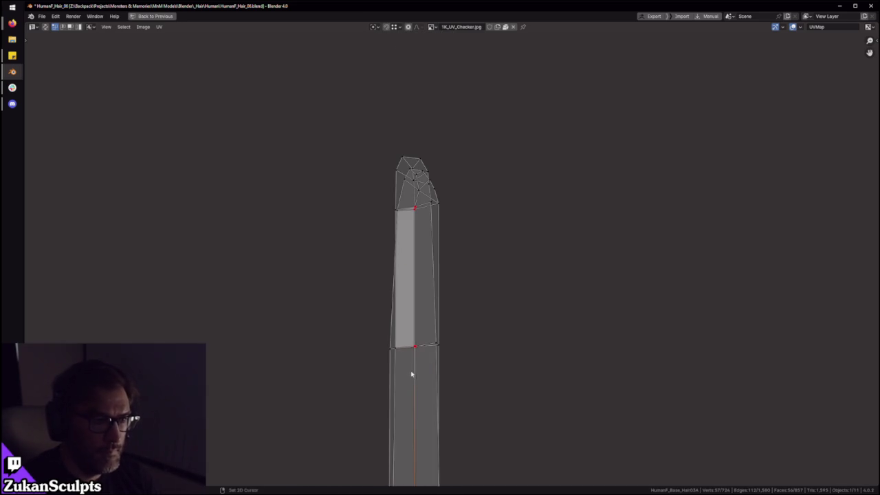
scroll(426, 233, "up", 2)
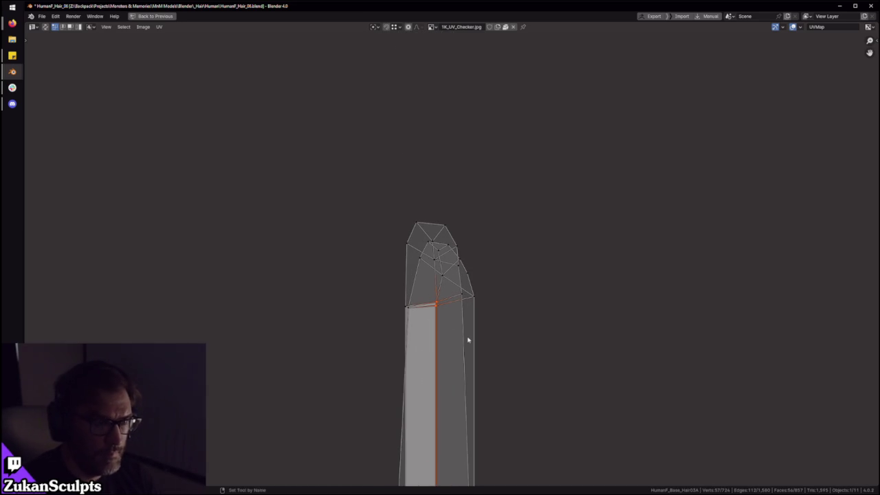
scroll(426, 322, "up", 2)
left_click_drag(422, 351, 442, 318)
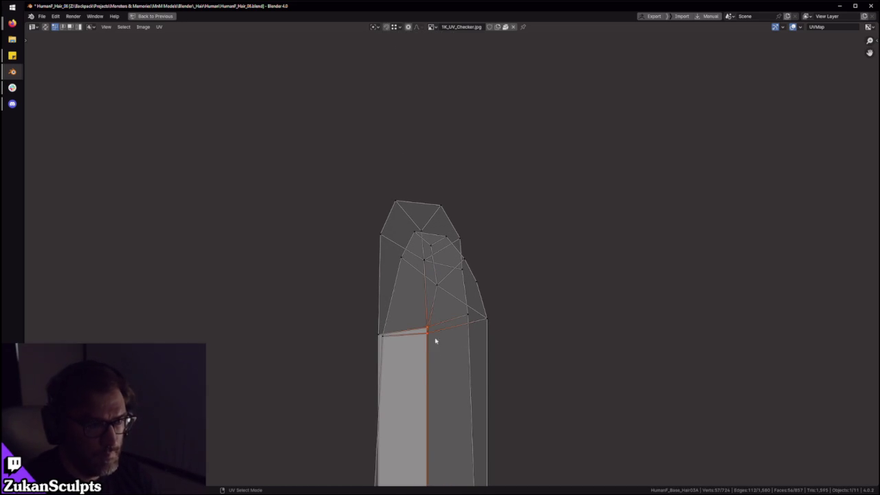
scroll(431, 338, "down", 4)
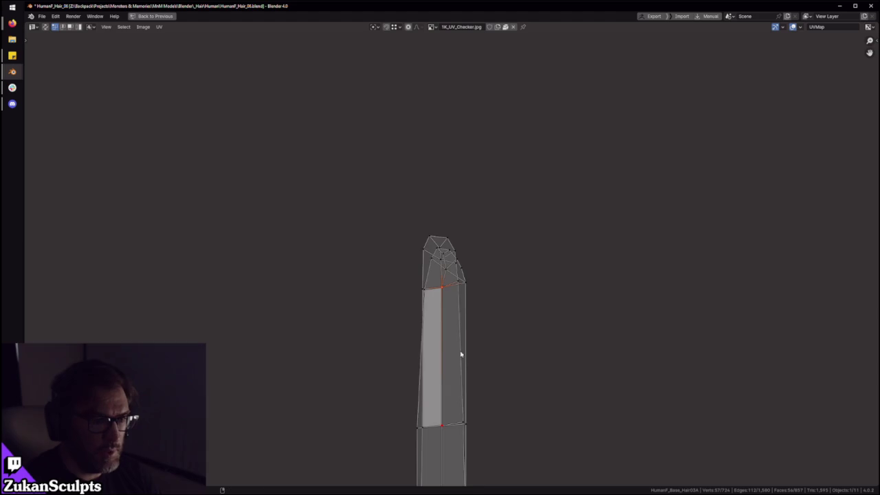
scroll(458, 353, "down", 3, "shift")
scroll(434, 324, "up", 2)
scroll(557, 375, "down", 5)
left_click_drag(379, 352, 522, 404)
scroll(494, 327, "up", 1)
scroll(452, 334, "up", 1)
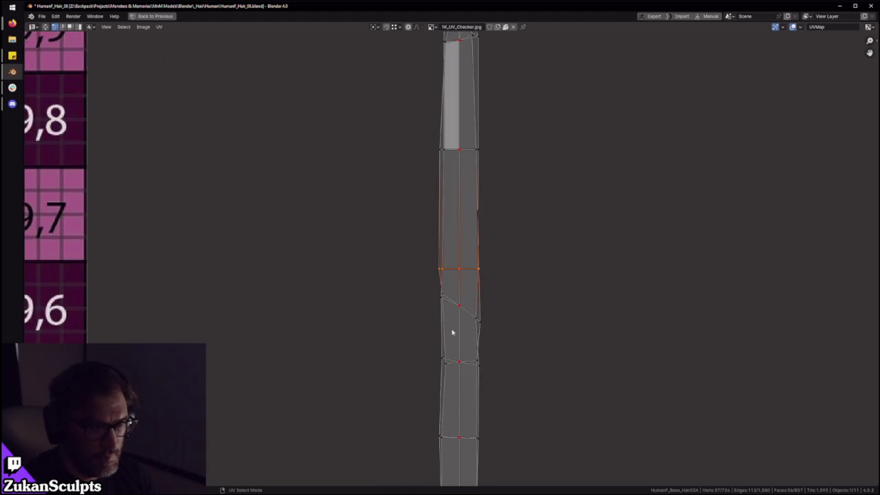
scroll(457, 345, "up", 2)
scroll(463, 356, "down", 3, "shift")
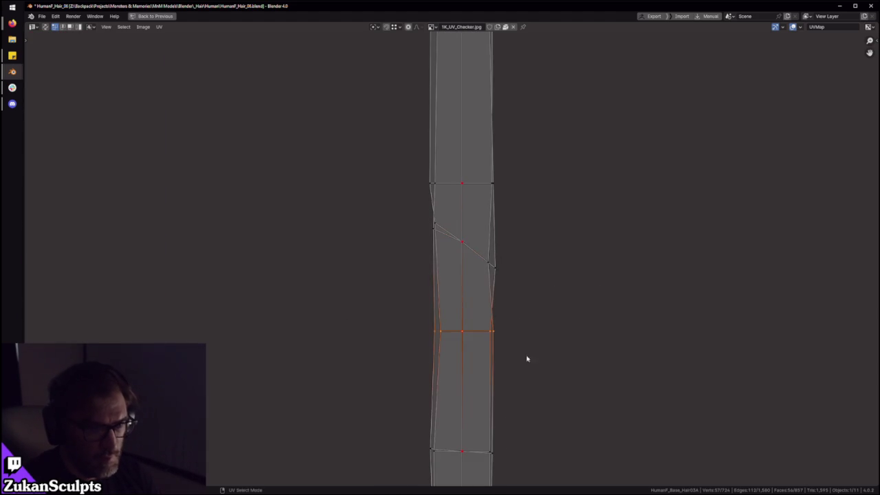
scroll(530, 316, "down", 4, "shift")
scroll(537, 296, "up", 4, "shift")
scroll(540, 298, "down", 3)
Step: Select further cross loops and sections of the strip, undoing one selection
left_click_drag(418, 302, 534, 248)
scroll(502, 425, "down", 2, "shift")
scroll(481, 385, "up", 1)
left_click(467, 358)
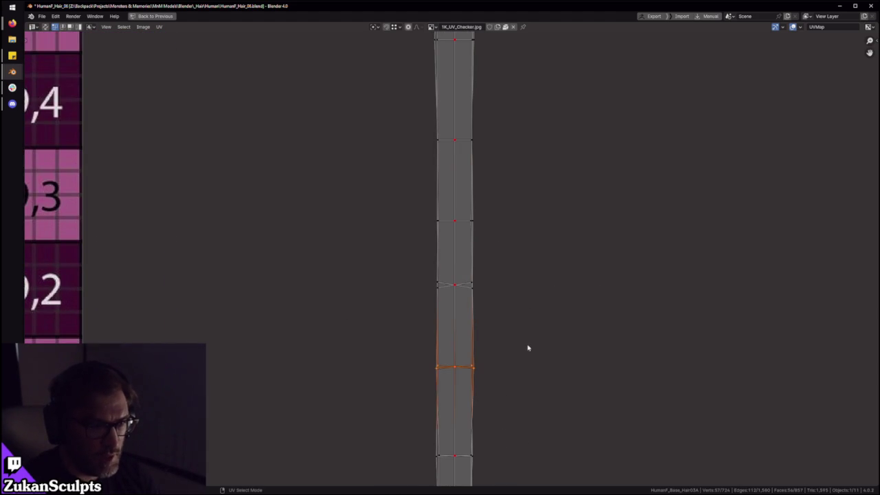
left_click_drag(426, 305, 533, 227)
scroll(512, 306, "down", 2)
key("ctrl+z")
left_click_drag(435, 282, 552, 341)
scroll(486, 315, "up", 6, "shift")
scroll(458, 258, "up", 3)
scroll(465, 288, "up", 1)
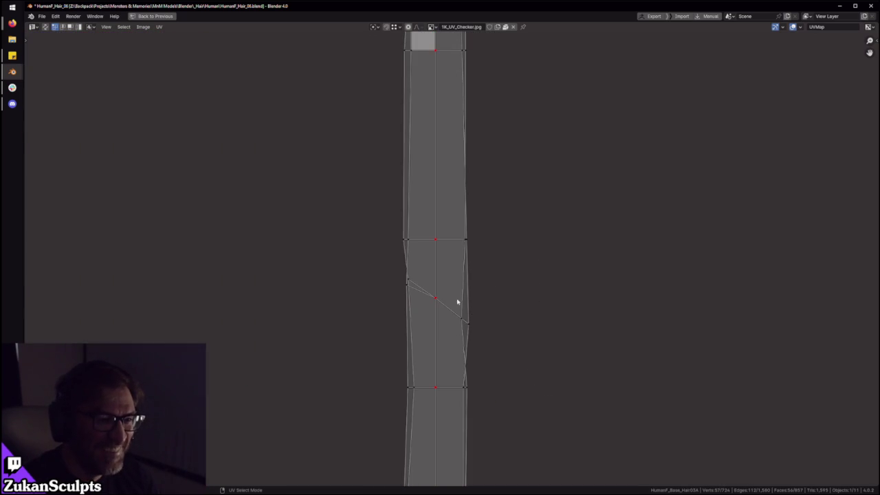
scroll(467, 282, "down", 2)
scroll(447, 234, "up", 4, "shift")
scroll(413, 220, "down", 1)
scroll(454, 268, "down", 2)
scroll(471, 330, "up", 1, "shift")
scroll(471, 374, "up", 1)
scroll(453, 351, "down", 2)
scroll(432, 372, "up", 1)
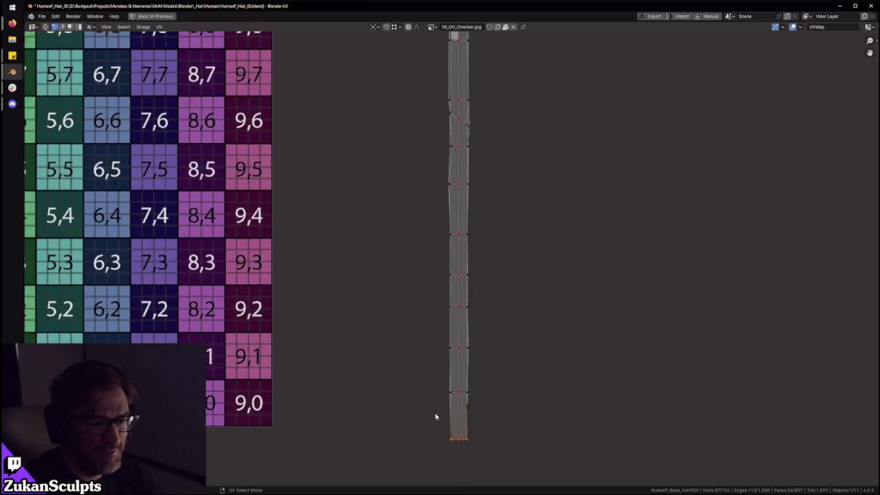
Step: Select the strip's lower part and the vertices along its right and left edges
mouse_move(416, 466)
left_mouse_down()
mouse_move(462, 267)
mouse_move(440, 132)
left_mouse_up()
left_click_drag(480, 463, 450, 95)
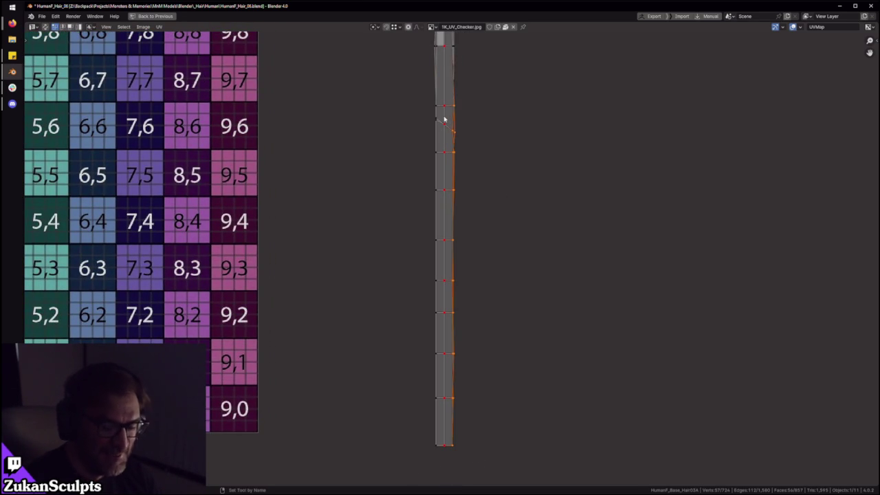
scroll(447, 248, "up", 4)
scroll(472, 251, "up", 1)
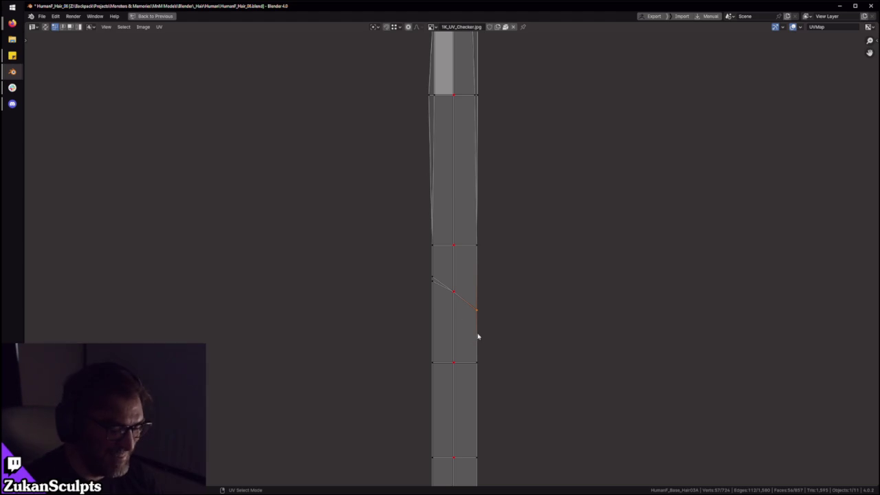
left_click_drag(401, 305, 438, 258)
scroll(444, 275, "down", 2)
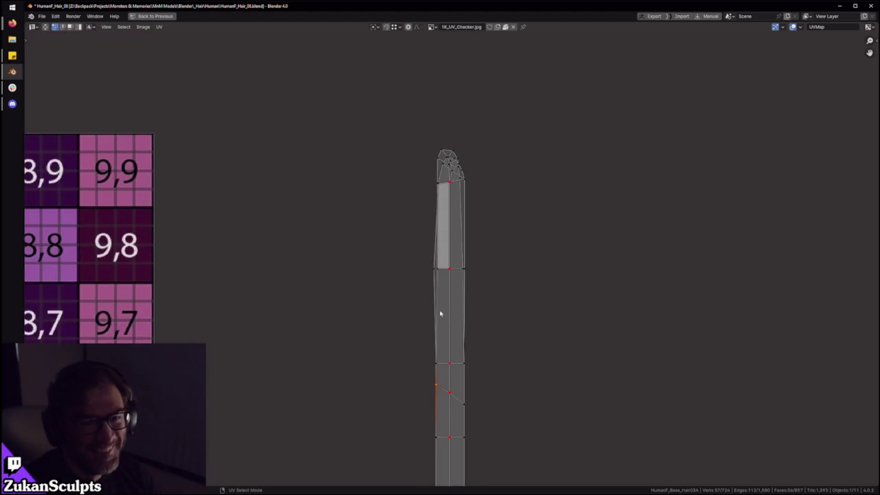
Step: Box-select the strip's left and right edge vertices around its capped tip
scroll(449, 319, "up", 2)
left_click_drag(391, 323, 433, 253)
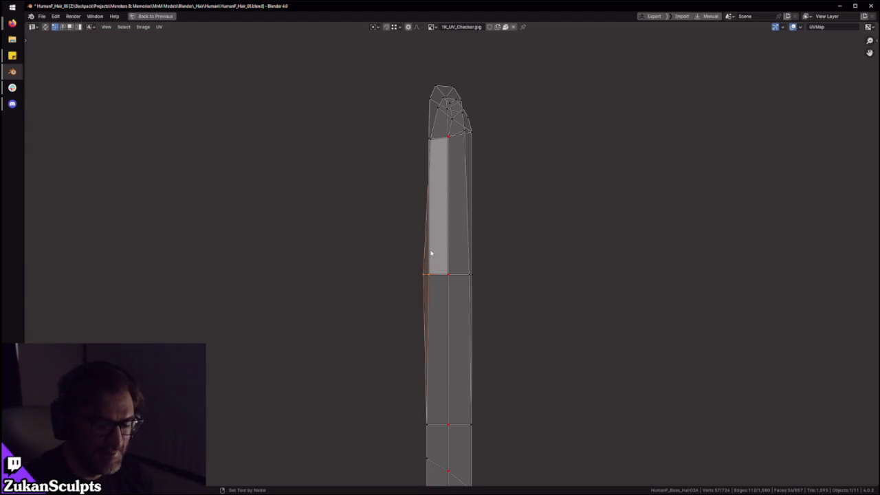
left_click_drag(542, 239, 462, 293)
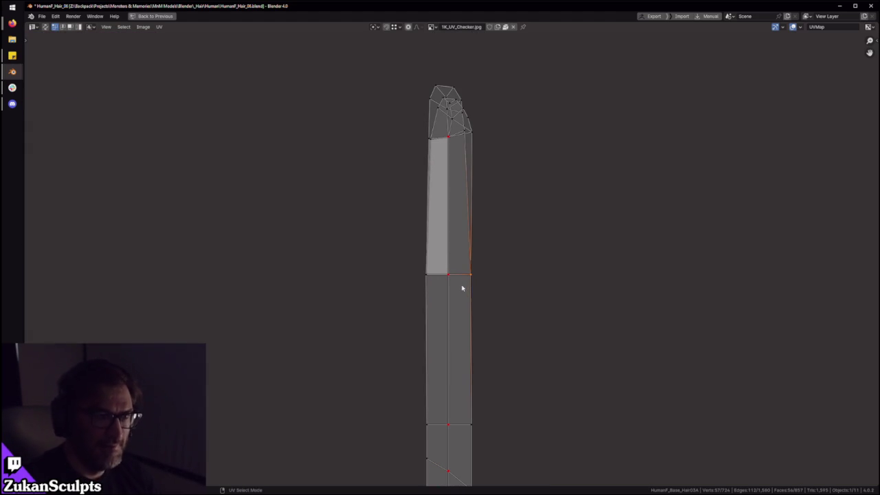
scroll(411, 207, "up", 3)
middle_click_drag(411, 207, 415, 353)
left_click_drag(404, 260, 403, 262)
left_click_drag(324, 294, 374, 255)
left_click_drag(511, 315, 433, 254)
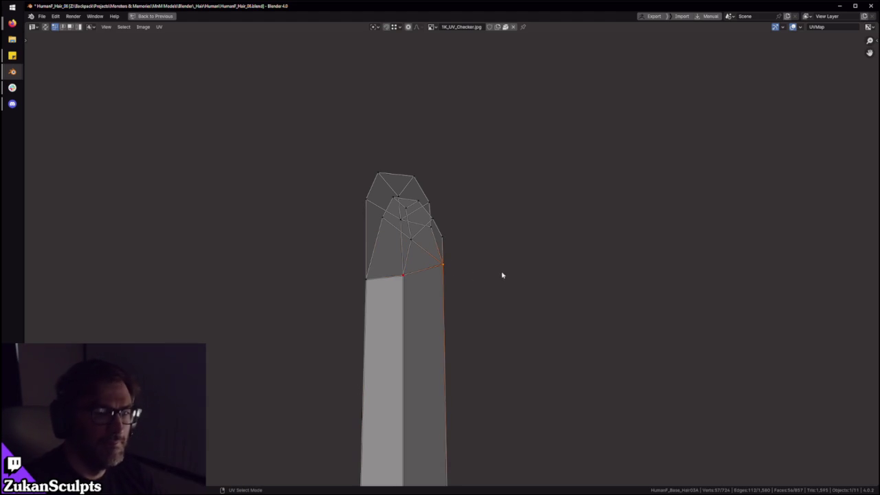
middle_click_drag(503, 276, 513, 328)
Step: Undo the bad vertex move and shift a tip vertex further right
scroll(487, 291, "up", 1)
scroll(465, 286, "up", 2)
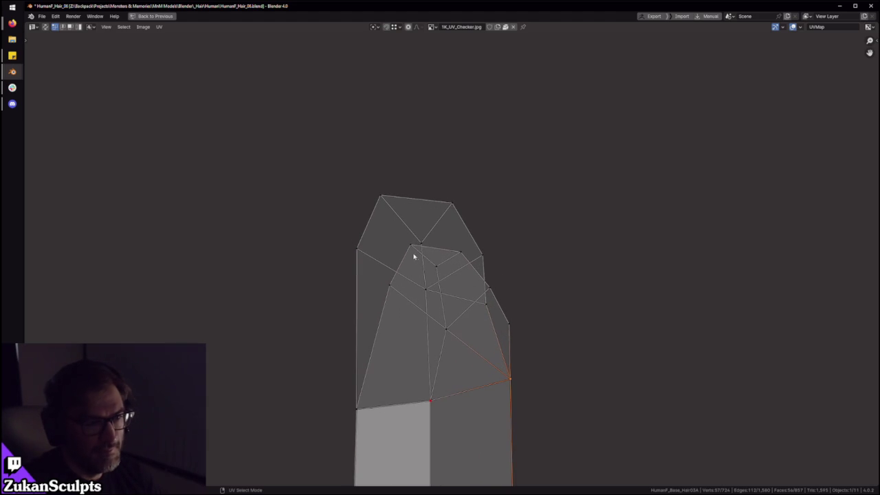
key("ctrl+z")
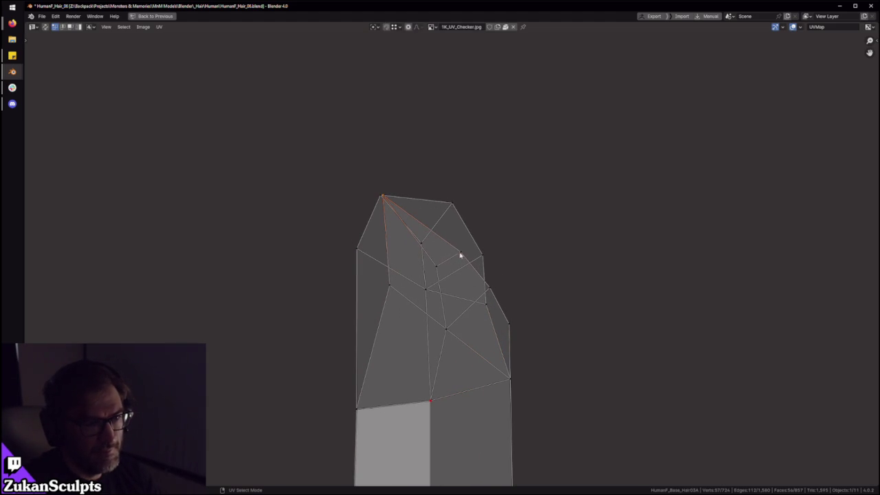
key("ctrl+z")
left_click(389, 287)
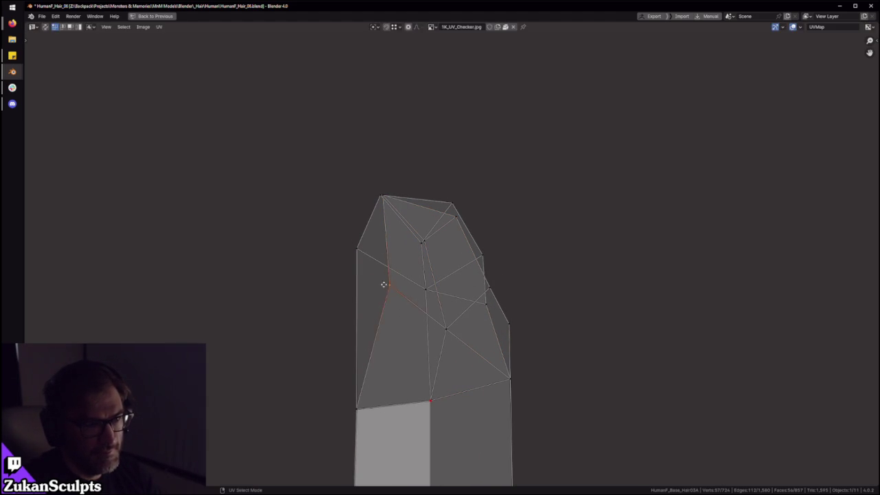
key("g")
left_click(502, 300)
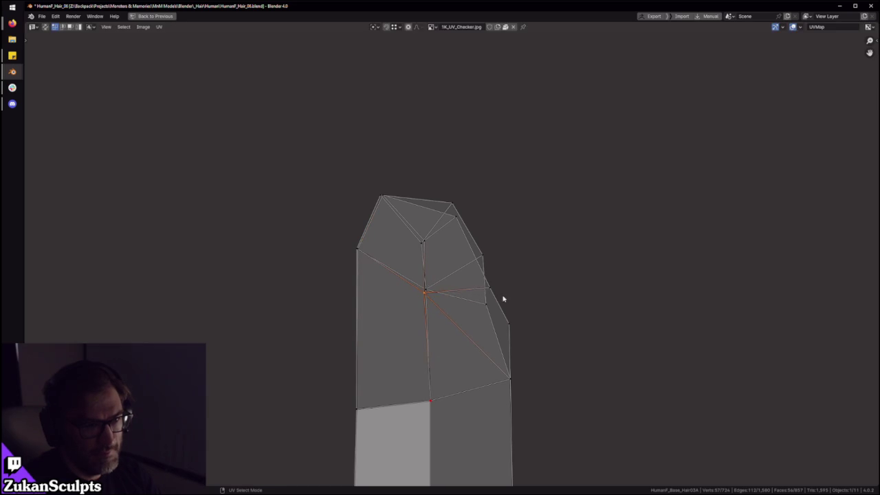
Step: Select the tip's edge, centre and corner vertices, then return to the full layout
left_click(495, 291)
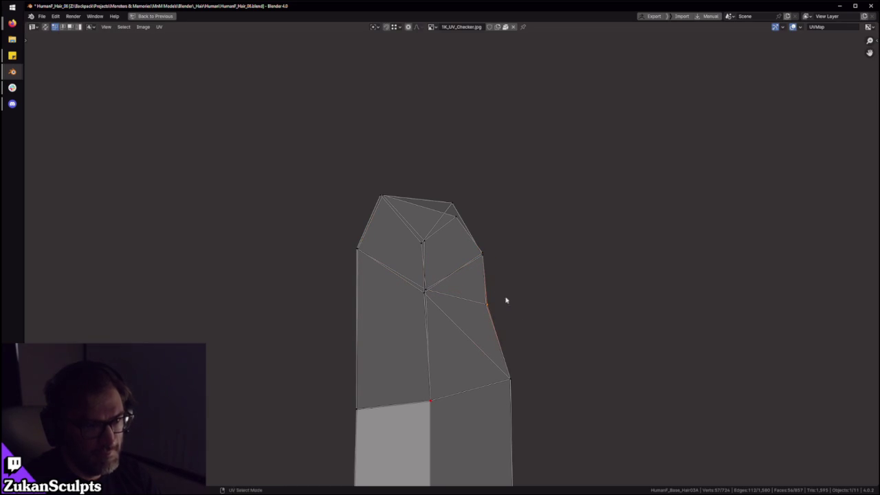
key("w")
left_click(429, 297)
left_click_drag(319, 284, 376, 232)
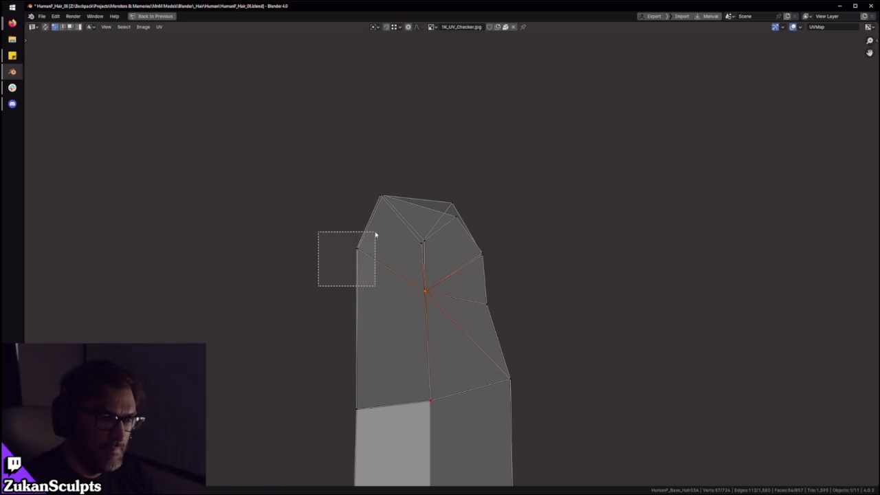
left_click_drag(497, 239, 466, 279, "shift")
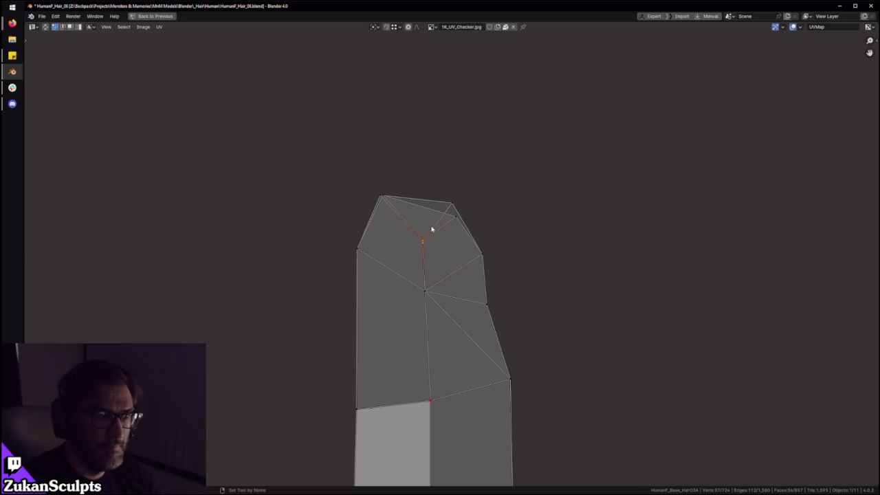
left_click_drag(351, 144, 385, 198)
key("ctrl+space")
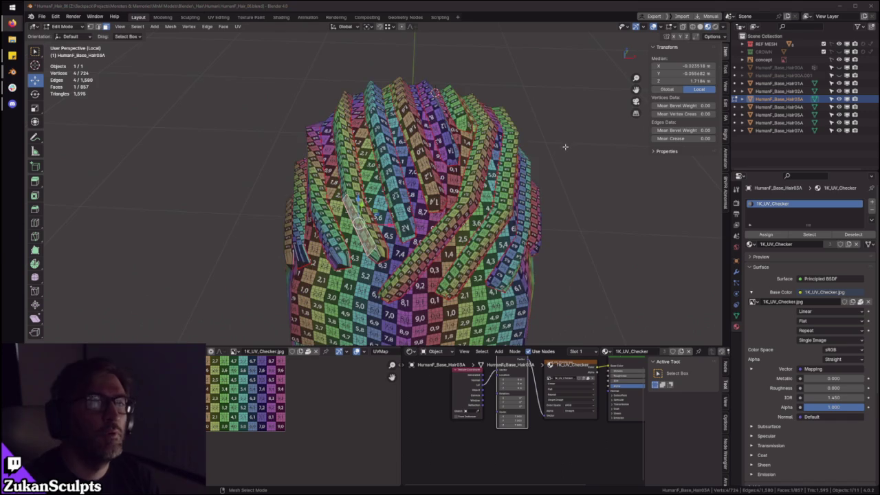
Step: Select the whole linked hair strip with Ctrl+L
scroll(434, 91, "up", 3)
scroll(448, 72, "down", 2)
scroll(440, 55, "up", 2)
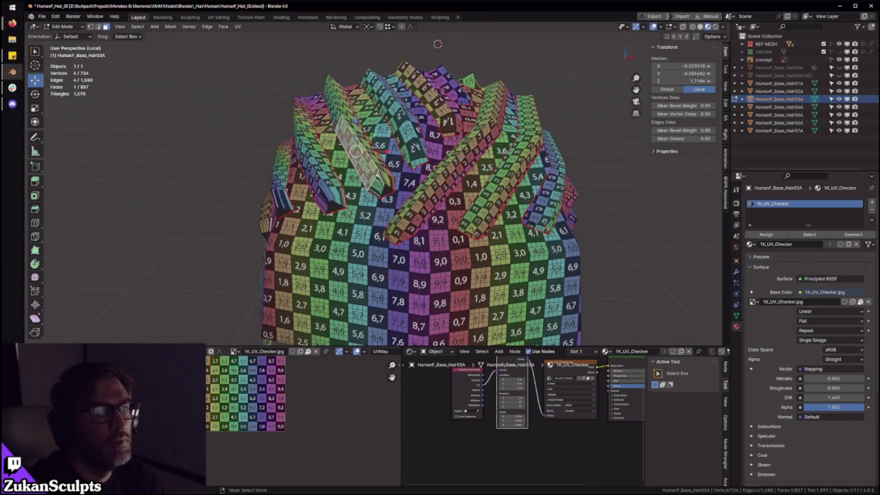
key("ctrl+l")
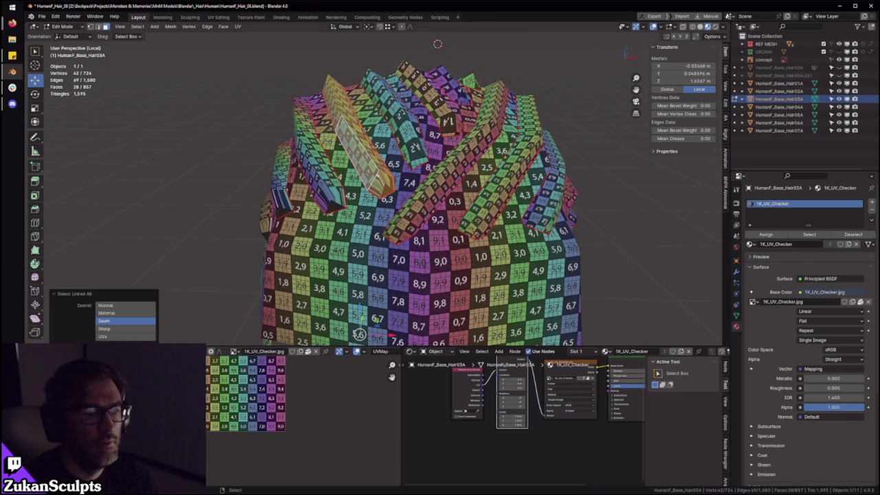
Step: Box-select the strip's UVs along the checker's left edge, then orbit the textured hair mesh
key("ctrl+space")
scroll(408, 229, "up", 1)
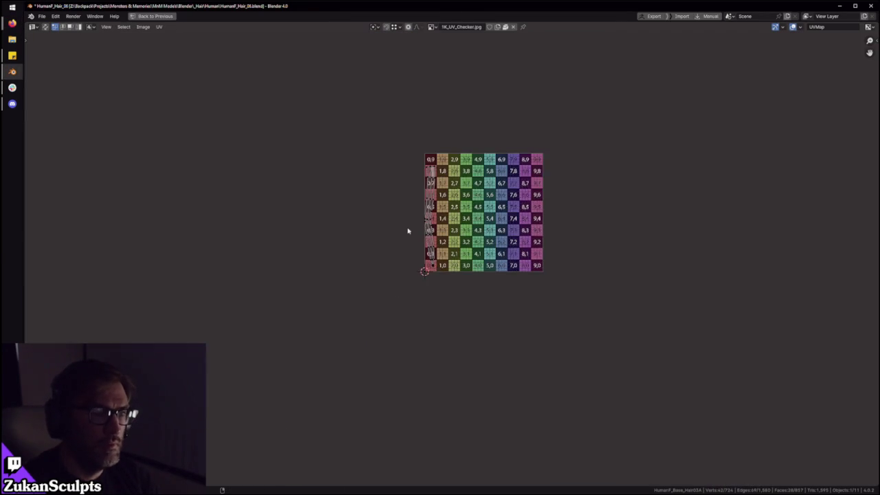
scroll(358, 229, "up", 3)
scroll(358, 229, "down", 5)
left_click_drag(305, 389, 571, 235)
scroll(476, 300, "up", 3)
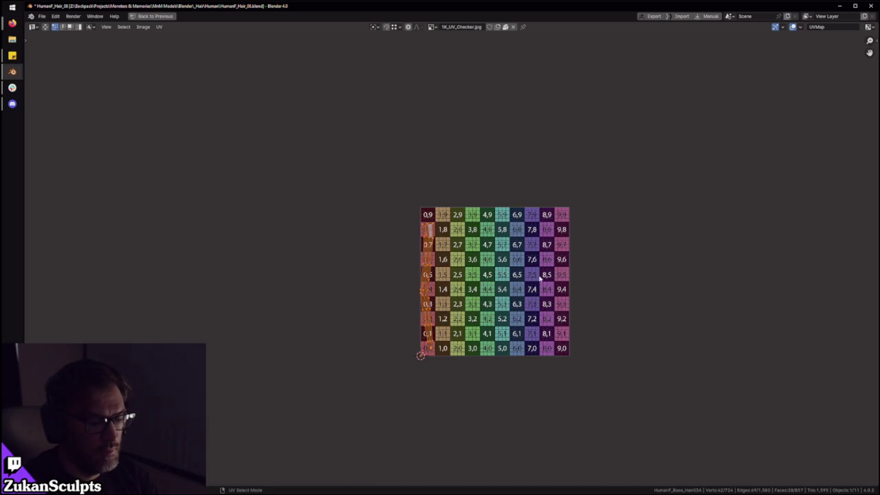
scroll(476, 300, "up", 1)
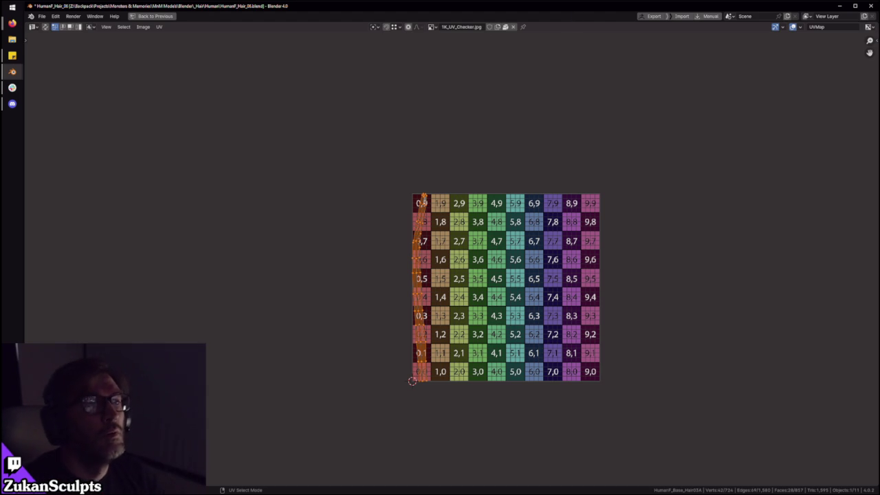
key("ctrl+space")
mouse_move(413, 206)
middle_mouse_down()
mouse_move(436, 184)
mouse_move(420, 200)
mouse_move(401, 152)
mouse_move(451, 163)
mouse_move(456, 74)
middle_mouse_up()
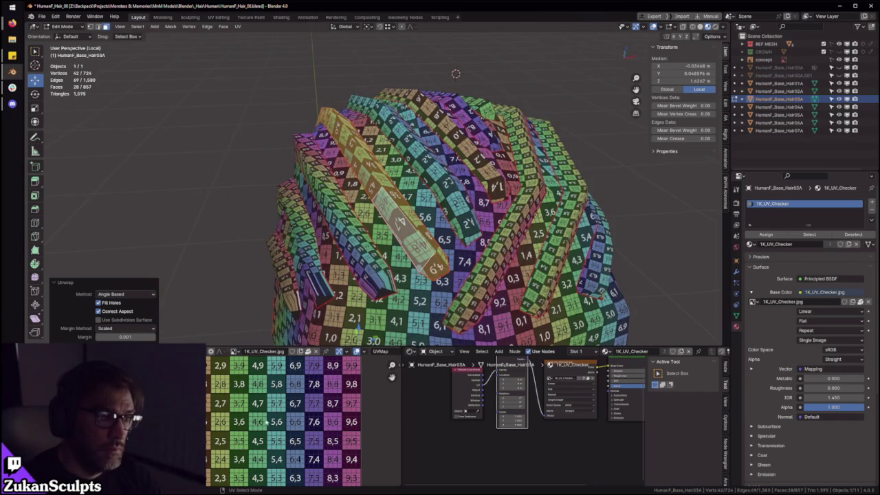
Step: Move the selected strand's UV island to the right of the checker grid
scroll(276, 416, "down", 2)
middle_click_drag(408, 304, 351, 143)
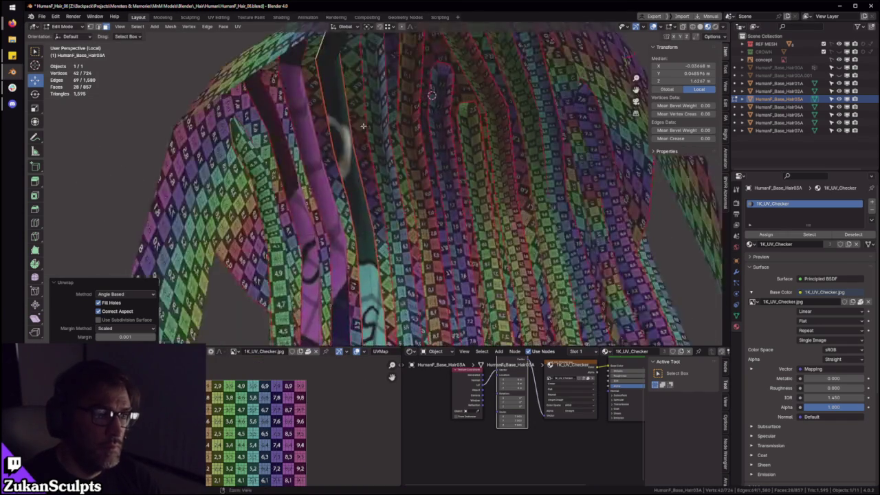
middle_click_drag(348, 187, 357, 183, "ctrl")
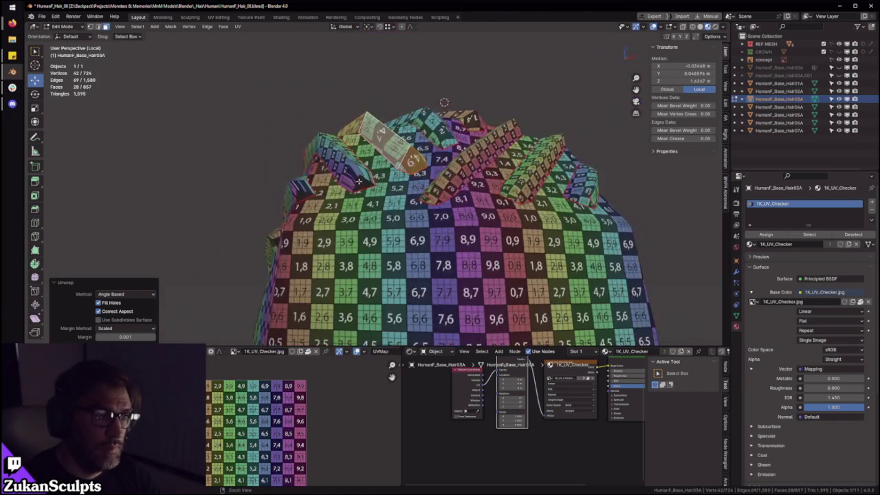
key("ctrl+space")
scroll(378, 309, "up", 4)
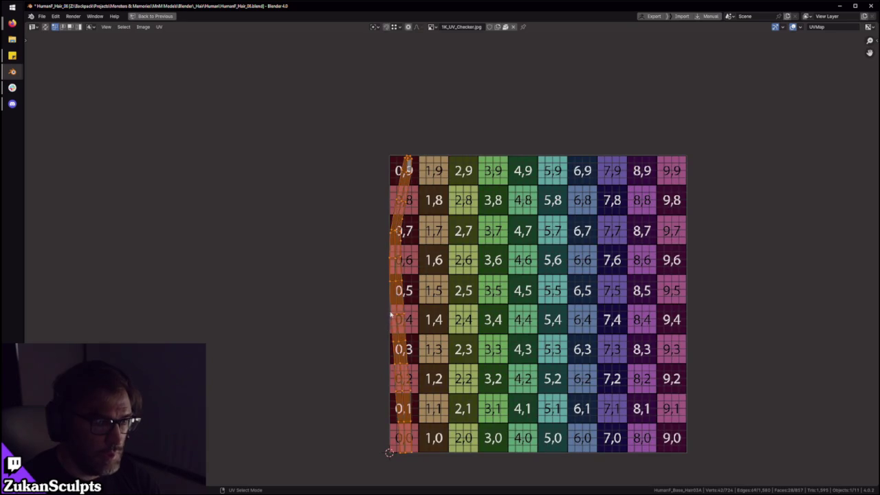
key("g")
left_click(505, 236)
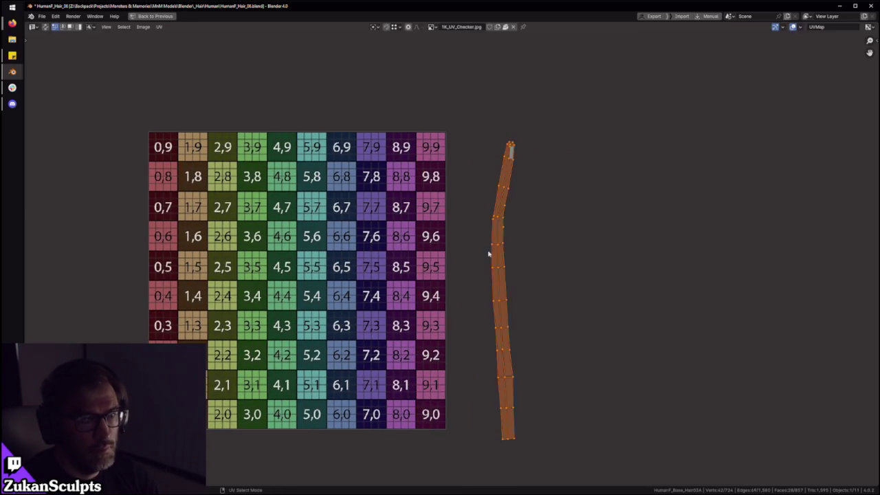
key("ctrl+space")
Step: Select a second hair strand and move its UVs right of the checker grid
middle_click_drag(416, 202, 393, 165)
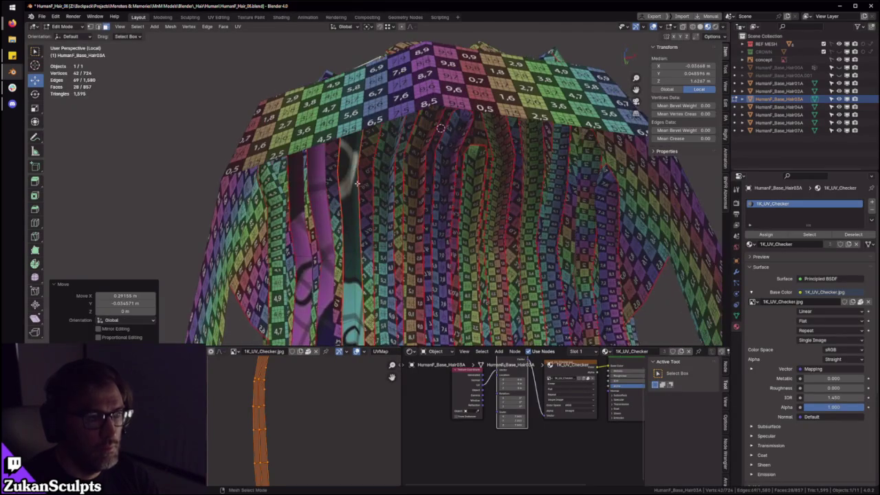
left_click(348, 191)
key("ctrl+l")
key("ctrl+space")
scroll(385, 268, "down", 4)
left_click_drag(196, 393, 525, 169)
key("g")
left_click(497, 300)
key("ctrl+space")
Step: Select a third strand's connected faces and an edge loop on the left strip
mouse_move(365, 179)
middle_mouse_down()
mouse_move(385, 186)
mouse_move(357, 171)
middle_mouse_up()
left_click(360, 181, "shift")
left_click(375, 185)
key("l")
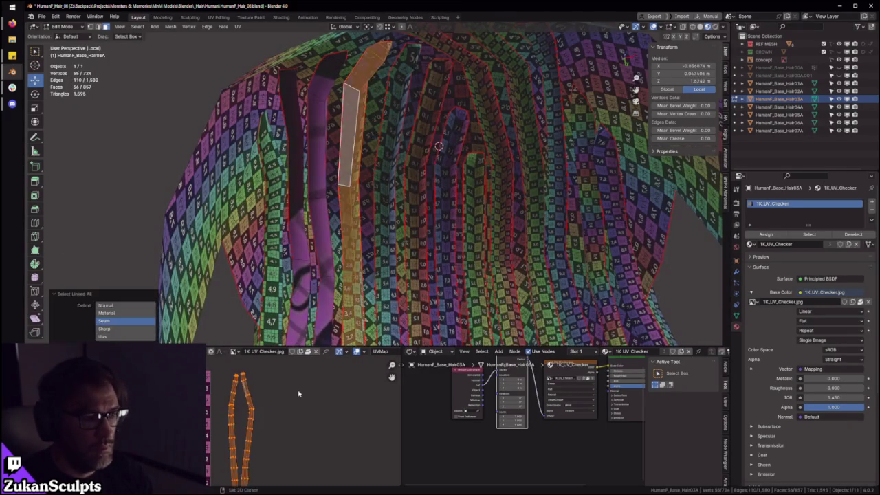
key("ctrl+space")
scroll(445, 280, "up", 1)
left_click(447, 282, "alt")
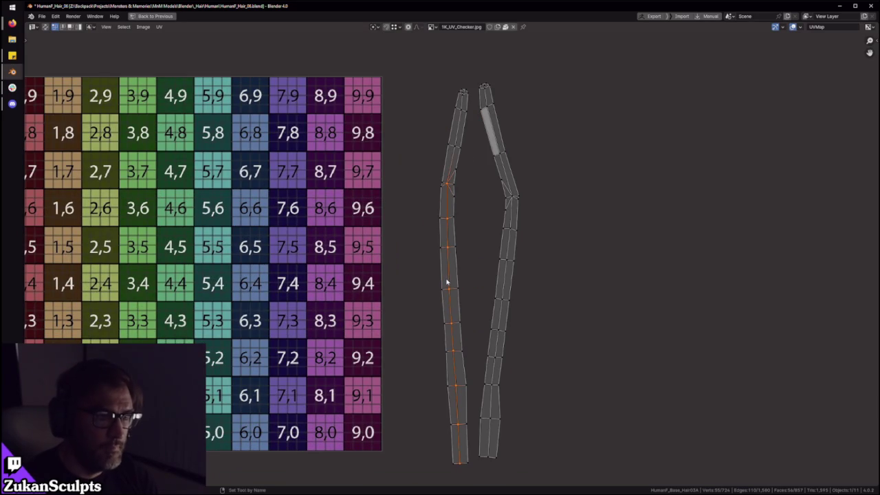
Step: Select edge loops along the left strip's border and on the right strip
scroll(447, 281, "up", 2)
scroll(449, 275, "up", 1)
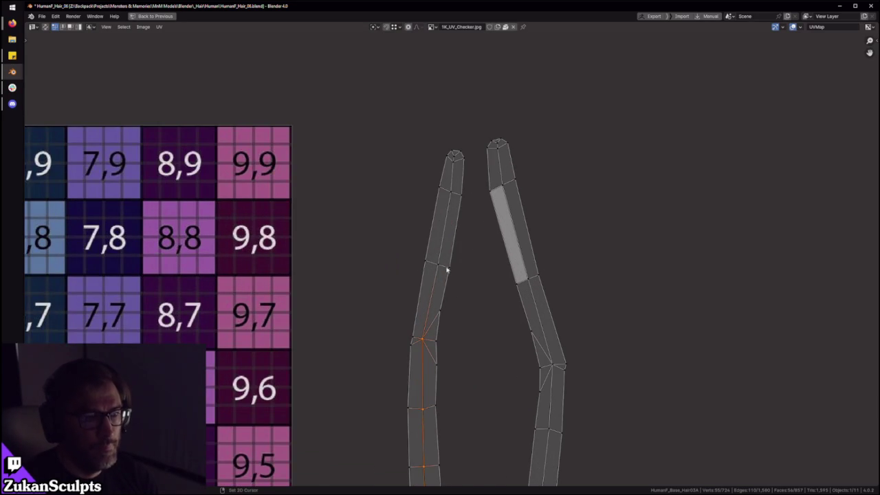
left_click(446, 176, "alt")
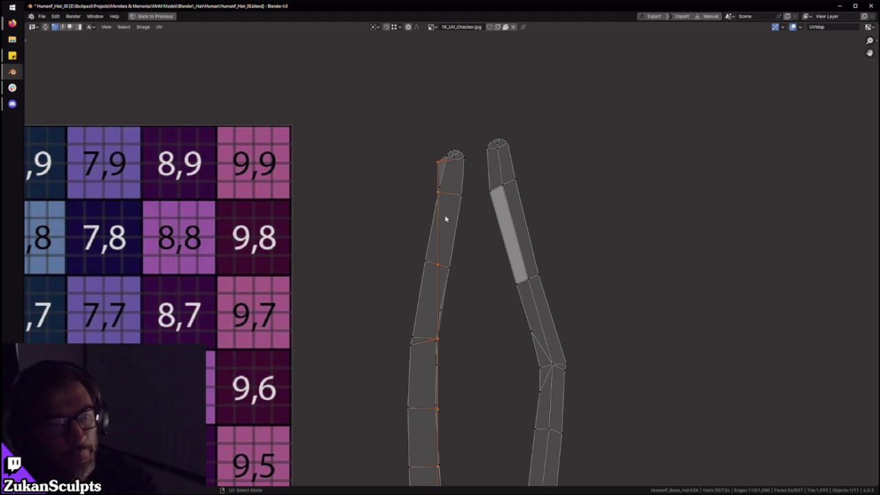
scroll(461, 254, "down", 3)
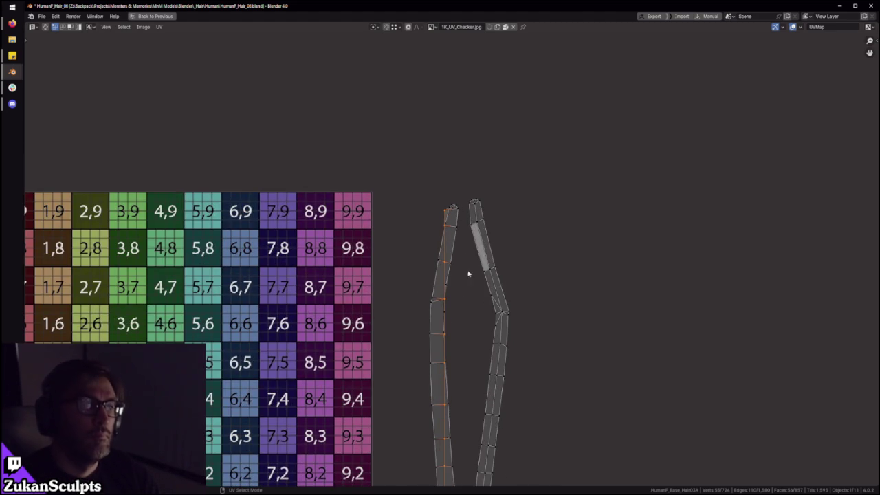
scroll(472, 353, "down", 2)
left_click(479, 354)
scroll(481, 344, "up", 1)
scroll(475, 333, "up", 2)
scroll(473, 316, "up", 1)
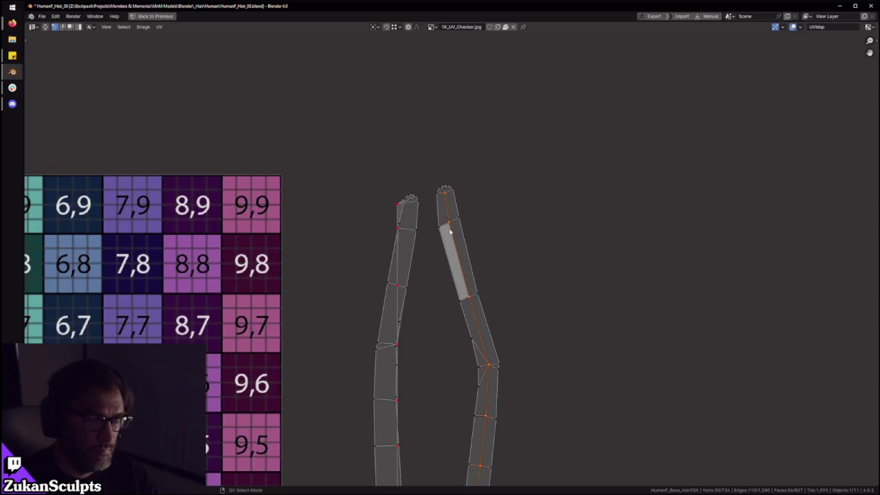
scroll(385, 206, "down", 5)
Step: Switch to island selection and move the left strip to line up beside the right one
key("a")
scroll(477, 381, "up", 2)
scroll(440, 365, "up", 2)
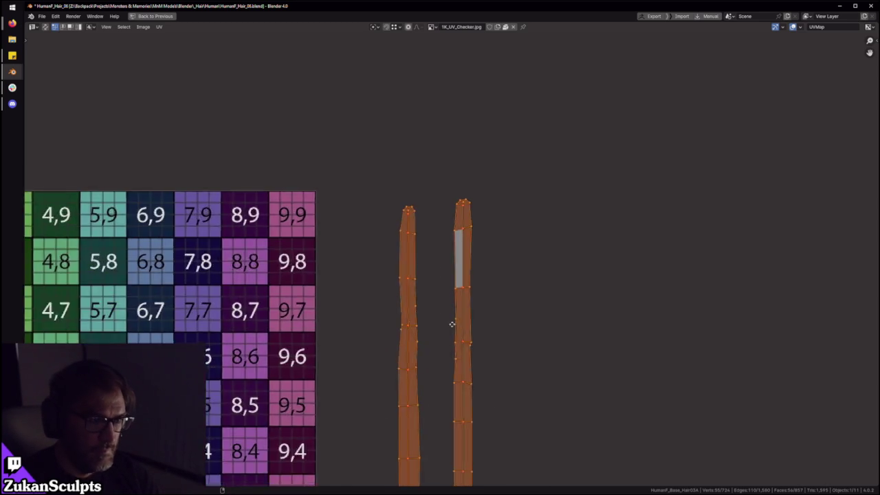
scroll(405, 354, "up", 1)
key("ctrl+Tab")
left_click(352, 352)
left_click(358, 354)
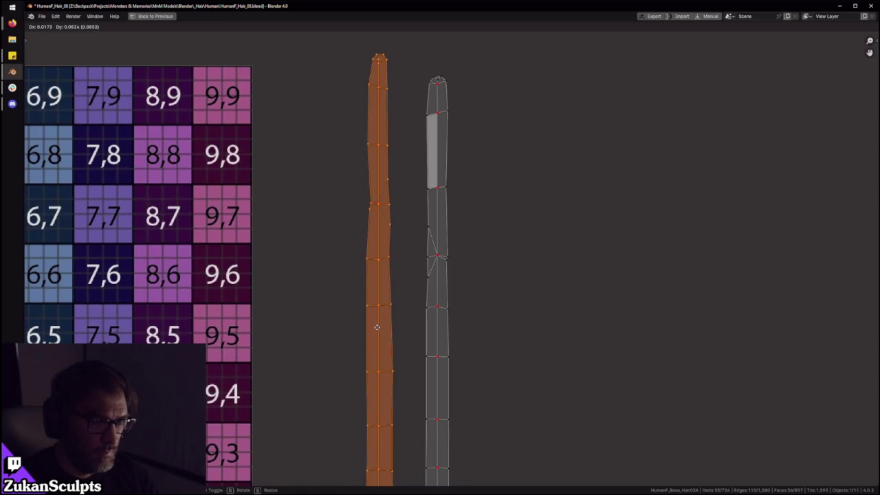
left_click_drag(365, 359, 378, 360)
scroll(385, 330, "down", 2)
scroll(415, 370, "up", 3)
scroll(414, 370, "up", 2)
key("g")
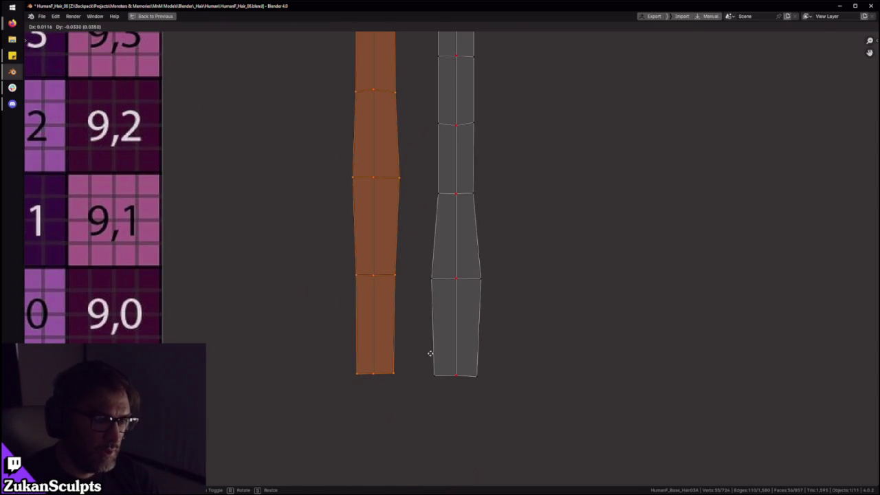
left_click(425, 371)
Step: In edge mode, select the bottom edges and next matching edge rows on both strips
key("ctrl+Tab")
left_click(409, 357)
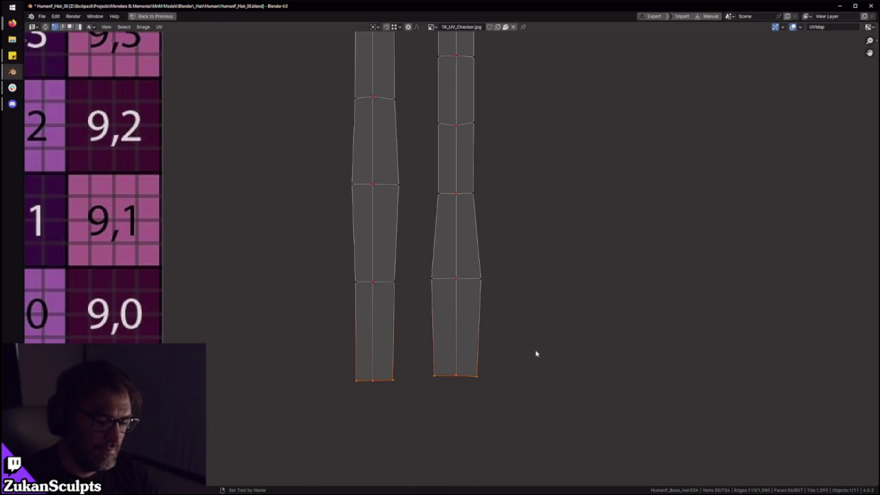
key("ctrl+KP_Add")
middle_click_drag(390, 230, 378, 379)
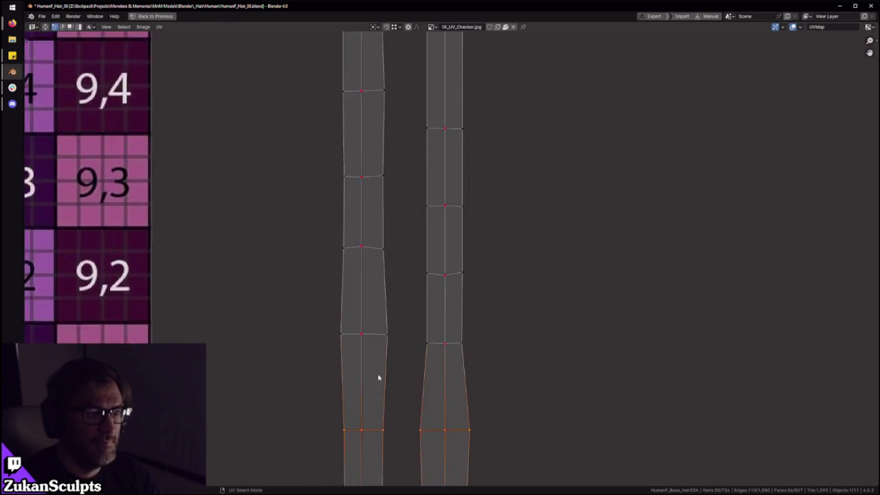
scroll(377, 379, "down", 2)
left_click_drag(324, 348, 501, 299)
left_click_drag(348, 289, 505, 236)
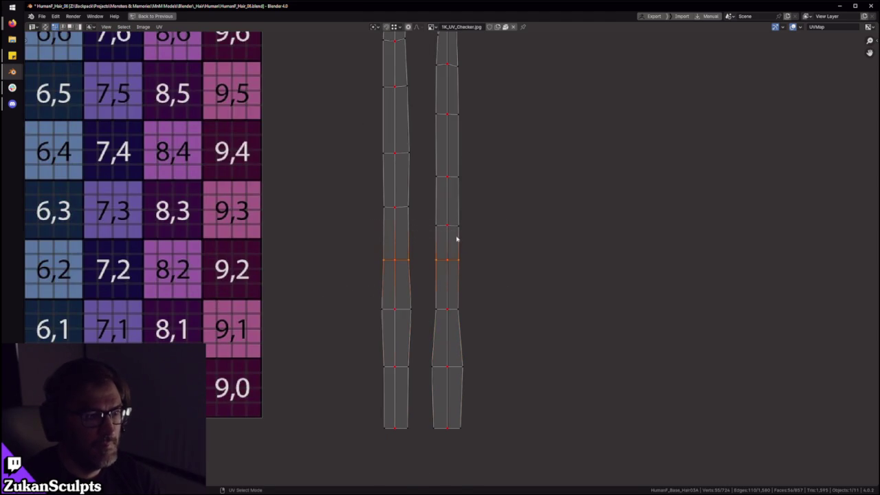
middle_click_drag(465, 247, 465, 326)
mouse_move(338, 317)
left_mouse_down()
mouse_move(473, 276)
mouse_move(357, 225)
left_mouse_up()
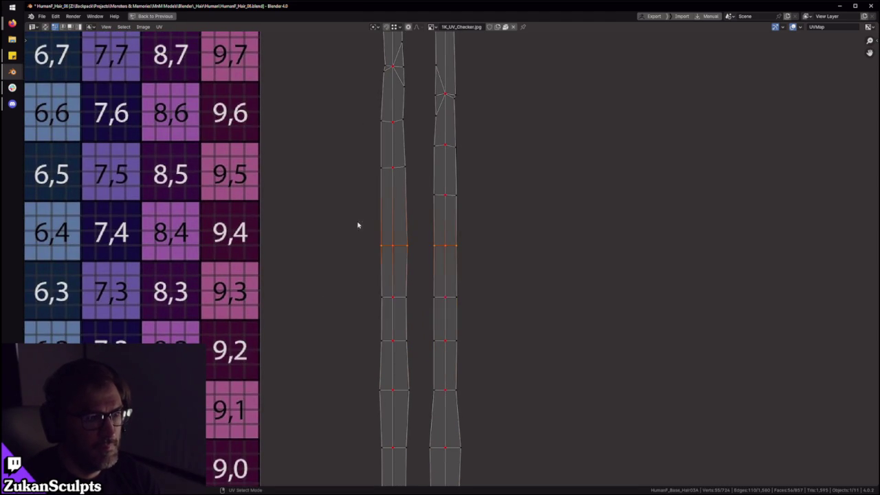
middle_click_drag(357, 224, 364, 346)
mouse_move(338, 337)
left_mouse_down()
mouse_move(492, 278)
mouse_move(364, 240)
left_mouse_up()
Step: Select the upper edge rows and tips of both strips, then both whole strips
scroll(367, 333, "up", 3)
left_click_drag(287, 354, 513, 262)
middle_click_drag(439, 246, 430, 338)
left_click_drag(272, 361, 513, 262)
middle_click_drag(429, 266, 436, 310)
left_click_drag(301, 296, 502, 223)
left_click_drag(309, 166, 505, 204)
scroll(409, 281, "down", 6)
left_click_drag(369, 231, 552, 458)
scroll(445, 358, "up", 3)
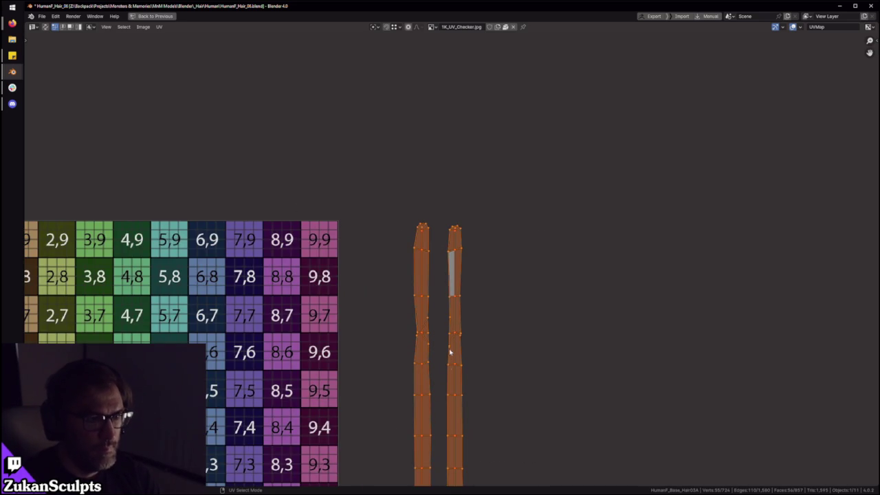
Step: In island selection mode, slide the right hair strip along X over the left strip
scroll(450, 350, "up", 1)
scroll(466, 320, "up", 3)
scroll(481, 344, "down", 3)
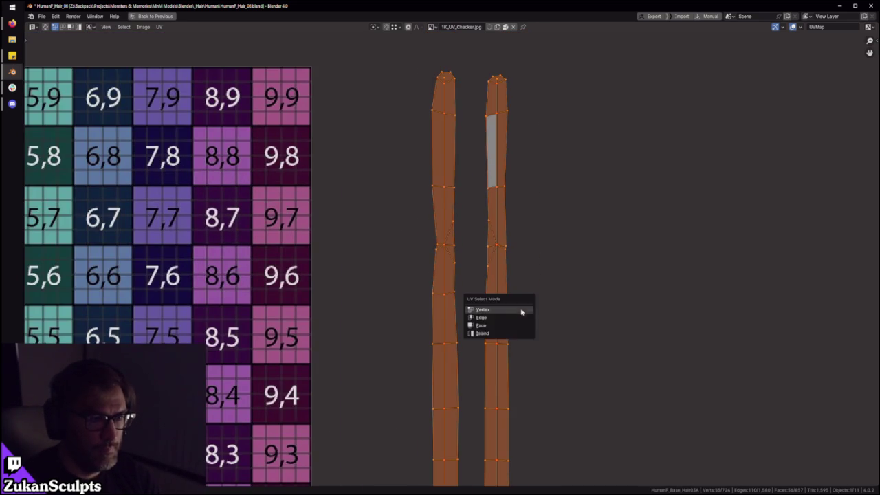
left_click(475, 331)
key("g")
key("x")
left_click(448, 330)
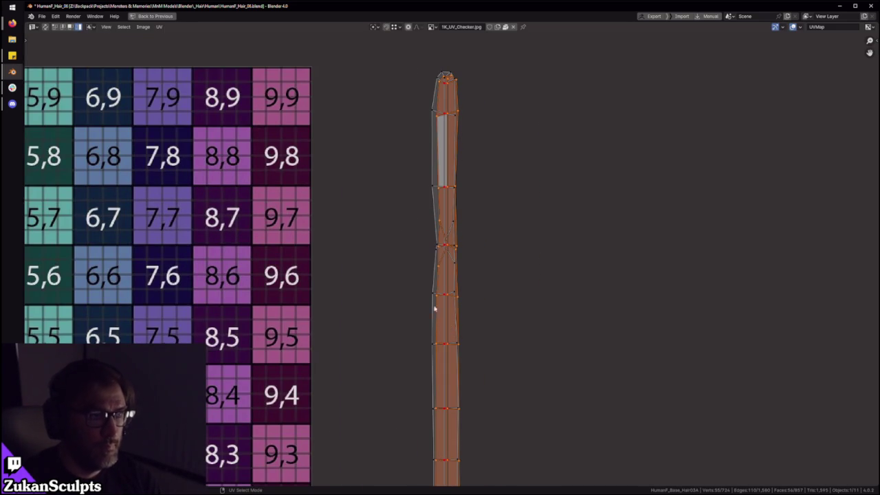
Step: Mirror the strip horizontally, then shift it slightly sideways along X
left_click(158, 27)
left_click(275, 55)
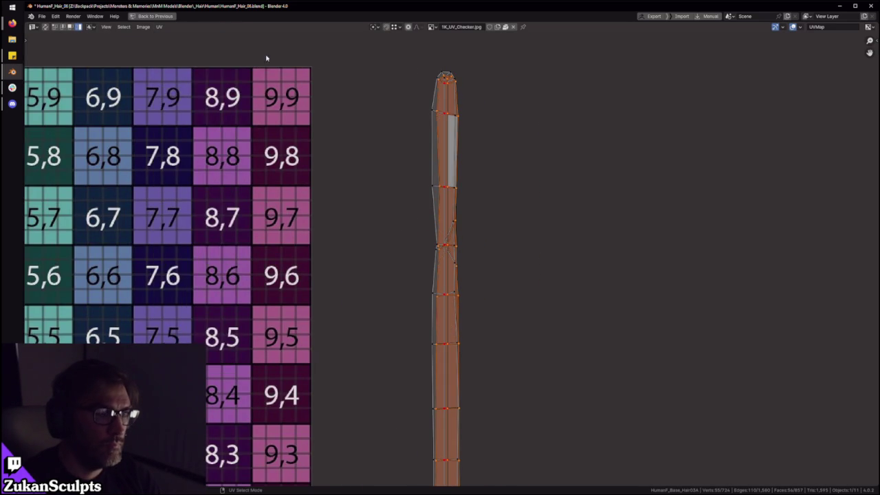
scroll(474, 191, "up", 5)
key("g")
key("x")
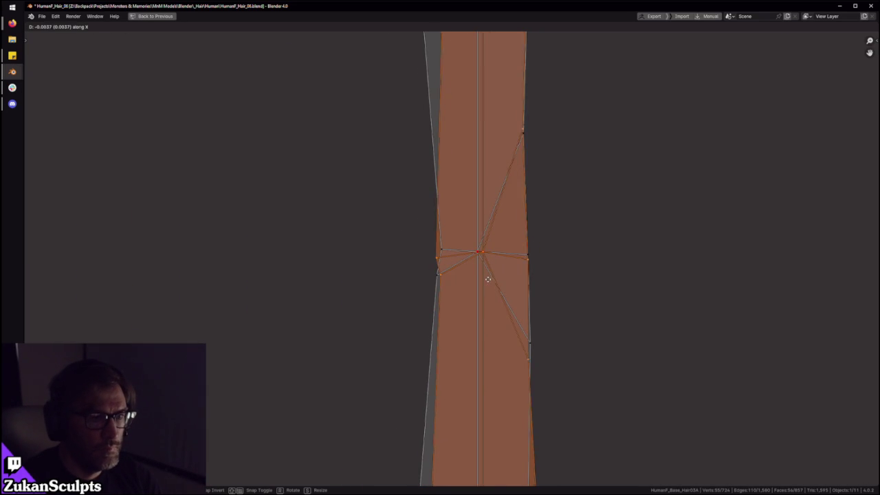
left_click(483, 277)
Step: Select the whole UV island and switch to vertex selection mode
scroll(492, 285, "down", 3)
scroll(456, 282, "up", 6)
scroll(442, 318, "up", 2)
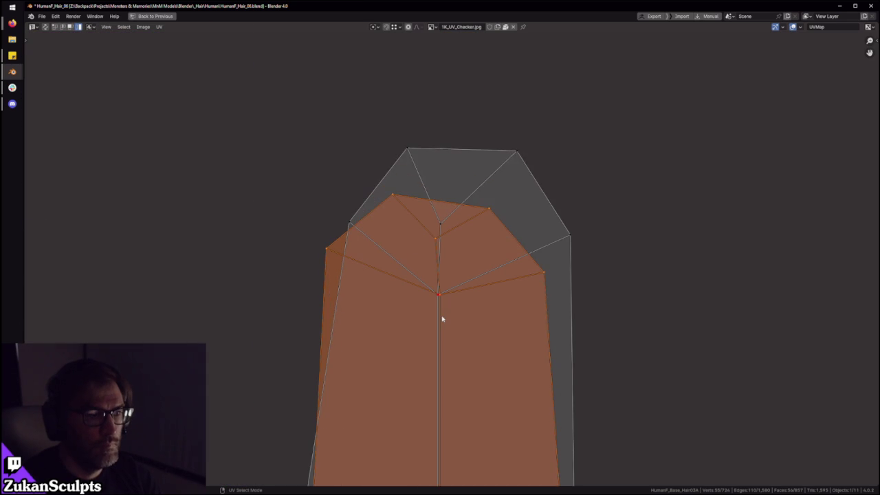
key("a")
scroll(455, 293, "down", 4)
key("ctrl+Tab")
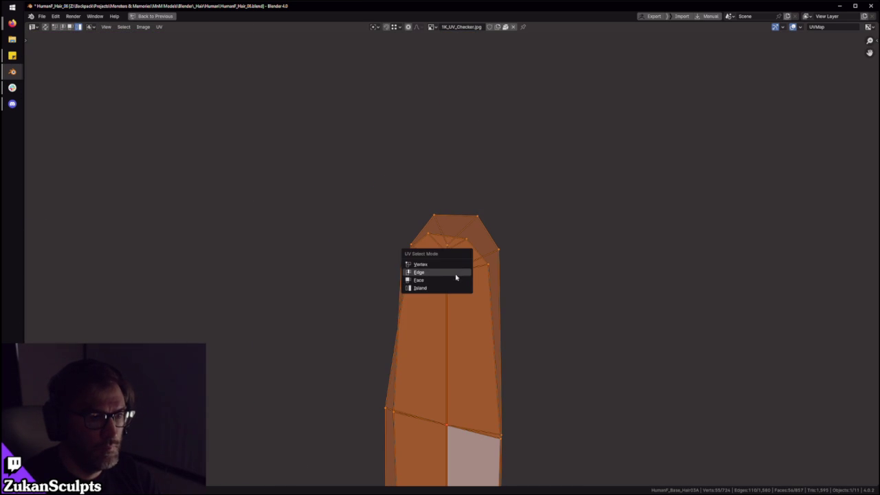
left_click(450, 262)
scroll(430, 200, "up", 2)
key("ctrl+Tab")
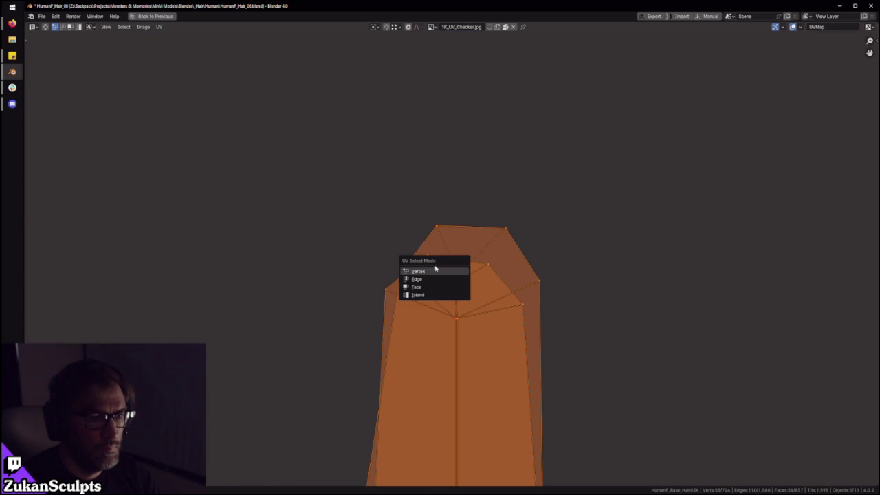
Step: Undo a stray tip-vertex move and merge the two right-side tip vertices at their centre
left_click_drag(418, 263, 443, 218)
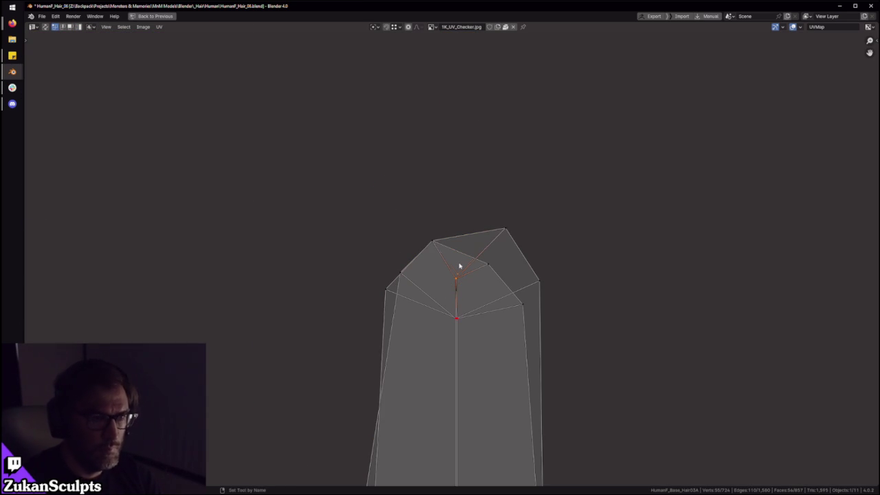
left_click(485, 262)
key("ctrl+z")
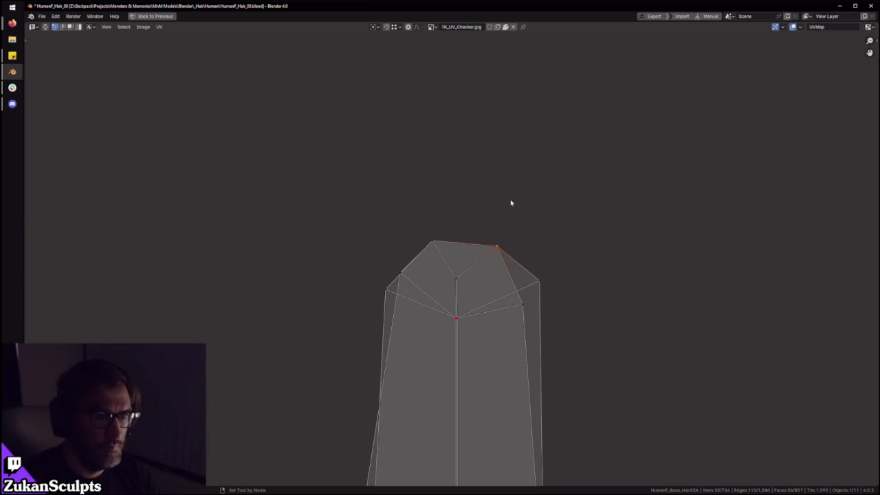
left_click_drag(567, 264, 512, 348)
key("s")
key("0")
key("Return")
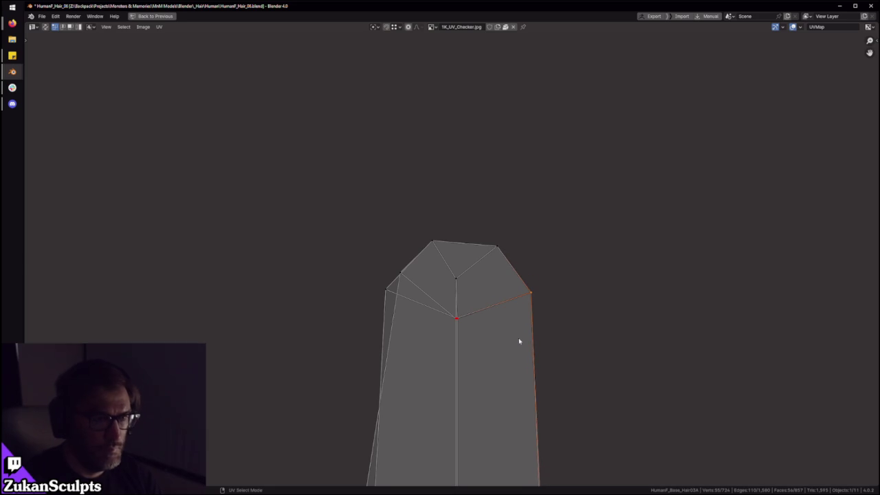
Step: Merge the two left-side tip vertices at their centre and select the central tip vertex
left_click_drag(343, 337, 409, 272)
key("s")
key("0")
key("Return")
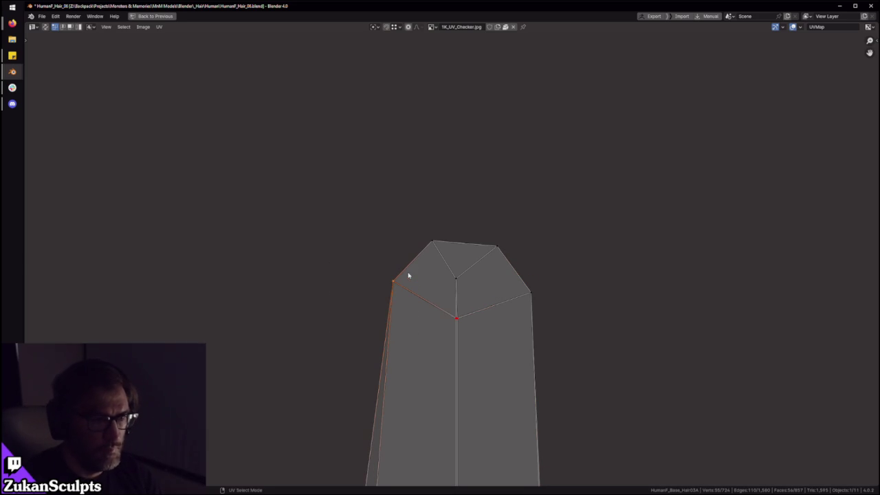
left_click(457, 320)
Step: Select the strip's left and right edges and the faces at its top
scroll(459, 323, "down", 5)
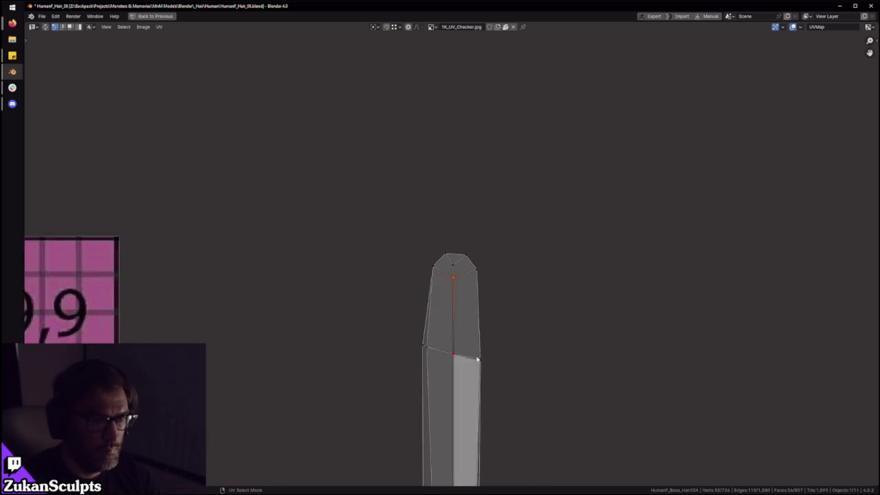
scroll(406, 323, "up", 3)
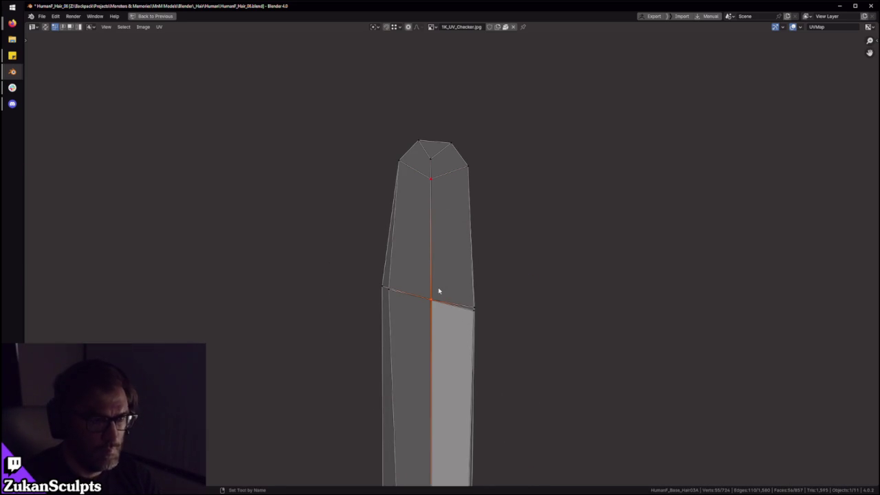
left_click_drag(350, 357, 401, 269)
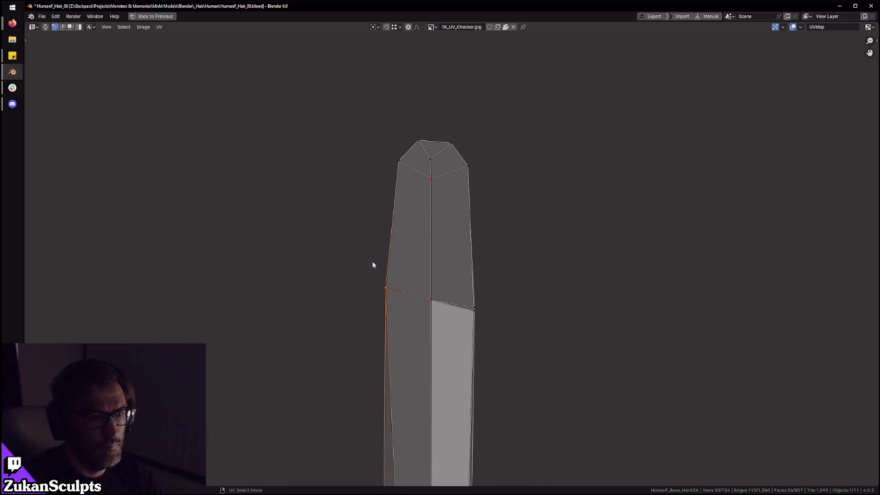
left_click_drag(513, 289, 454, 341)
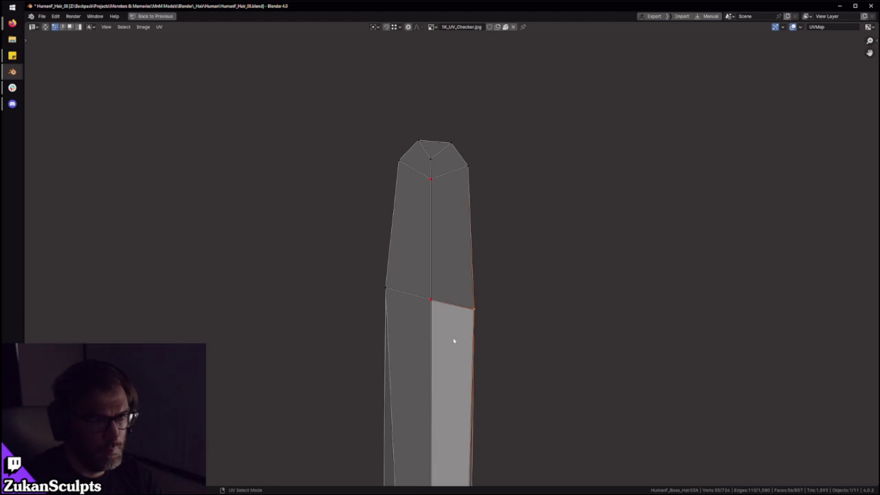
scroll(454, 340, "down", 3)
left_click_drag(320, 148, 520, 314)
scroll(521, 315, "down", 3)
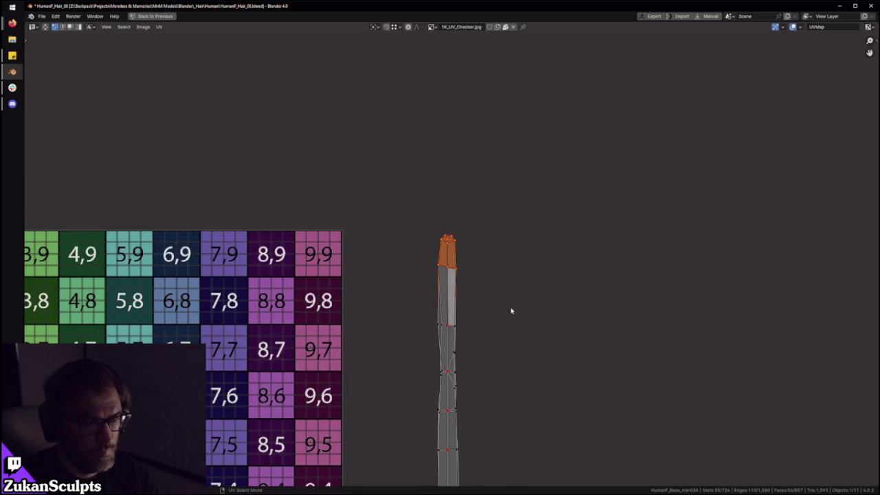
scroll(455, 408, "up", 3)
Step: Straighten the crooked left edge and select the row of vertices across the strip
scroll(440, 387, "up", 2)
left_click(408, 317)
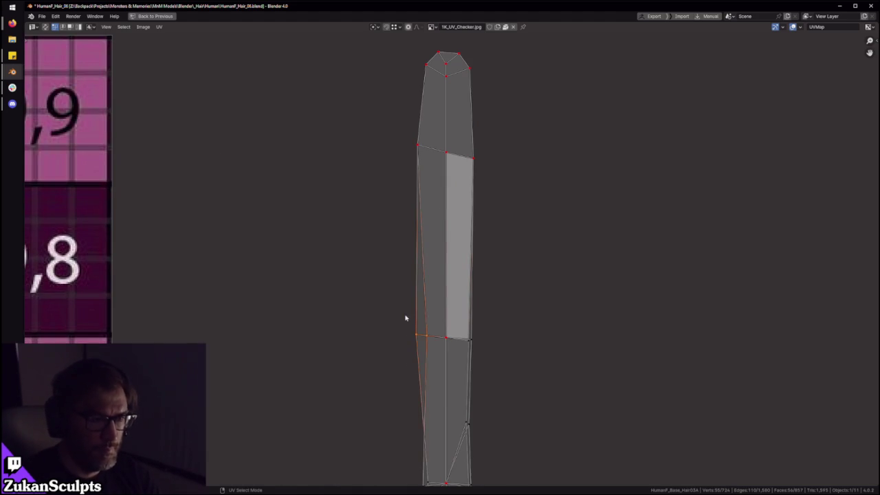
key("m")
left_click_drag(491, 328, 458, 350)
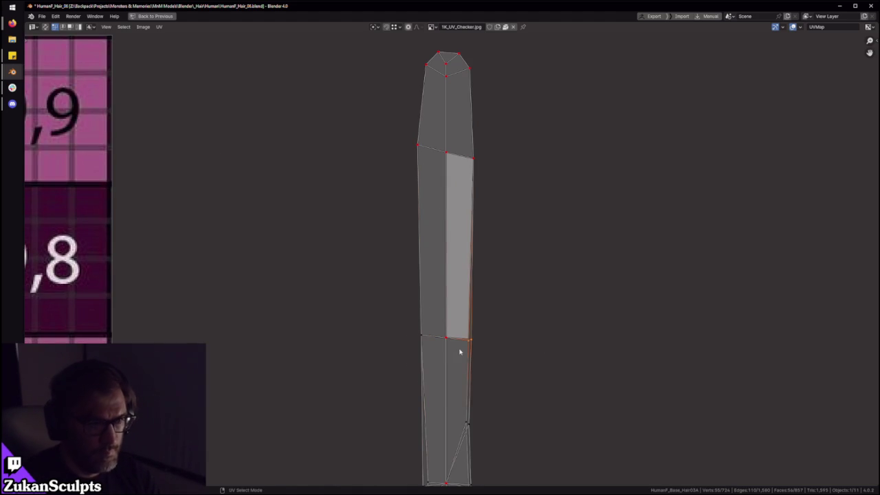
scroll(440, 341, "down", 1)
left_click_drag(538, 261, 356, 324)
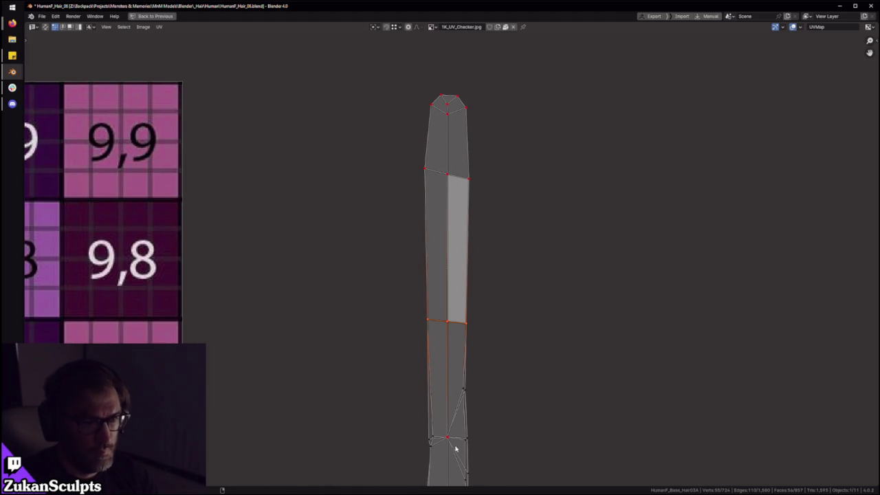
Step: Zoom in and select the lower-left, upper-right and middle-right vertices of the strip
middle_click_drag(462, 457, 462, 353, "ctrl")
scroll(397, 379, "up", 2)
left_click_drag(338, 340, 399, 385)
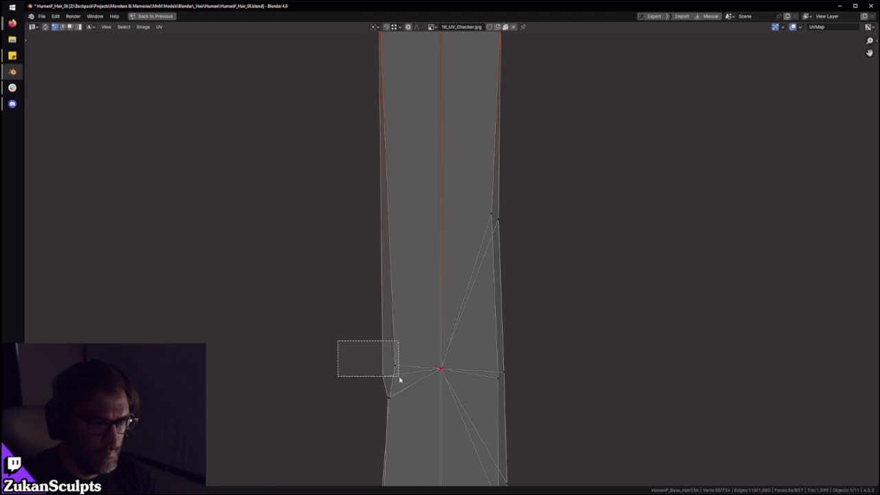
left_click_drag(352, 428, 459, 353)
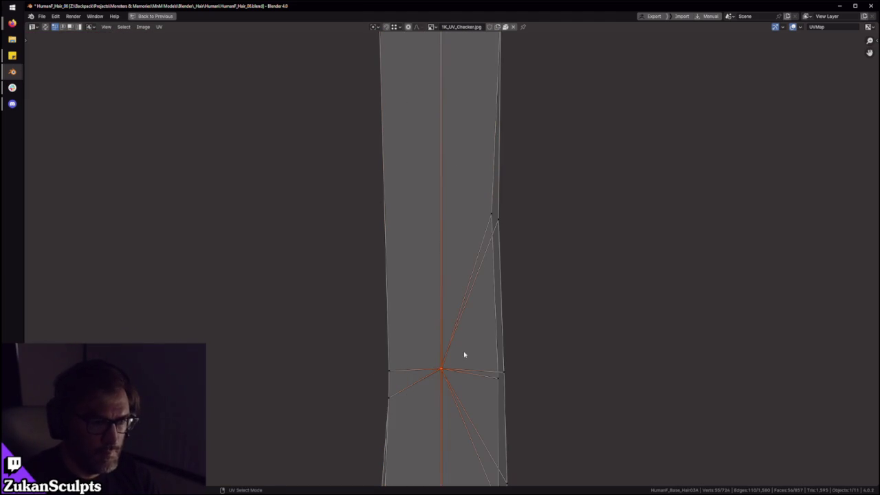
left_click_drag(528, 138, 486, 227)
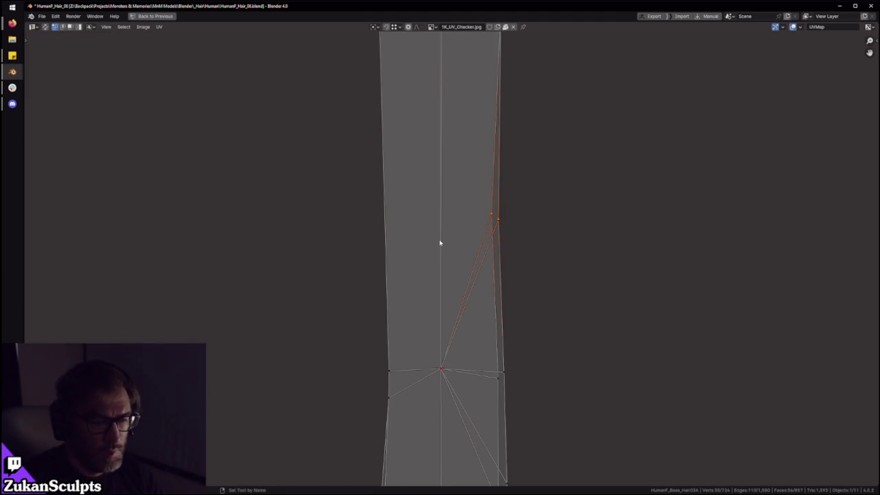
middle_click_drag(448, 246, 453, 180)
left_click_drag(557, 288, 456, 356)
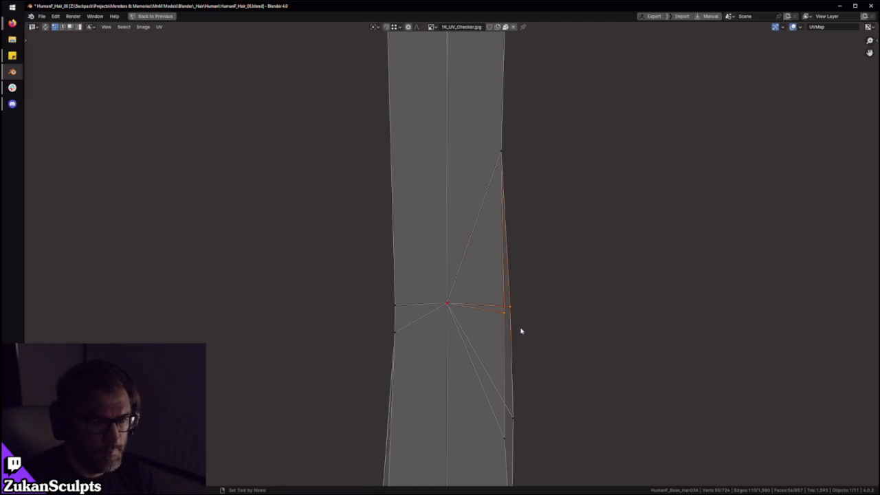
left_click_drag(456, 459, 561, 405)
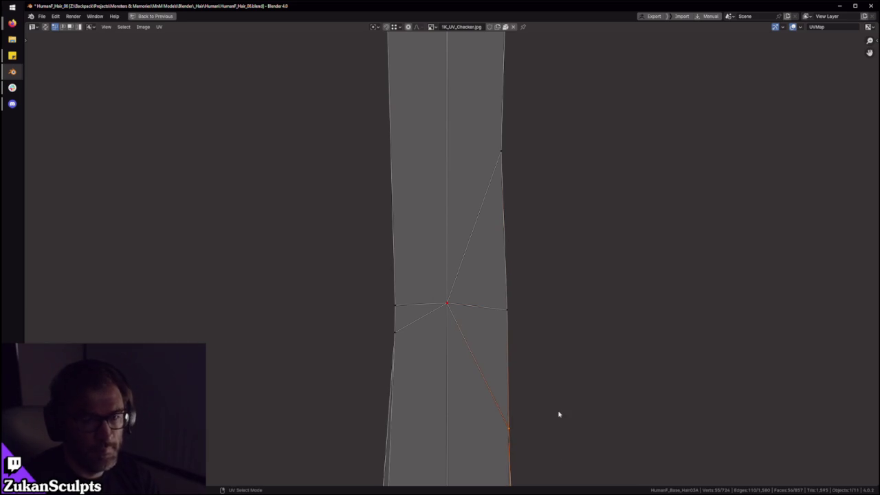
Step: Select the faces around the strip's central vertex and view its lower part
scroll(559, 414, "down", 2)
scroll(519, 350, "down", 3)
left_click_drag(417, 317, 525, 193)
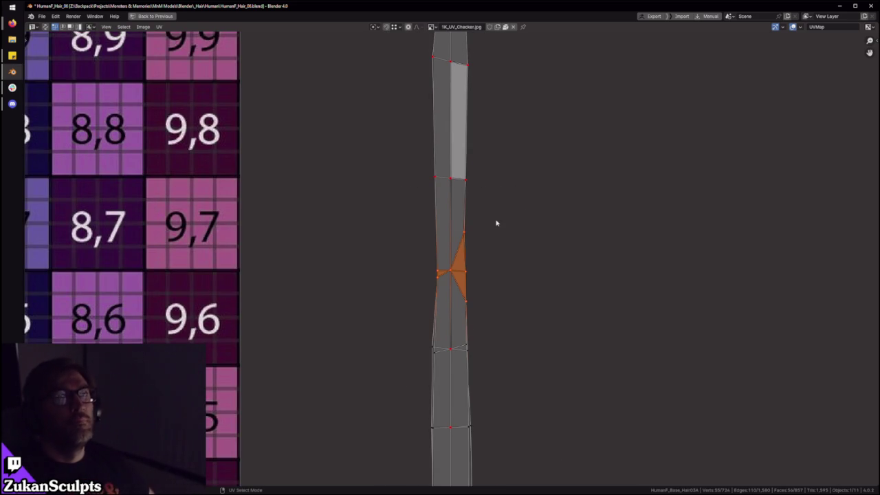
scroll(466, 275, "down", 3, "shift")
scroll(493, 291, "up", 2)
scroll(460, 282, "up", 1)
middle_click_drag(460, 282, 439, 303)
Step: Select the left, right and centre vertices of each row across the strip
left_click_drag(370, 242, 432, 306)
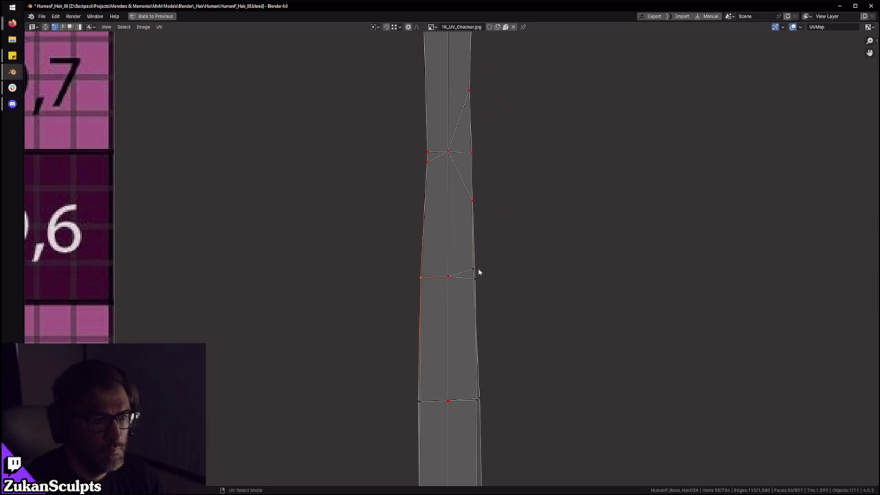
left_click_drag(491, 246, 471, 299)
left_click(450, 276)
left_click_drag(403, 316, 485, 260)
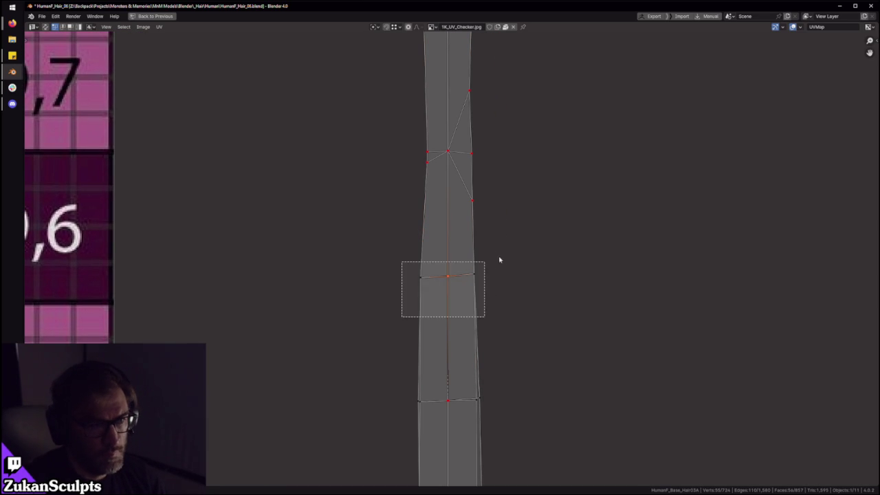
scroll(475, 330, "down", 3)
scroll(409, 356, "up", 3)
left_click(417, 297)
left_click_drag(442, 328, 436, 332)
left_click_drag(480, 281, 447, 334)
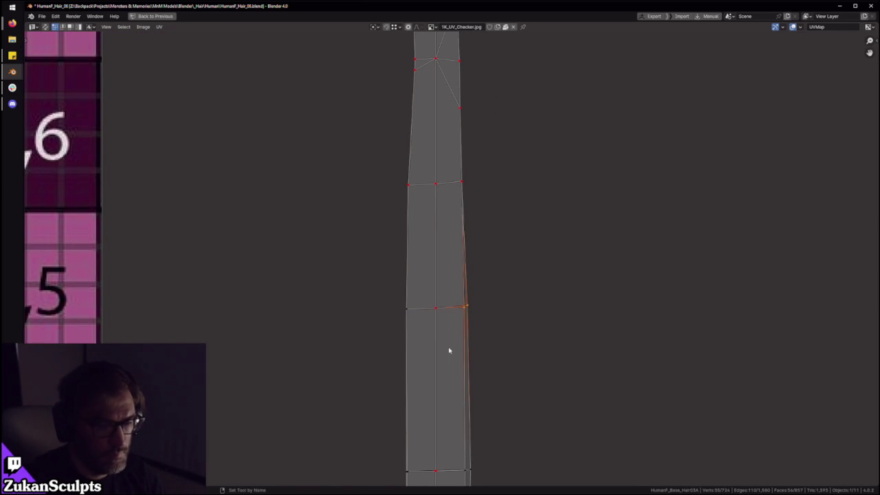
Step: Select the left and right vertices of a row to line them up
scroll(527, 344, "down", 2)
scroll(503, 295, "up", 1)
scroll(463, 330, "down", 1)
scroll(480, 376, "up", 4)
mouse_move(379, 287)
left_mouse_down()
mouse_move(420, 187)
mouse_move(490, 230)
left_mouse_up()
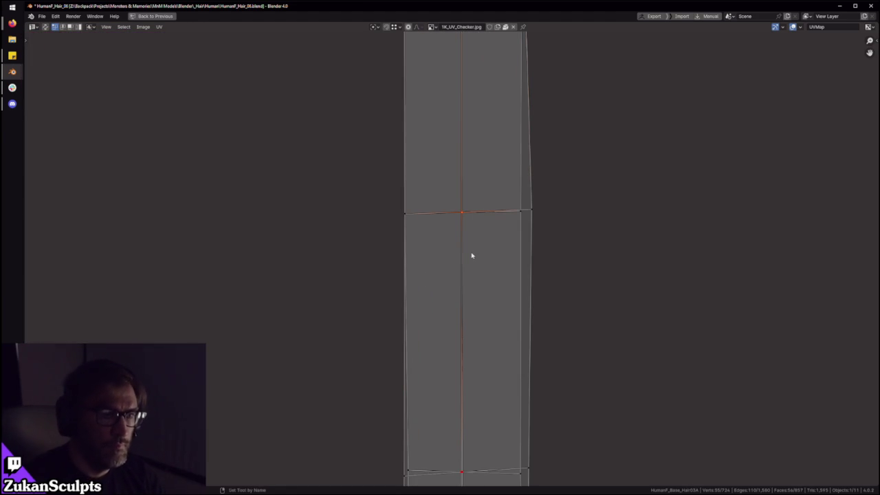
left_click_drag(581, 144, 504, 318)
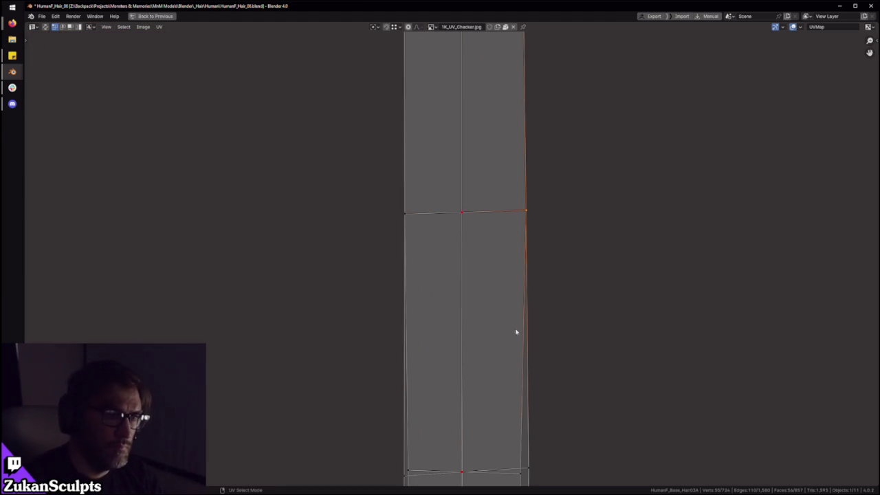
scroll(550, 206, "down", 4)
scroll(496, 304, "up", 3)
Step: Work down the strip selecting side vertices, nudging the right-edge vertex slightly left into line
mouse_move(389, 298)
left_mouse_down()
mouse_move(439, 249)
mouse_move(471, 297)
left_mouse_up()
left_click_drag(545, 239, 488, 304)
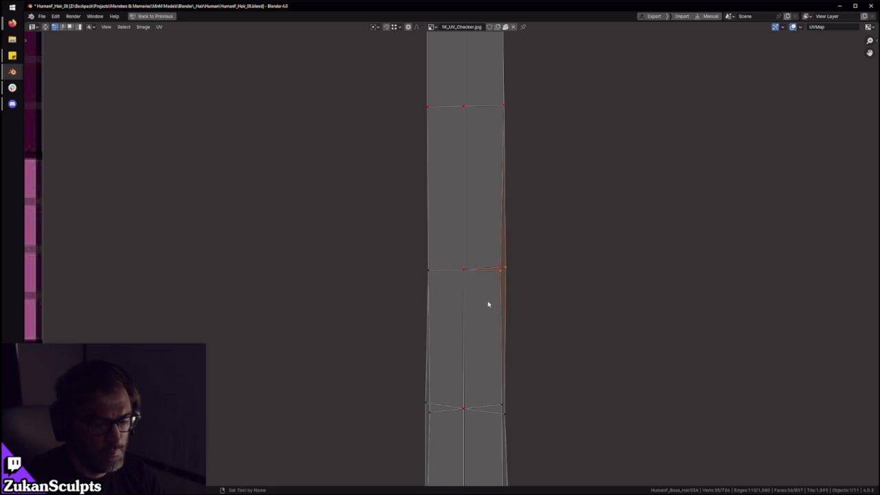
middle_click_drag(454, 379, 450, 293)
mouse_move(383, 310)
left_mouse_down()
mouse_move(437, 368)
mouse_move(470, 293)
left_mouse_up()
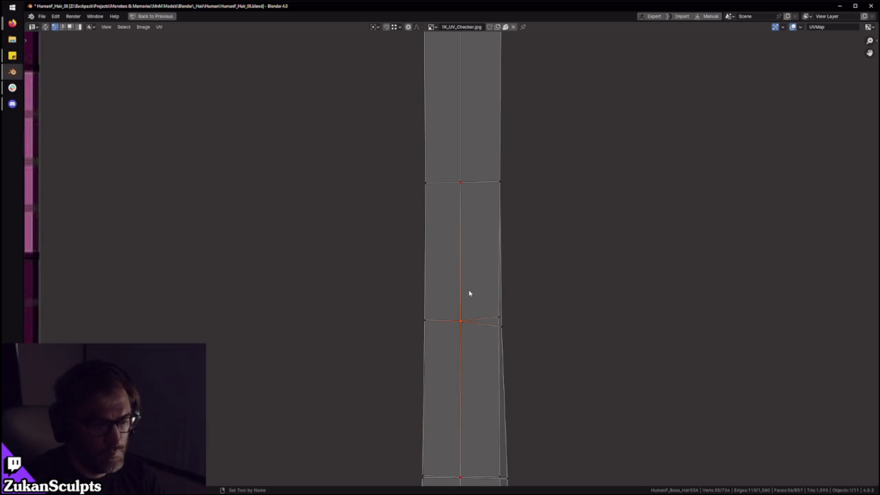
left_click_drag(531, 286, 498, 352)
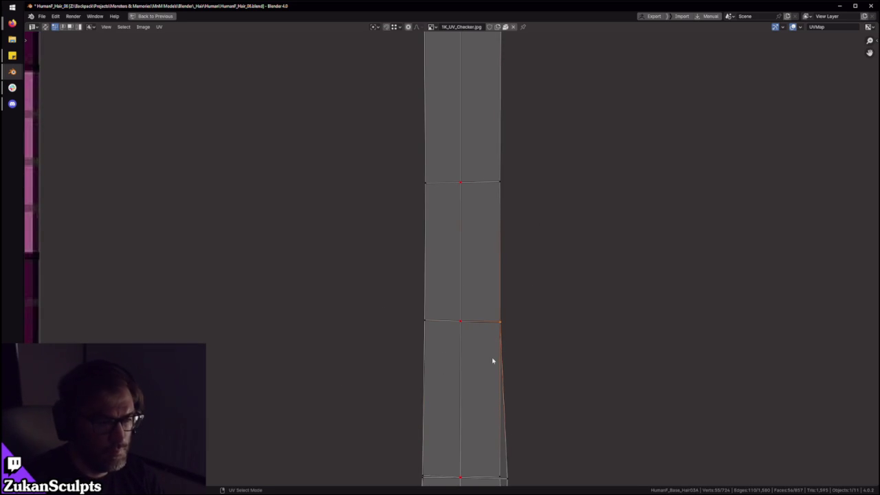
middle_click_drag(468, 290, 478, 230)
mouse_move(385, 262)
left_mouse_down()
mouse_move(455, 316)
mouse_move(473, 264)
mouse_move(493, 300)
left_mouse_up()
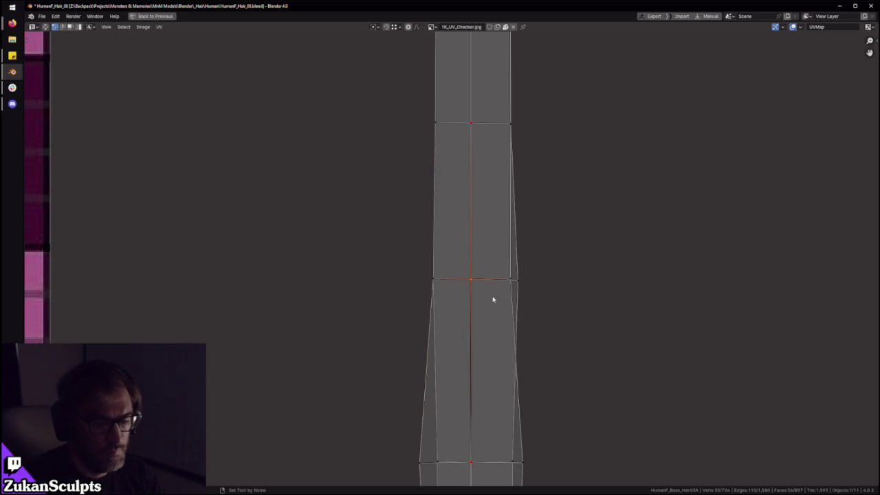
left_click_drag(578, 260, 495, 326)
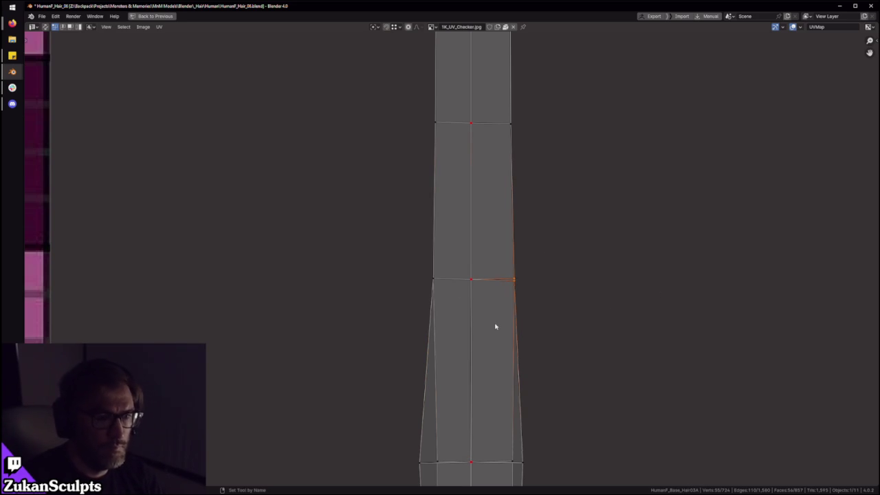
key("ctrl+z")
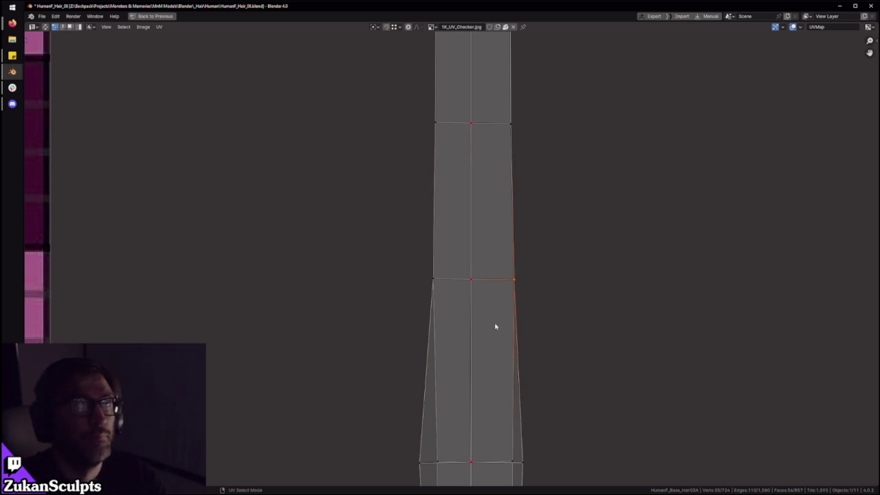
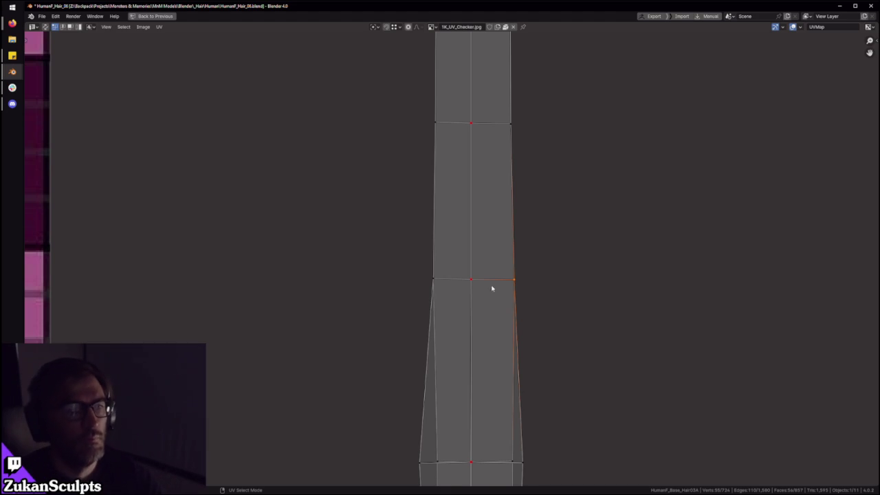
Step: Select the strip's left-edge vertex, centre seam edge and right-edge middle vertex
scroll(495, 309, "down", 3)
left_click(426, 259)
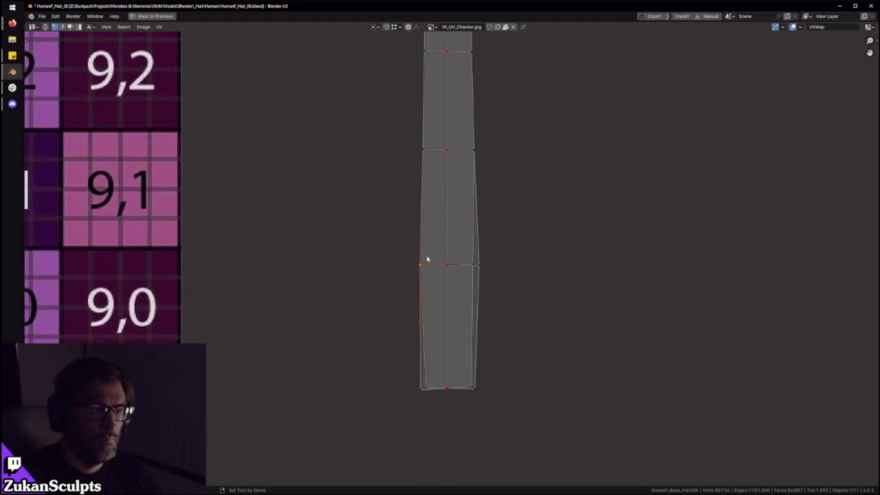
scroll(448, 287, "up", 2)
left_click(455, 250)
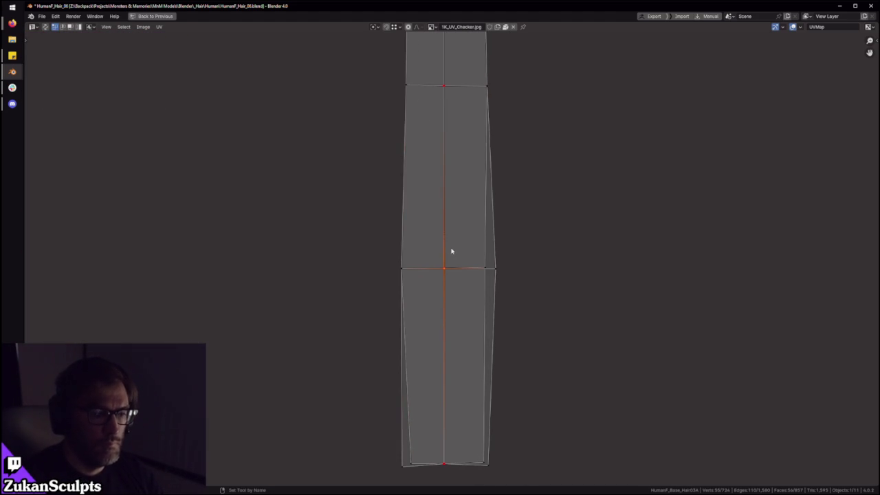
left_click_drag(548, 254, 489, 302)
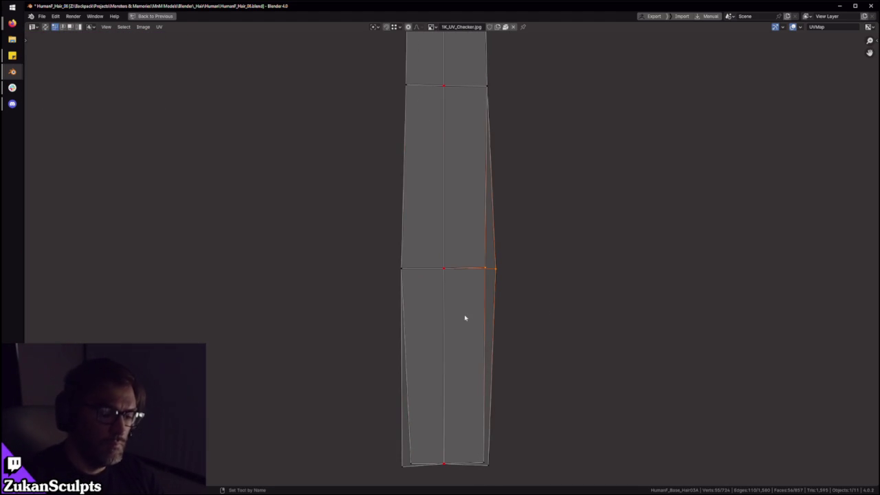
Step: Select the strip's bottom-left, bottom-right and bottom-centre vertices
left_click_drag(366, 423, 424, 476)
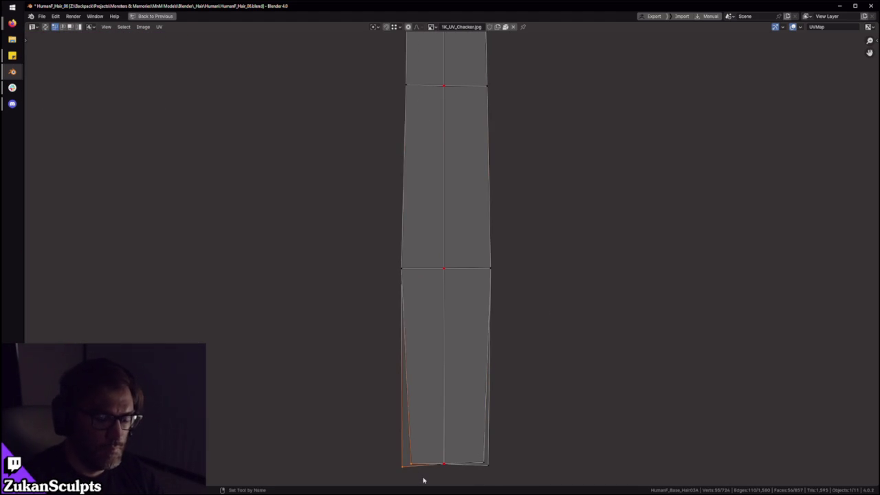
left_click_drag(496, 433, 470, 488)
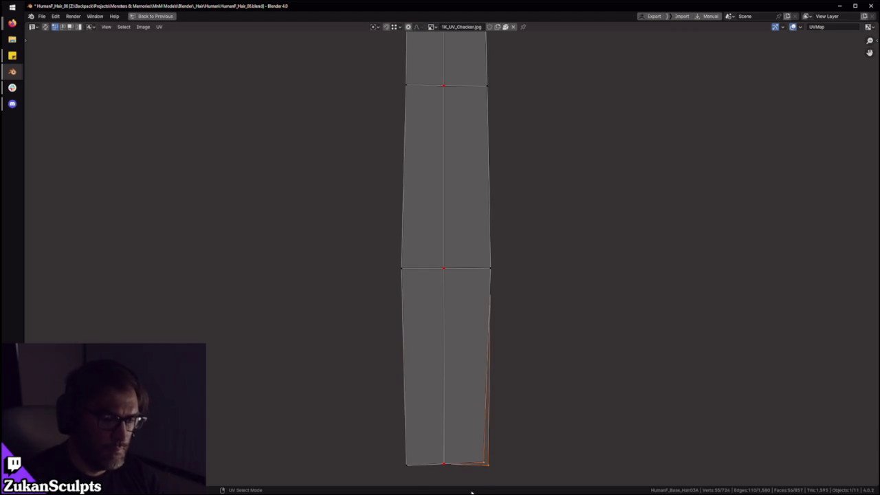
middle_click_drag(548, 468, 527, 351)
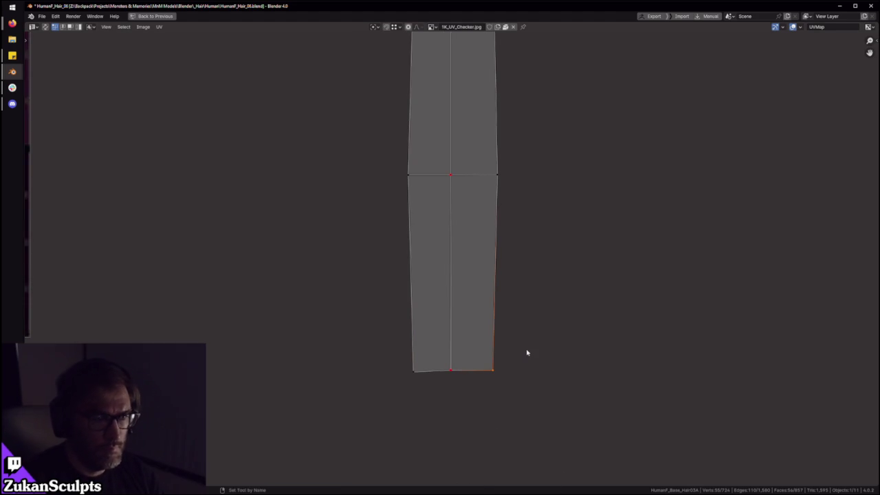
left_click_drag(416, 390, 456, 365)
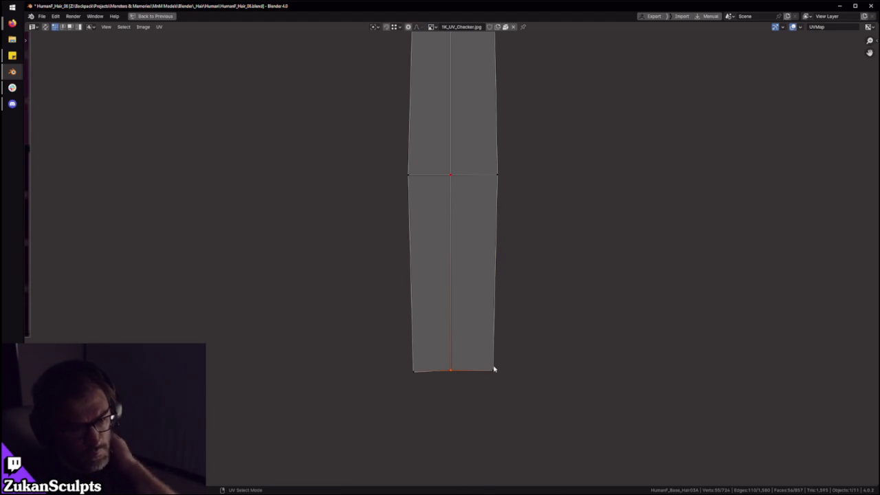
Step: Box-select the whole thin UV island of the strip
scroll(497, 363, "down", 1)
scroll(485, 295, "down", 2)
scroll(472, 282, "down", 2)
scroll(440, 320, "down", 1)
scroll(429, 304, "up", 3)
scroll(424, 359, "down", 1)
left_click_drag(414, 369, 513, 99)
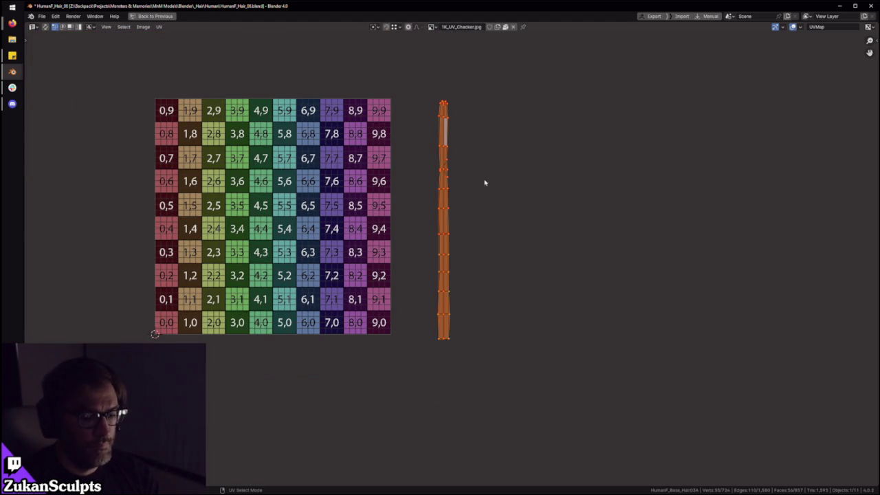
Step: Extend the face selection on the hair mesh in the 3D view
key("ctrl+space")
scroll(480, 231, "down", 3)
middle_click_drag(479, 230, 454, 207)
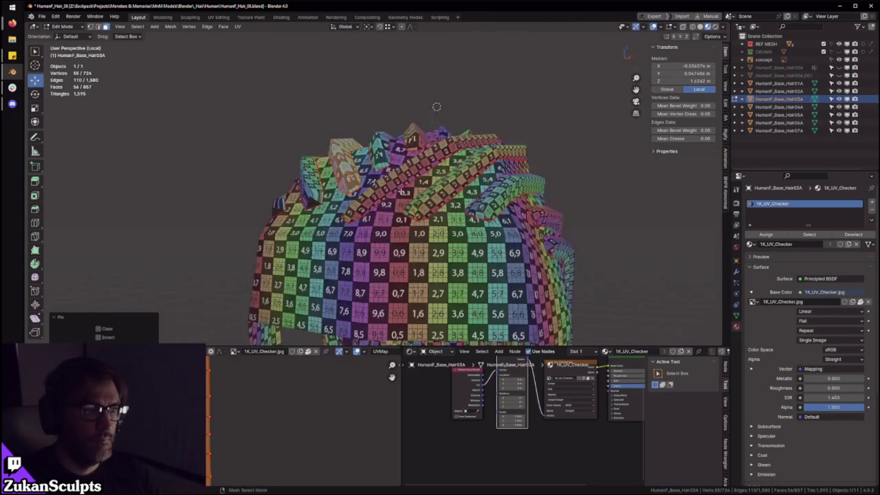
middle_click_drag(393, 218, 395, 227)
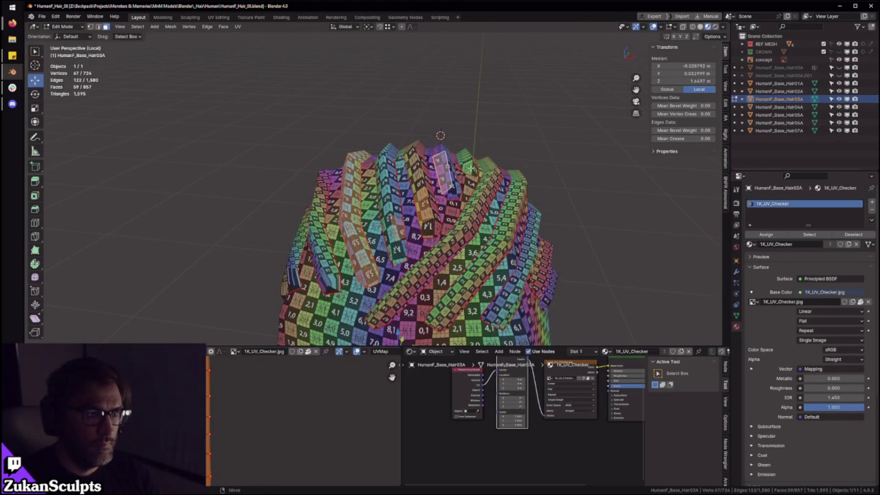
Step: Move the strip's UV island onto the checker grid
key("ctrl+space")
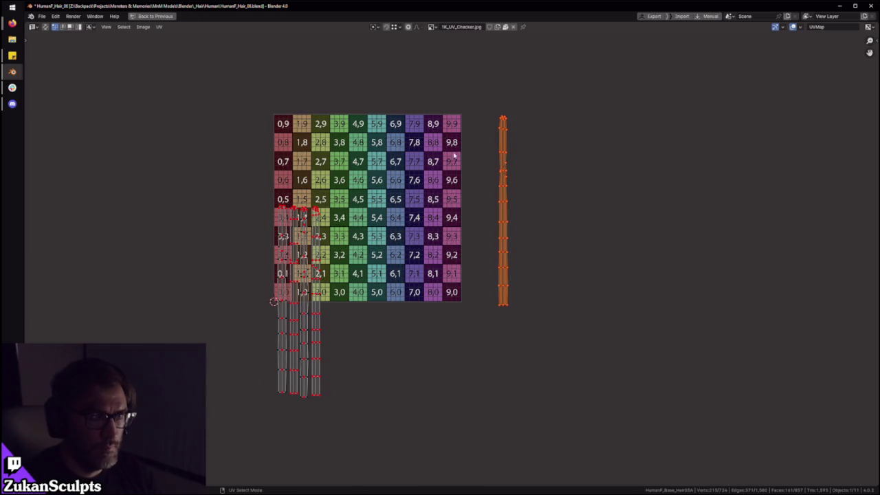
key("g")
scroll(371, 401, "up", 4)
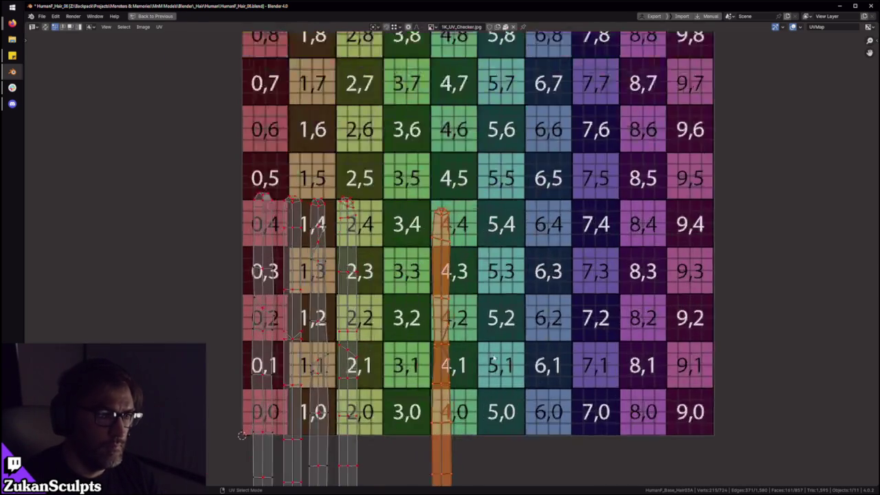
left_click(376, 313)
Step: Select all linked faces of the next hair strip on the mesh
key("ctrl+space")
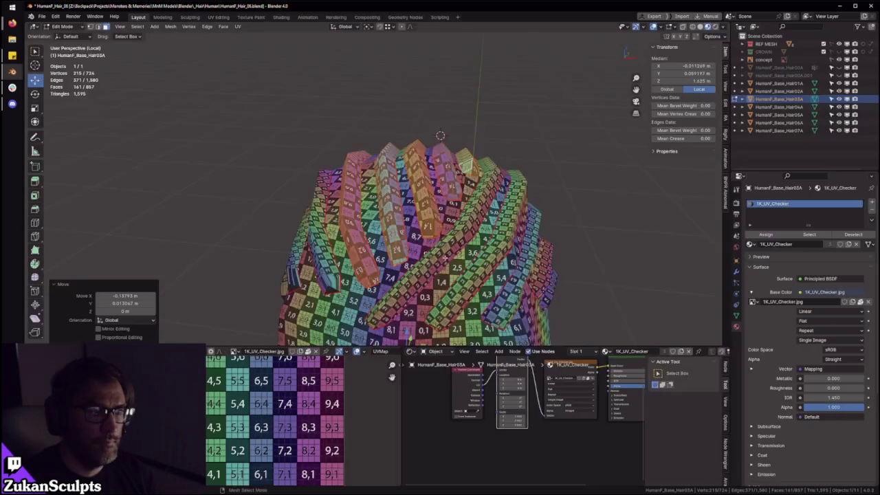
middle_click_drag(411, 256, 436, 195)
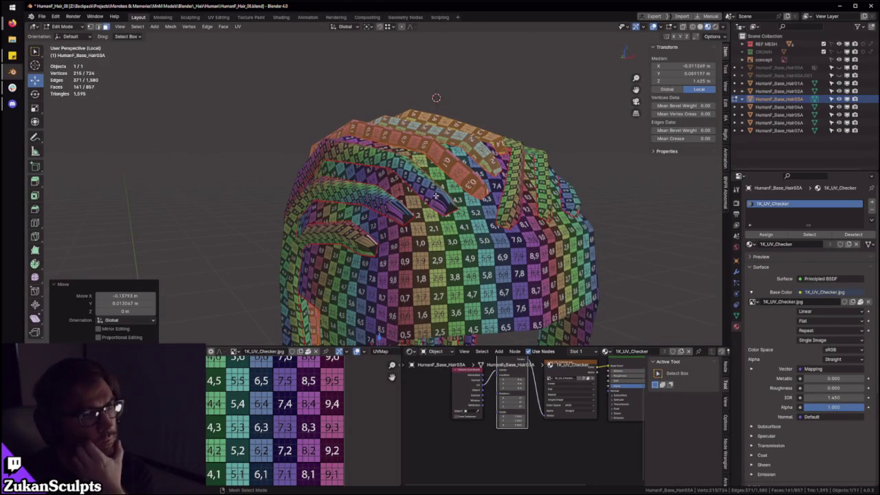
left_click(436, 195)
key("ctrl+l")
Step: Box-select the new strip's UV island in the maximized UV editor
key("ctrl+space")
scroll(346, 350, "down", 3)
left_click_drag(294, 371, 644, 122)
scroll(399, 246, "up", 2)
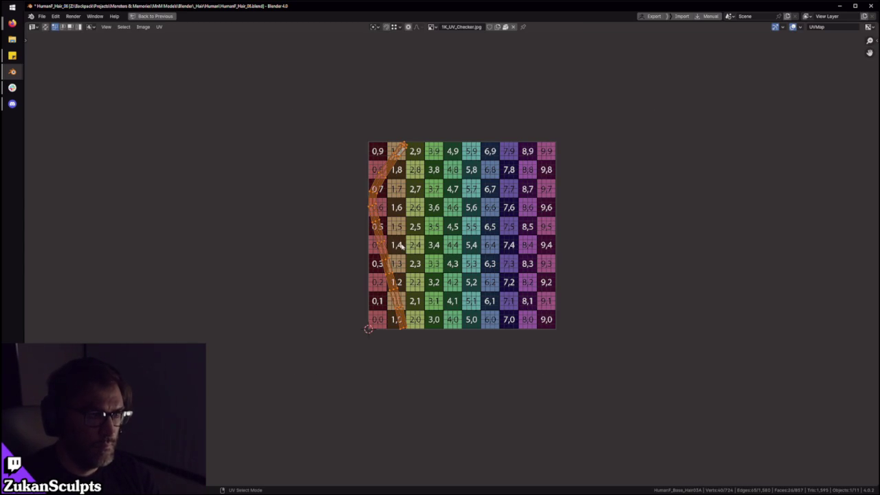
key("ctrl+space")
mouse_move(411, 243)
middle_mouse_down()
mouse_move(463, 212)
mouse_move(492, 234)
middle_mouse_up()
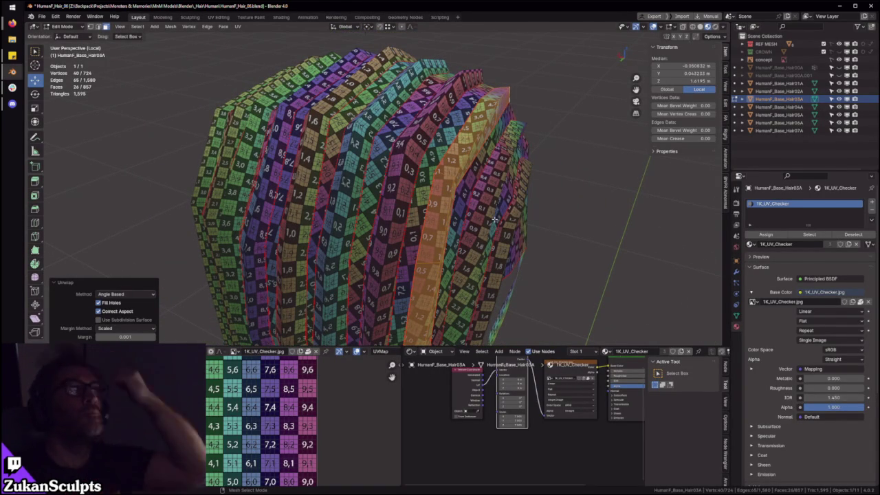
mouse_move(388, 176)
middle_mouse_down()
mouse_move(426, 165)
mouse_move(412, 182)
mouse_move(442, 162)
middle_mouse_up()
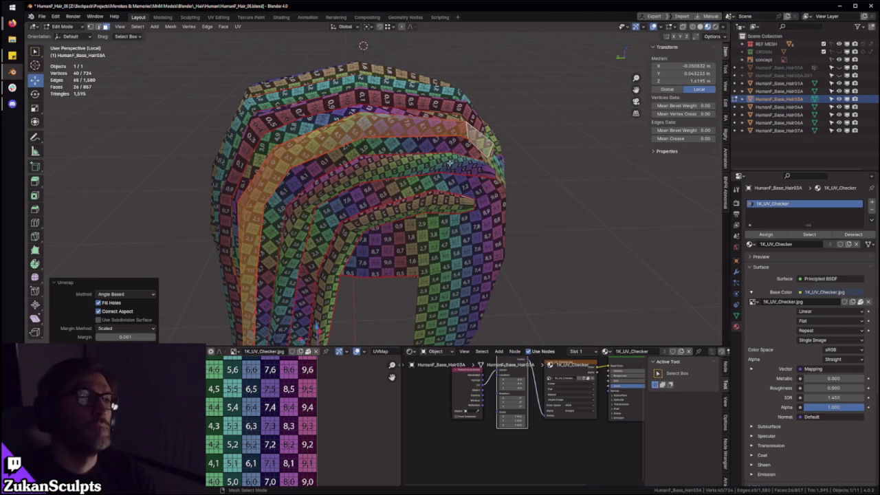
mouse_move(466, 232)
middle_mouse_down()
mouse_move(465, 211)
mouse_move(507, 194)
middle_mouse_up()
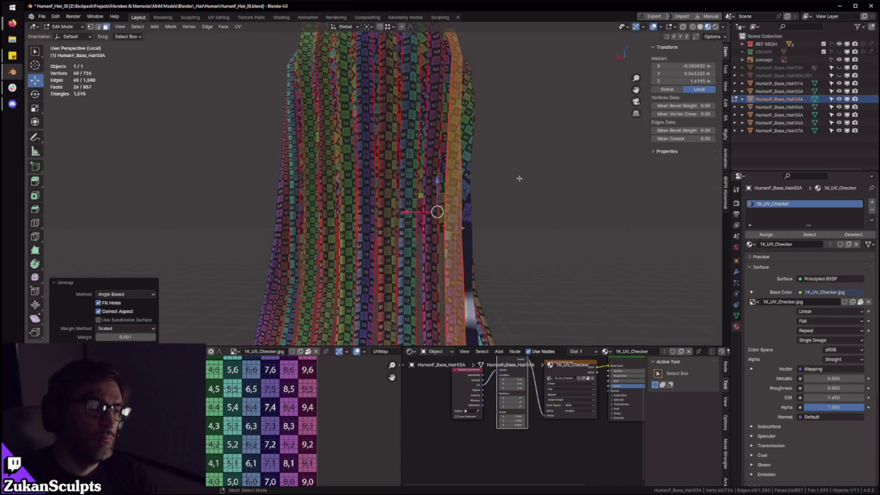
mouse_move(520, 178)
middle_mouse_down()
mouse_move(487, 198)
mouse_move(497, 204)
mouse_move(455, 195)
middle_mouse_up()
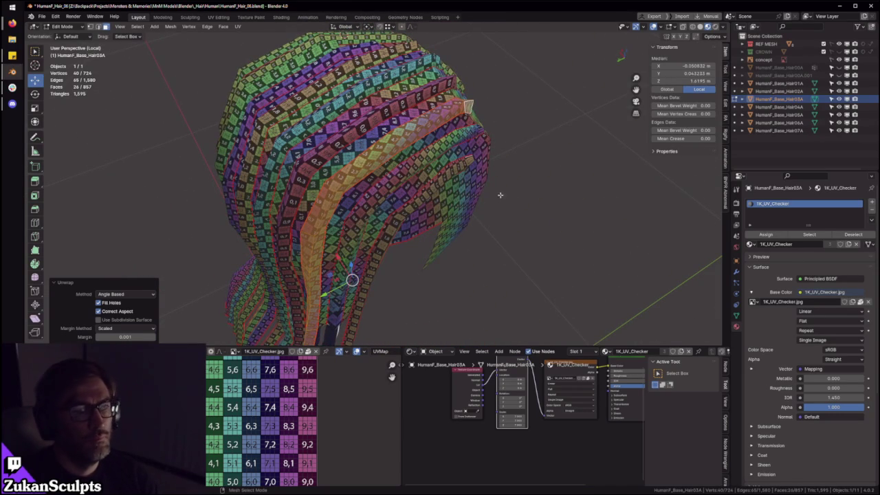
middle_click_drag(531, 214, 481, 187)
scroll(450, 180, "up", 1)
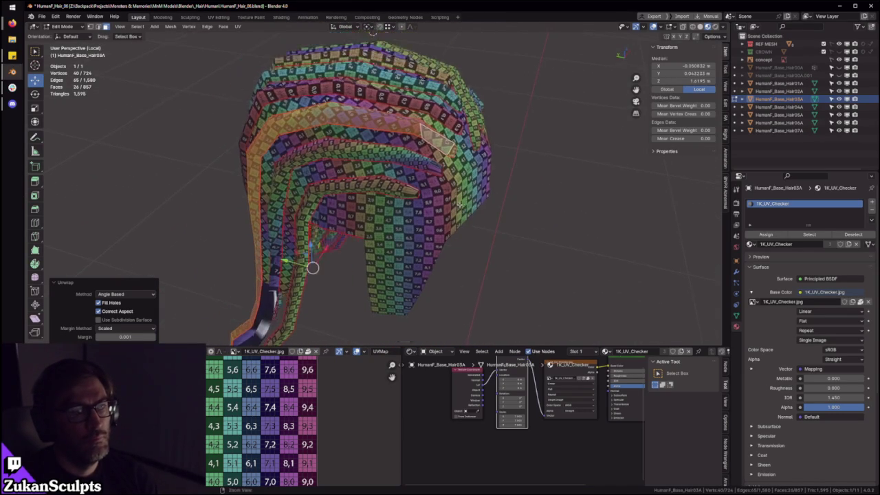
scroll(436, 214, "up", 2)
key("ctrl+space")
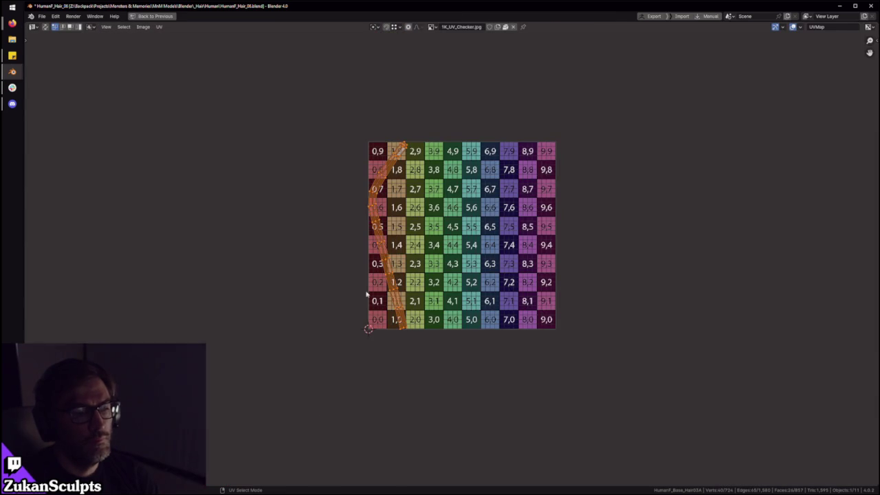
Step: Straighten the strip's UVs up column 3 and reselect them in vertex mode
scroll(379, 301, "up", 2)
key("e")
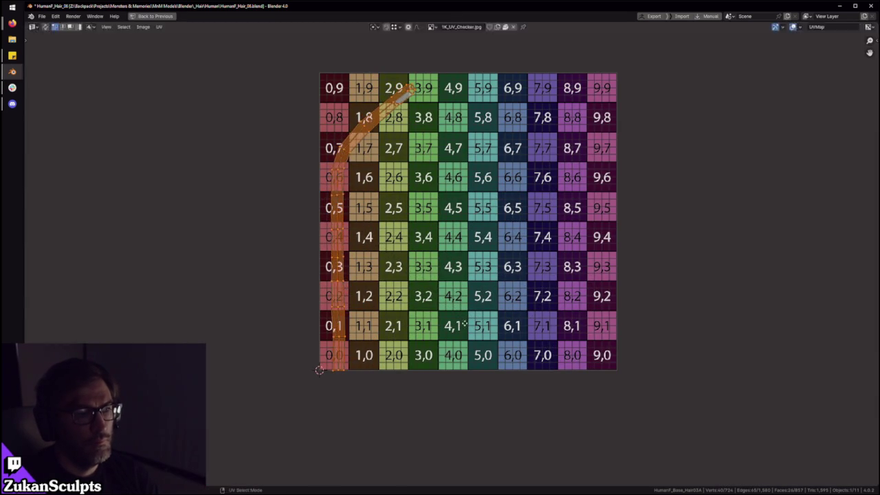
key("1")
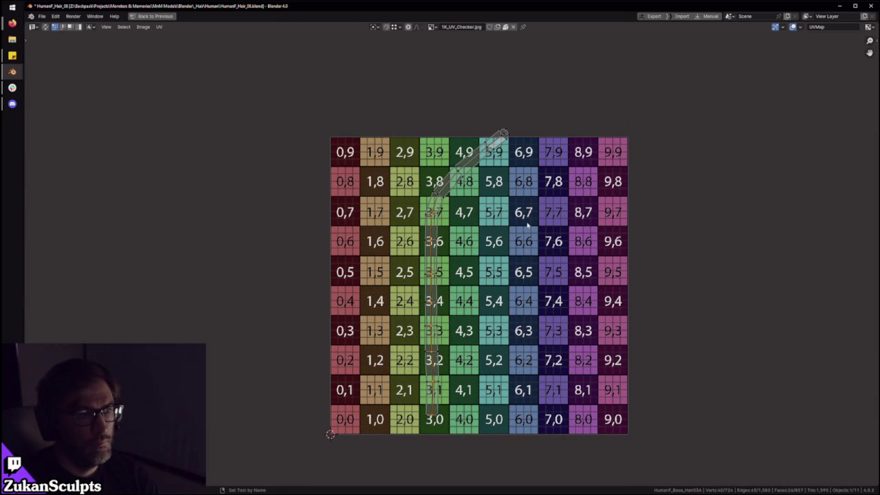
scroll(330, 363, "down", 5)
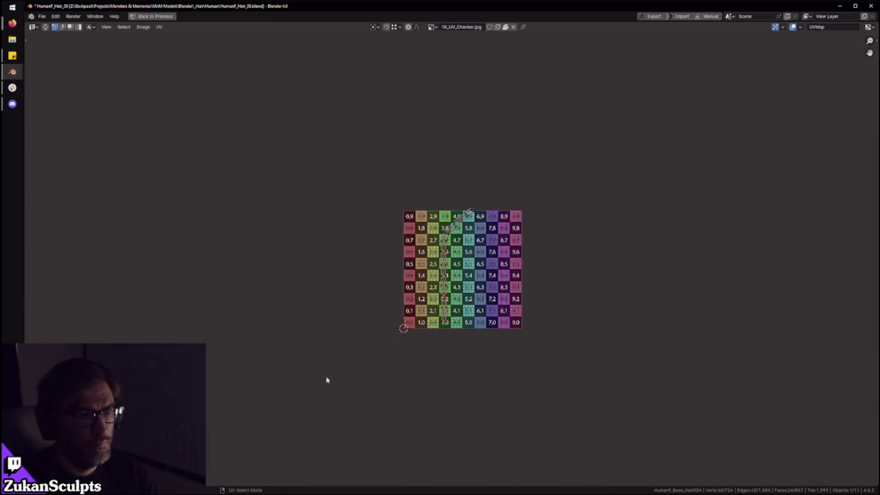
key("a")
Step: Slide the edge at the strip's bend horizontally to the left
scroll(497, 192, "up", 5)
scroll(460, 236, "up", 3)
scroll(426, 241, "up", 2)
left_click(372, 198)
key("g")
key("x")
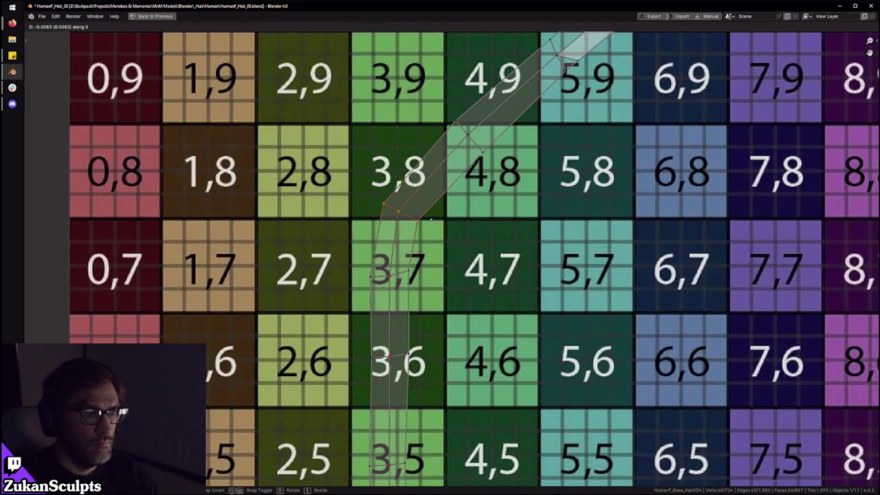
left_click(424, 220)
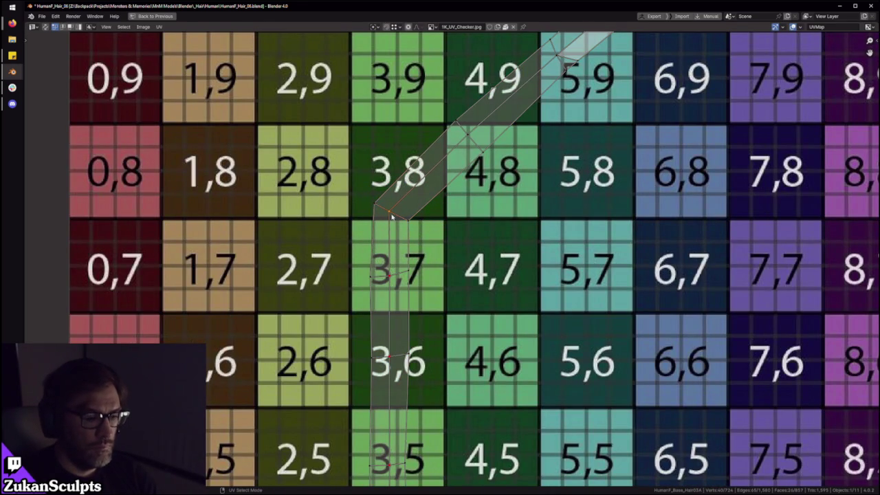
Step: Reselect the strip and drag its top tip edge left to reshape the end
scroll(392, 216, "down", 2)
middle_click_drag(457, 245, 458, 275)
scroll(458, 275, "down", 5)
left_click_drag(368, 199, 575, 425)
scroll(575, 424, "up", 5)
scroll(481, 248, "up", 2)
key("alt+a")
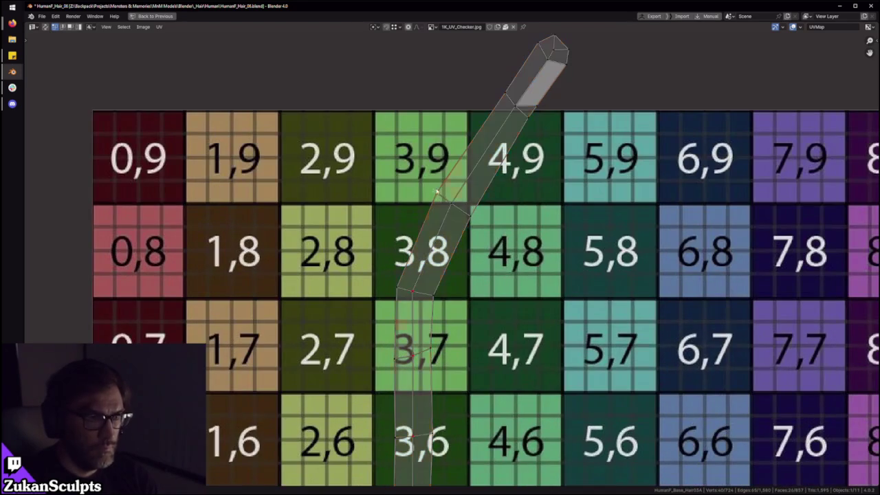
left_click(465, 217)
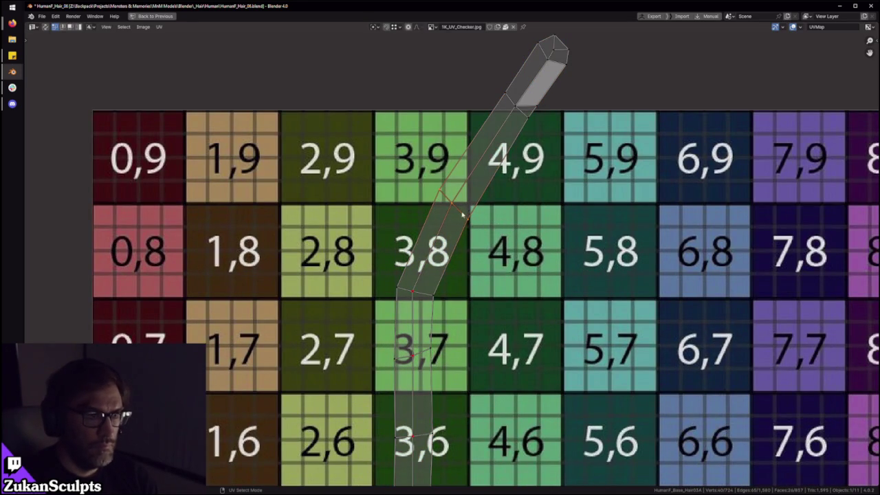
left_click_drag(455, 208, 419, 210)
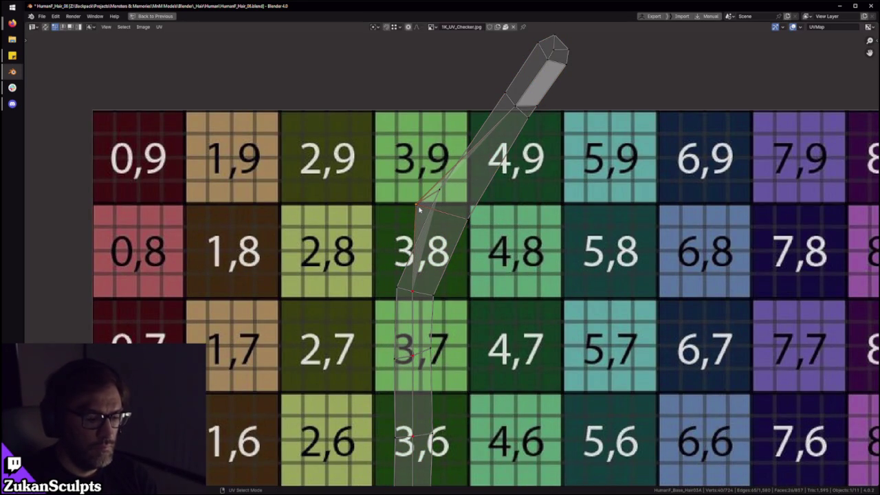
Step: Pick a single edge loop for a horizontal-only move, then cancel it
scroll(427, 204, "down", 5)
key("a")
scroll(479, 282, "down", 2)
scroll(479, 282, "up", 2)
scroll(452, 258, "up", 3)
left_click(460, 229, "alt")
key("g")
key("x")
key("Escape")
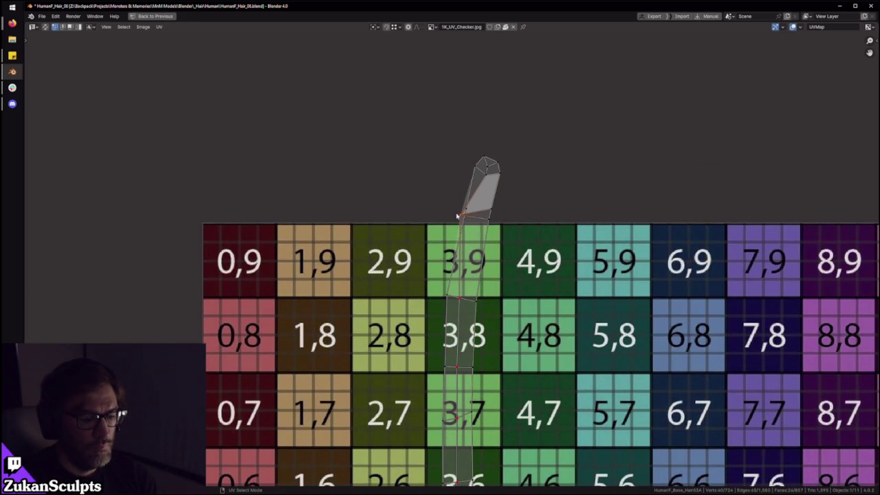
Step: Select an edge loop along the strip and bring its tip into view
scroll(418, 199, "down", 5)
scroll(399, 259, "up", 3)
scroll(477, 271, "up", 3)
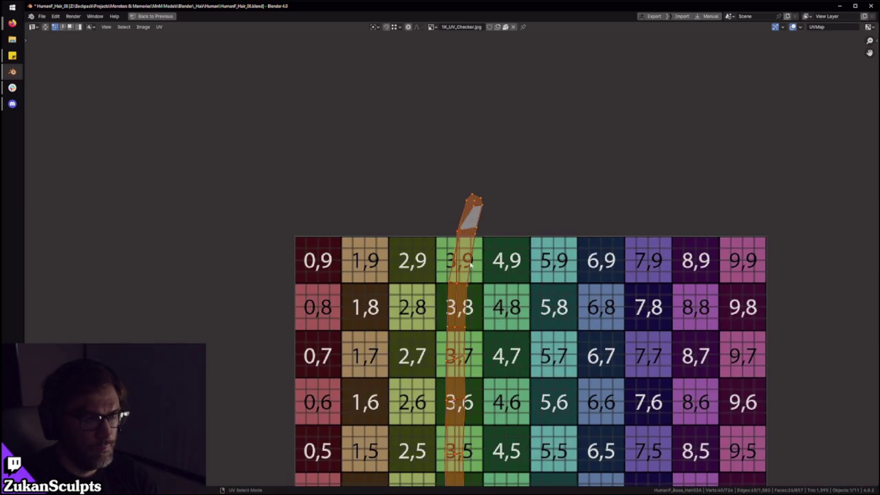
left_click(457, 332, "alt")
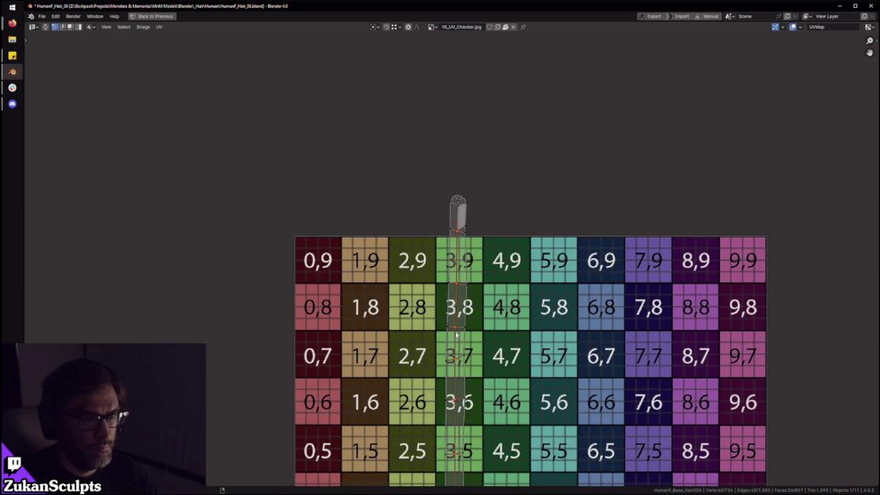
scroll(450, 284, "down", 3)
middle_click_drag(453, 213, 453, 135)
scroll(461, 216, "up", 1)
scroll(481, 178, "up", 5)
Step: Select the entire strip, inspect its top end, then deselect it
key("a")
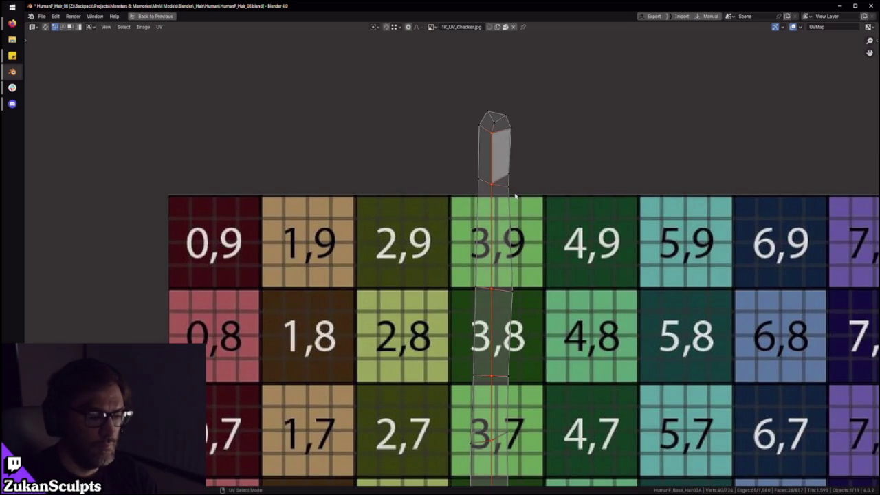
scroll(505, 191, "down", 4)
scroll(447, 184, "down", 4)
scroll(511, 394, "up", 3)
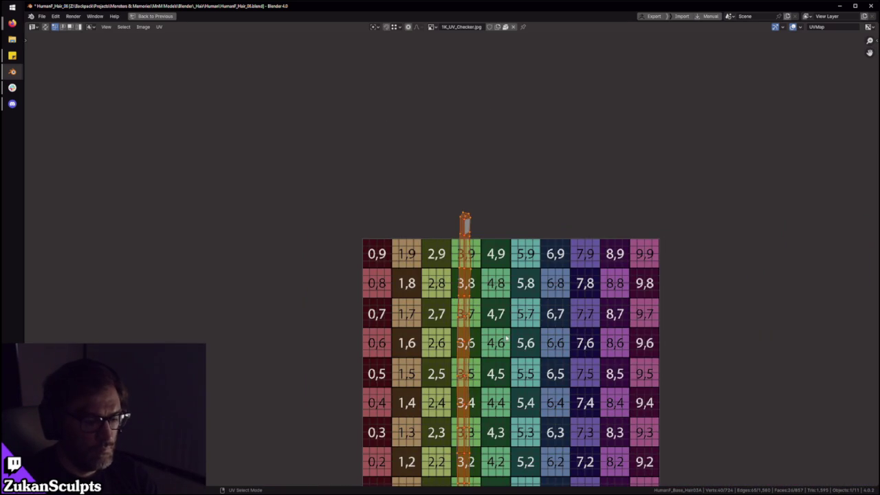
middle_click_drag(490, 345, 479, 297)
key("alt+a")
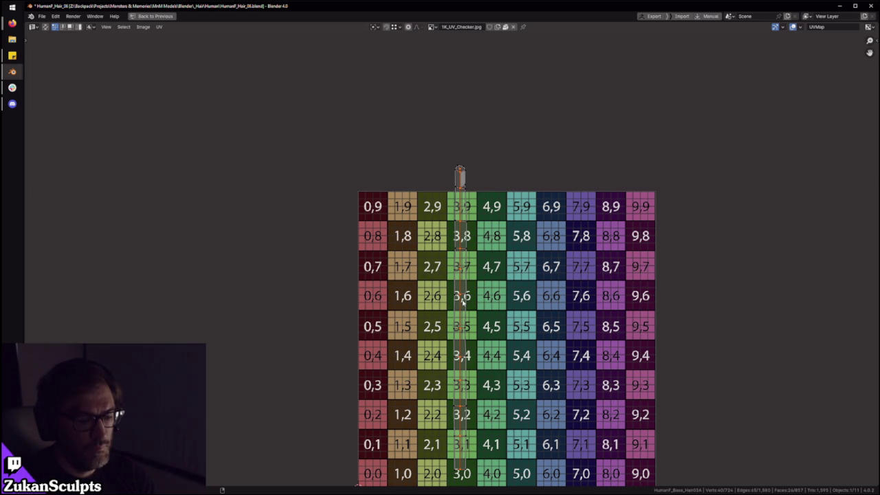
Step: Check a vertical edge loop's alignment in column 3, then restore the full layout
scroll(464, 300, "down", 6)
scroll(405, 153, "up", 4)
scroll(472, 308, "up", 3)
key("a")
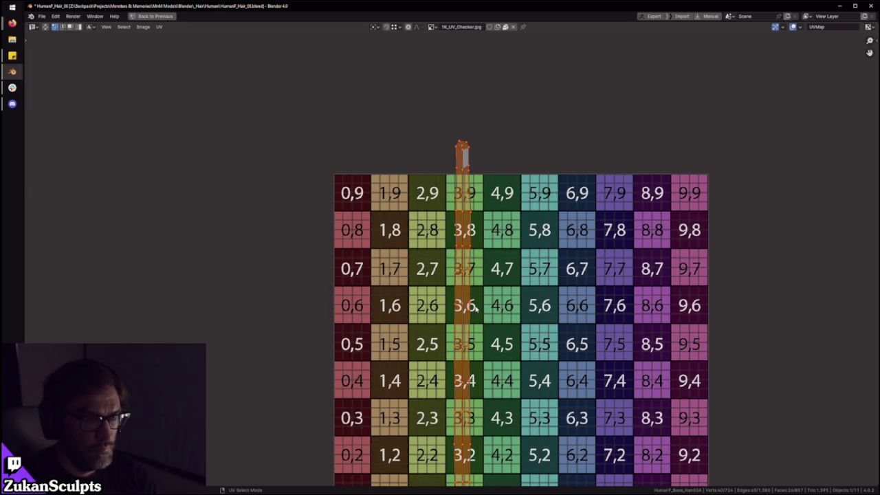
scroll(473, 297, "up", 1)
left_click(468, 261, "alt")
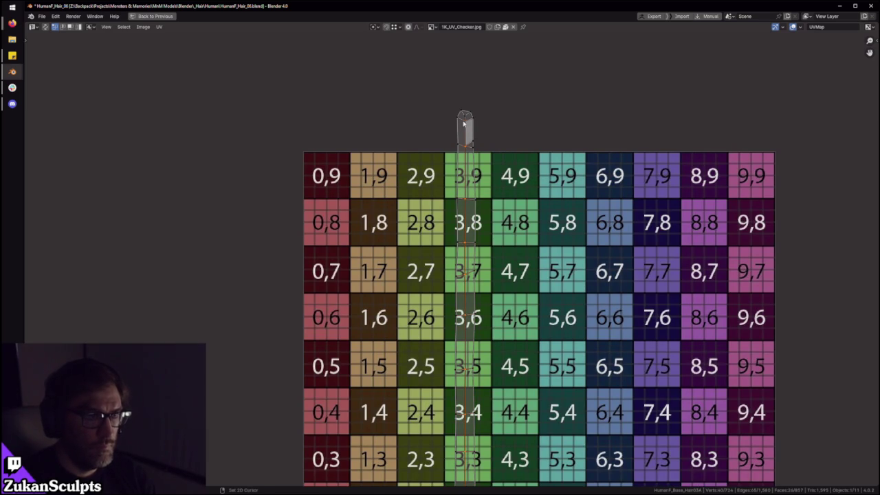
scroll(475, 141, "down", 1)
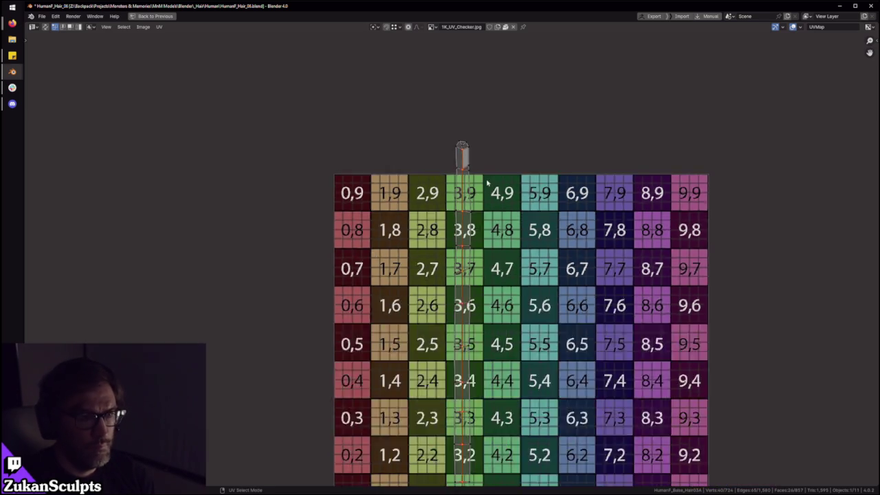
scroll(481, 275, "down", 5)
key("a")
scroll(493, 385, "up", 4)
scroll(486, 356, "up", 1)
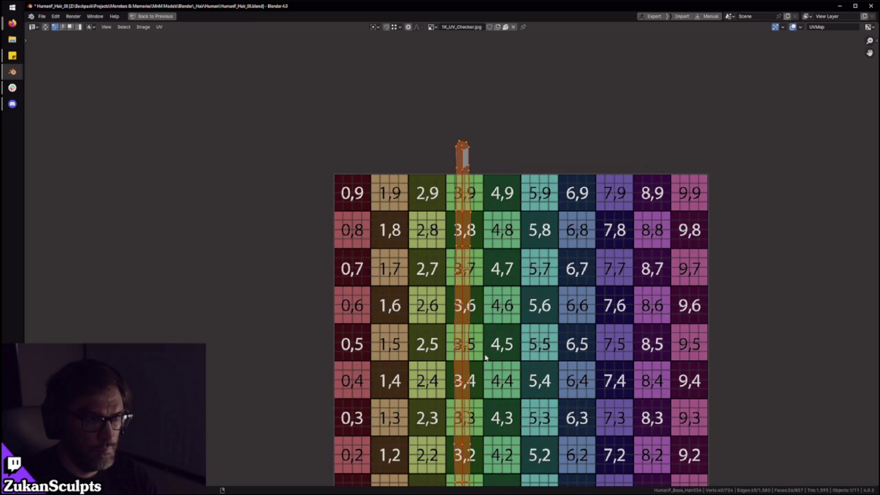
key("ctrl+space")
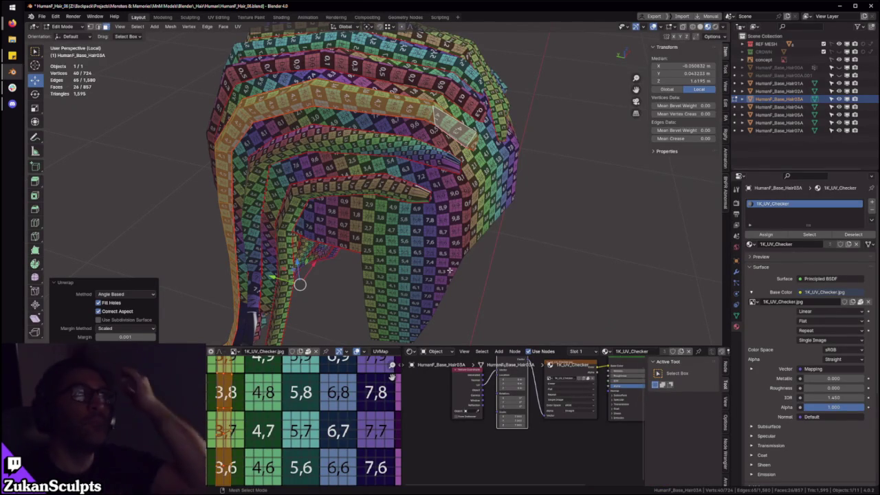
Step: Select all linked faces of a long hair strip on the mesh
middle_click_drag(366, 271, 385, 207)
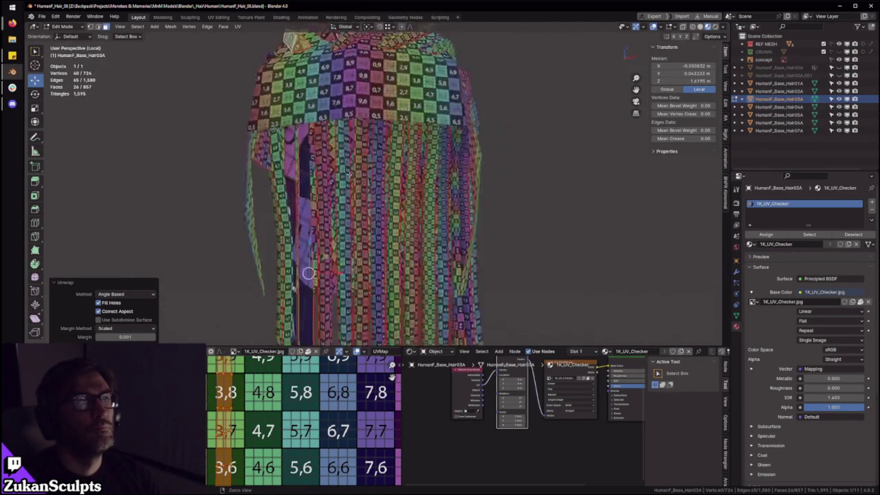
scroll(392, 190, "up", 3)
scroll(392, 190, "up", 2)
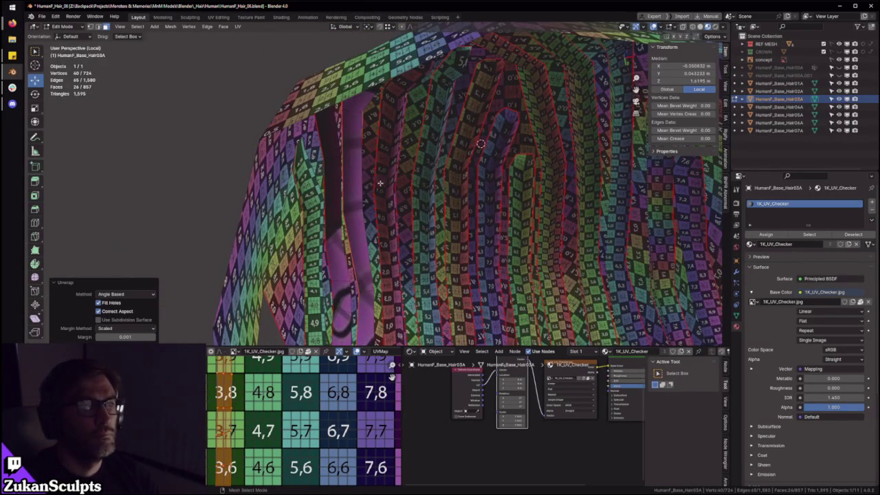
left_click(389, 178)
key("ctrl+l")
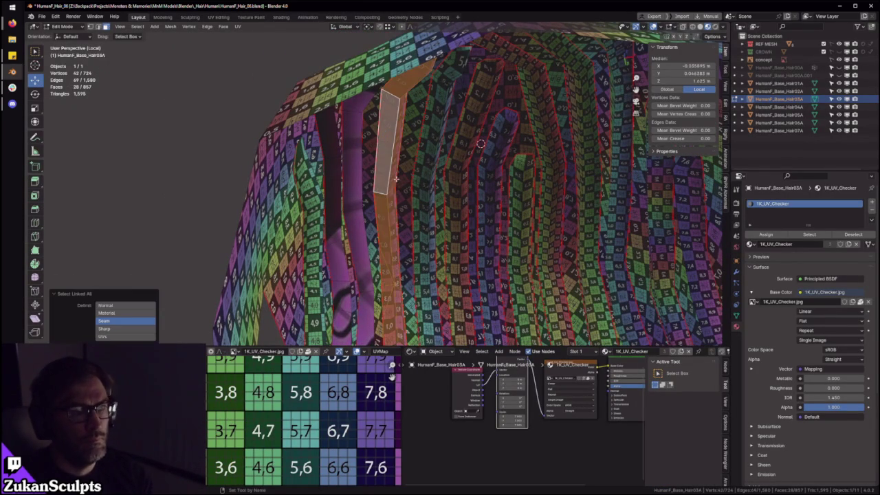
Step: Zoom out to view the whole hair bundle and glance at the UV editor
mouse_move(394, 188)
middle_mouse_down("ctrl")
mouse_move(429, 216)
mouse_move(451, 187)
mouse_move(420, 180)
mouse_move(435, 182)
mouse_move(395, 216)
mouse_move(452, 183)
mouse_move(364, 158)
middle_mouse_up("ctrl")
scroll(419, 180, "up", 5)
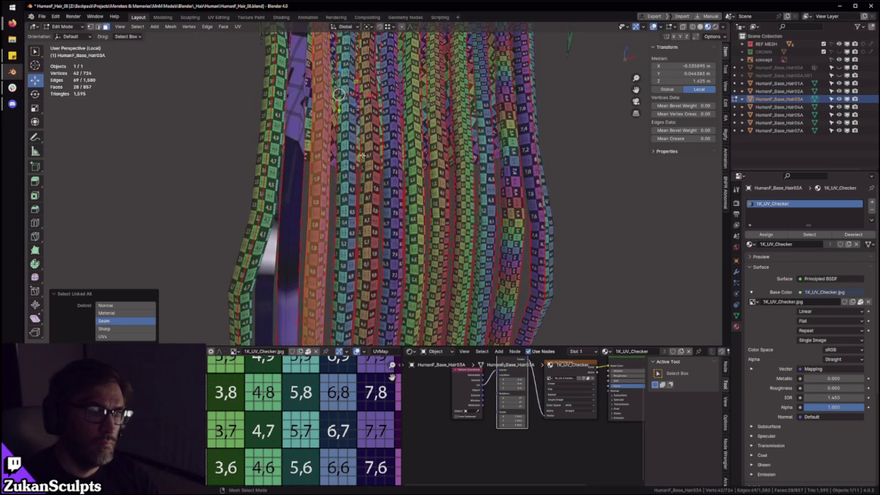
mouse_move(399, 85)
middle_mouse_down()
mouse_move(403, 126)
mouse_move(379, 158)
mouse_move(387, 189)
middle_mouse_up()
scroll(393, 377, "down", 2)
key("ctrl+space")
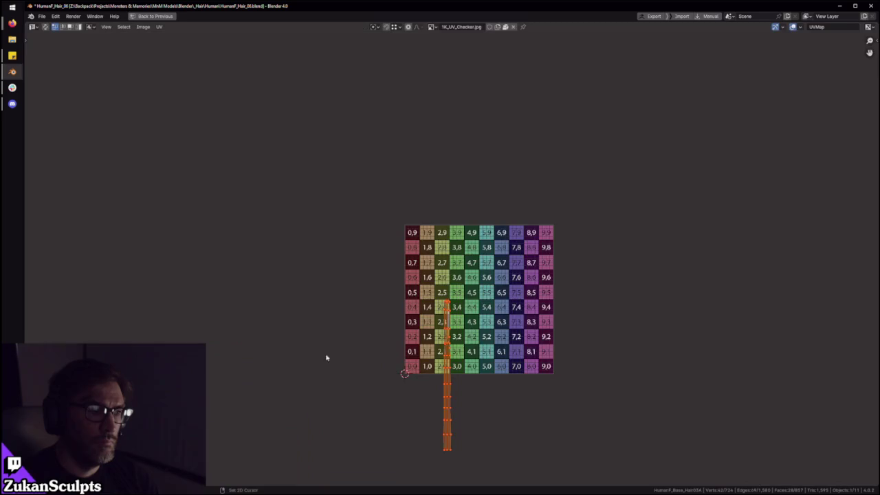
scroll(521, 363, "up", 2)
key("ctrl+space")
Step: Select another hair strip's faces up to its seams from a new angle
mouse_move(385, 172)
middle_mouse_down()
mouse_move(385, 141)
mouse_move(406, 154)
middle_mouse_up()
scroll(389, 149, "down", 5)
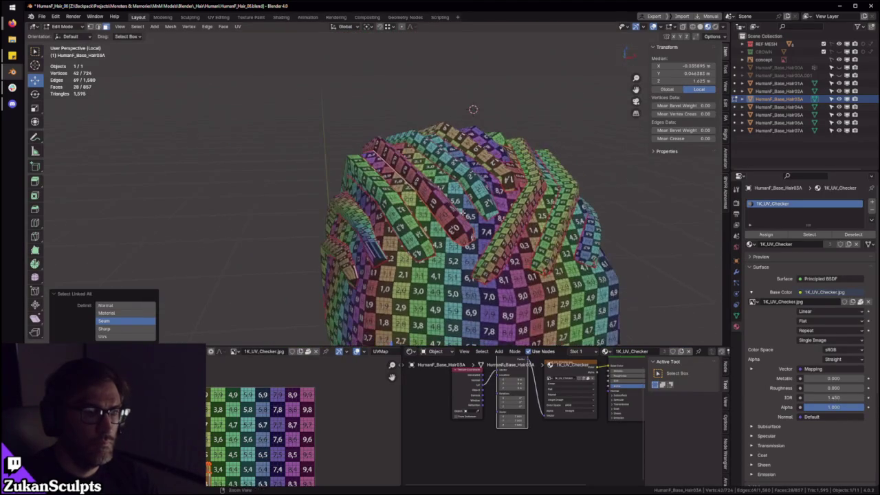
mouse_move(395, 223)
middle_mouse_down()
mouse_move(406, 222)
mouse_move(360, 172)
middle_mouse_up()
left_click(413, 196)
scroll(413, 196, "up", 3)
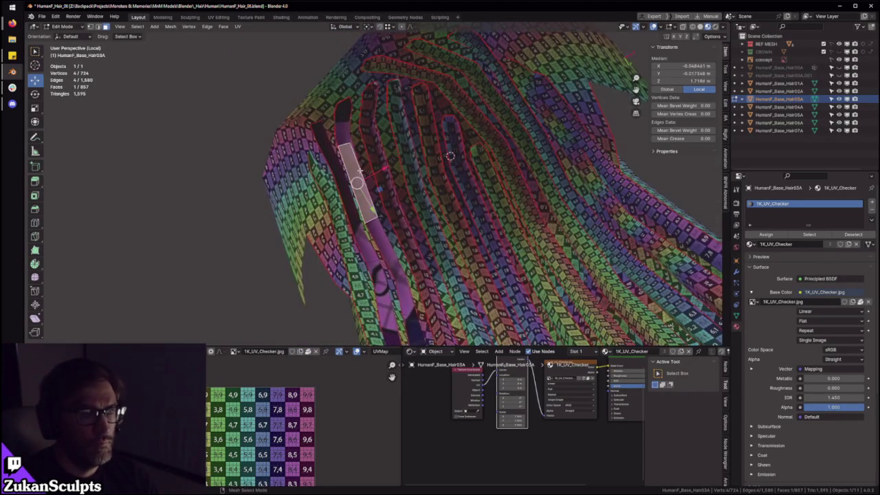
key("ctrl+l")
Step: Move that strip's bent UV island right onto checker columns 3 to 5
key("ctrl+space")
scroll(405, 304, "down", 5)
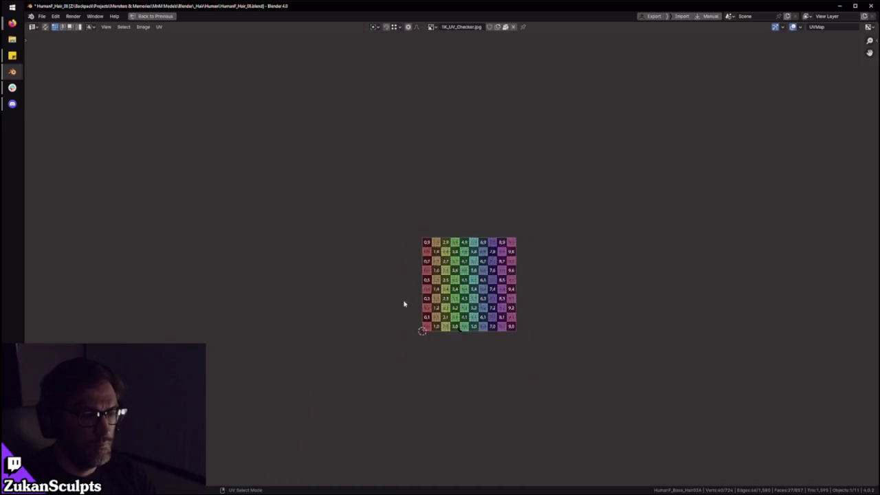
scroll(530, 336, "up", 3)
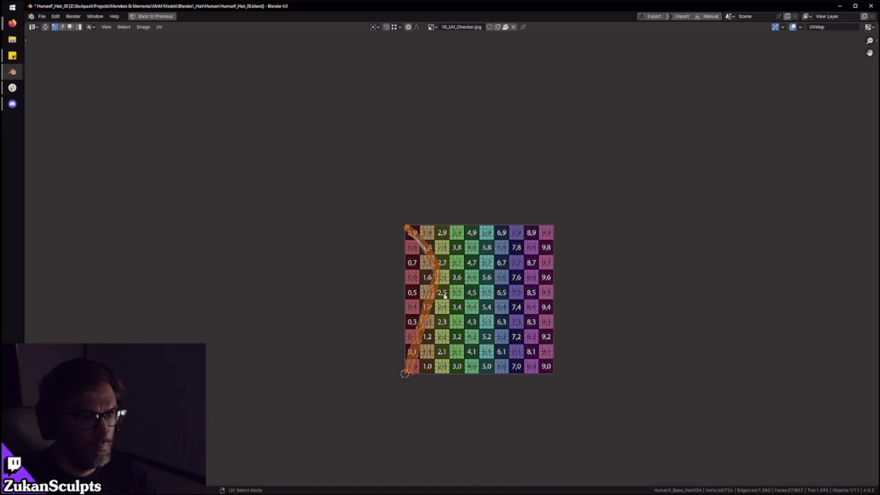
key("g")
left_click(594, 279)
Step: Select all linked faces of a small hair strip on the mesh
key("ctrl+space")
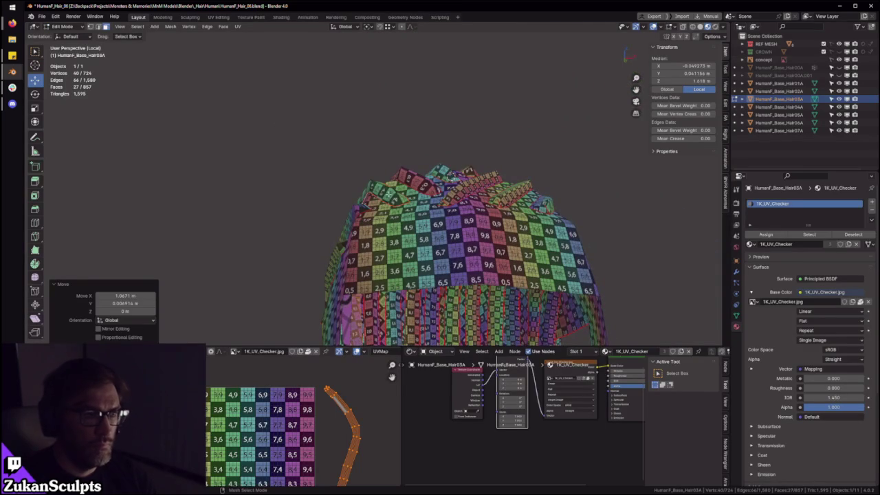
left_click(379, 186)
key("ctrl+l")
middle_click_drag(385, 195, 372, 181)
Step: Select the linked hair strip, maximize the UV editor, and switch the UV selection mode
left_click(347, 133)
key("ctrl+l")
key("ctrl+space")
scroll(612, 375, "up", 3)
middle_click_drag(612, 375, 601, 356)
key("alt+a")
key("ctrl+Tab")
key("Escape")
key("ctrl+Tab")
left_click(705, 357)
Step: Select the bent strip's UV island and move and rotate it upright over column 3
key("l")
key("g")
key("r")
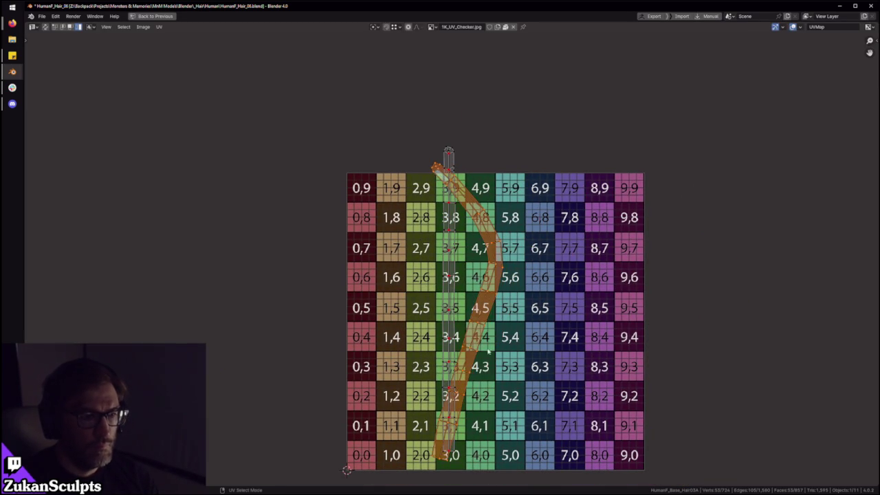
scroll(481, 275, "up", 2)
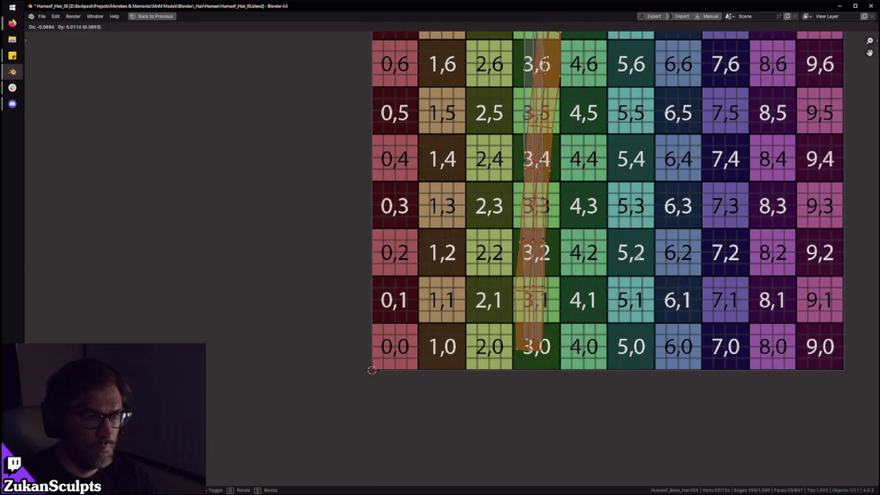
left_click(552, 326)
scroll(552, 326, "up", 3)
key("g")
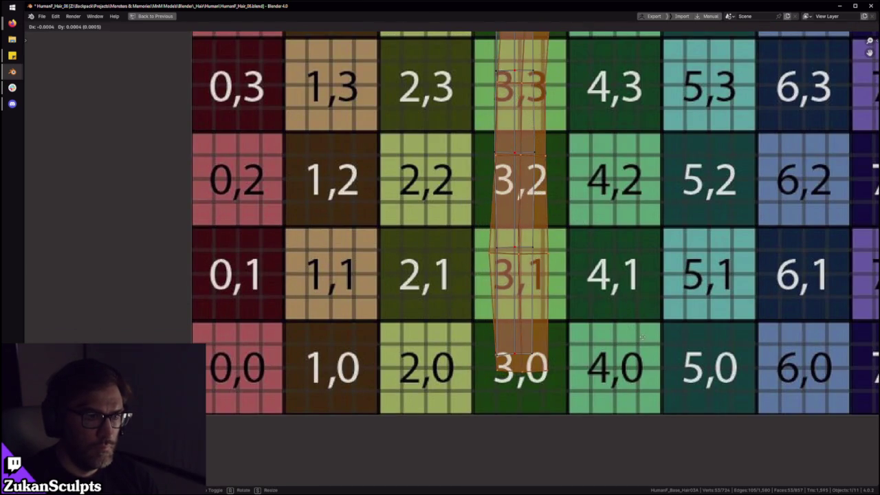
left_click(638, 321)
scroll(640, 321, "down", 3)
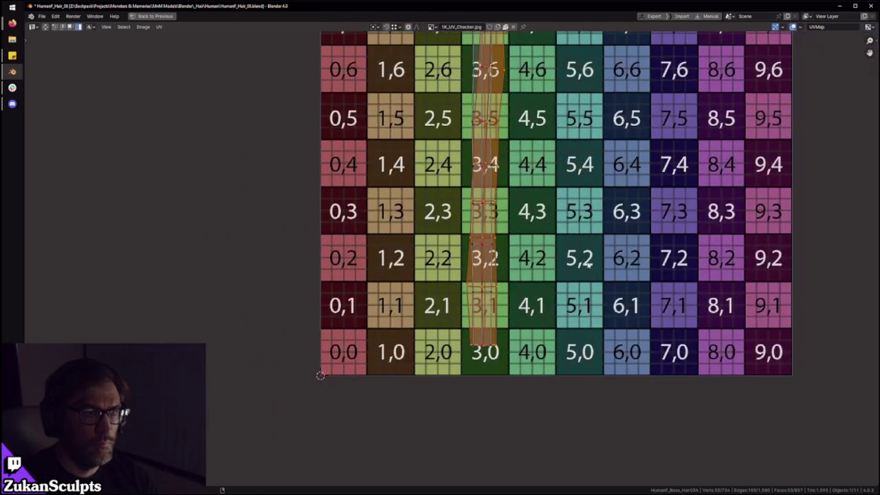
key("r")
left_click(538, 277)
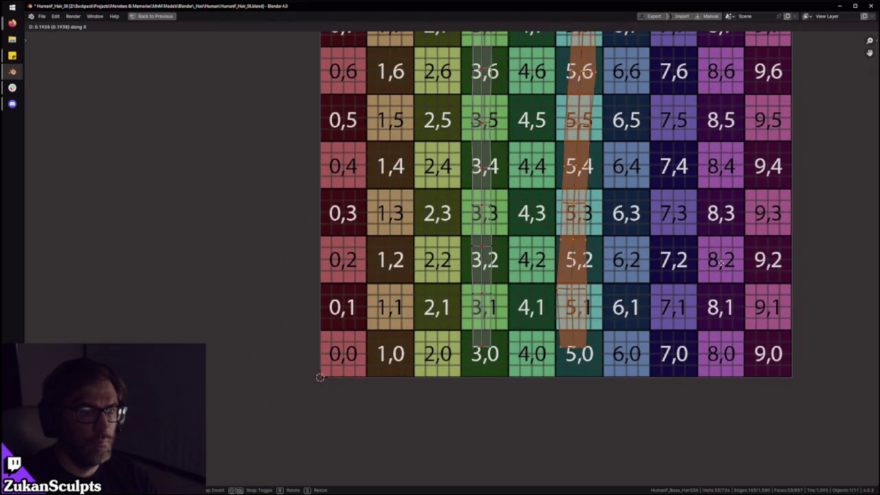
Step: Move the strip over checker column 8
scroll(538, 277, "down", 3)
scroll(538, 277, "up", 2)
scroll(538, 277, "up", 1)
scroll(538, 277, "up", 2)
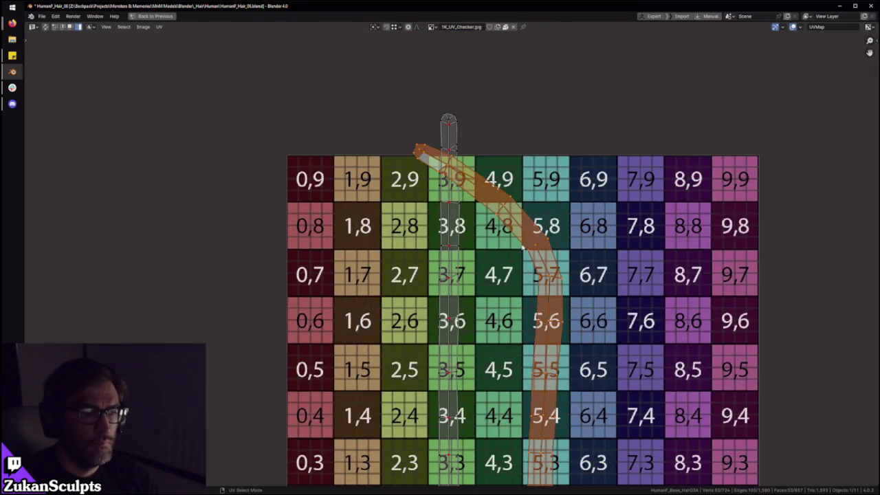
scroll(539, 278, "down", 4)
key("g")
left_click(586, 253)
Step: Select only the strip's upper part and rotate it upright
scroll(586, 252, "up", 2)
left_click_drag(431, 149, 581, 249)
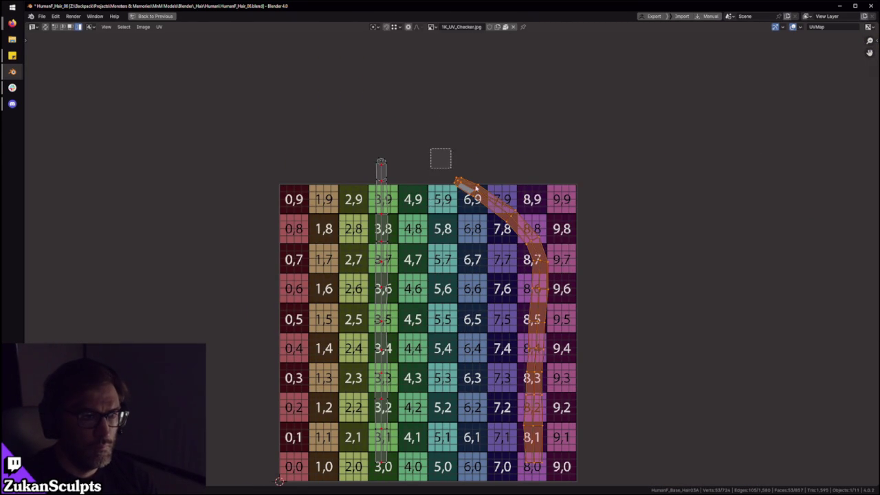
key("ctrl+Tab")
left_click(550, 209)
left_click_drag(432, 146, 563, 248)
key("r")
left_click(647, 330)
Step: Shift the upper part horizontally along X and fine-tune its position
key("g")
key("x")
left_click(612, 339)
key("g")
left_click(612, 328)
Step: Select the entire right strip using an edge loop and an edge-mode box selection
middle_click_drag(583, 372, 559, 328)
left_click(535, 350, "alt")
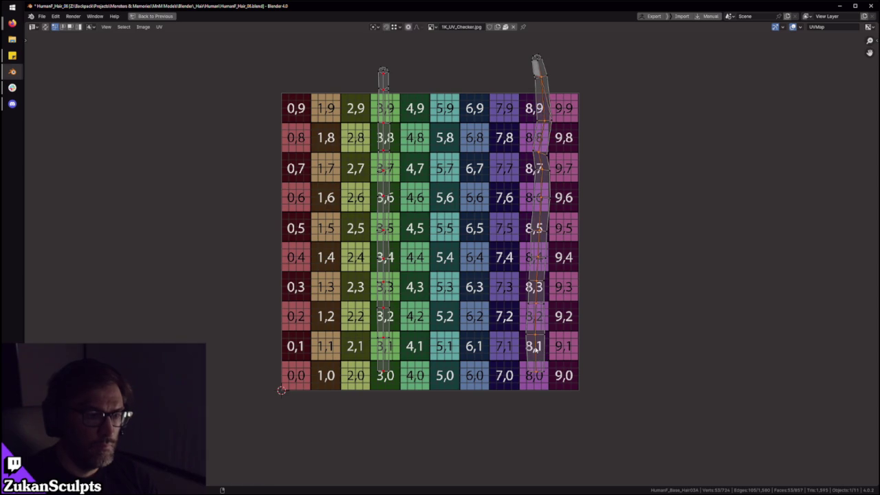
key("2")
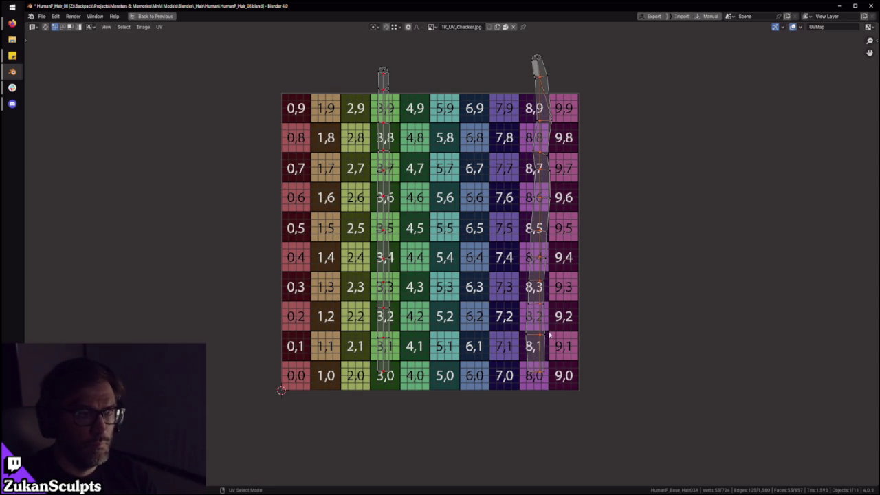
scroll(550, 335, "down", 2)
left_click_drag(459, 98, 615, 424)
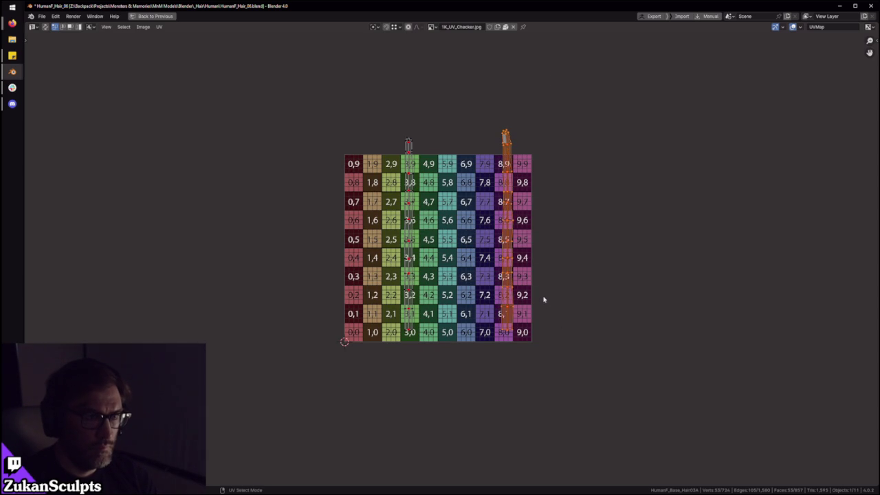
scroll(536, 300, "up", 1)
scroll(535, 300, "up", 1)
Step: Slide the right strip left along X into column 4, then clear the selection
key("g")
key("x")
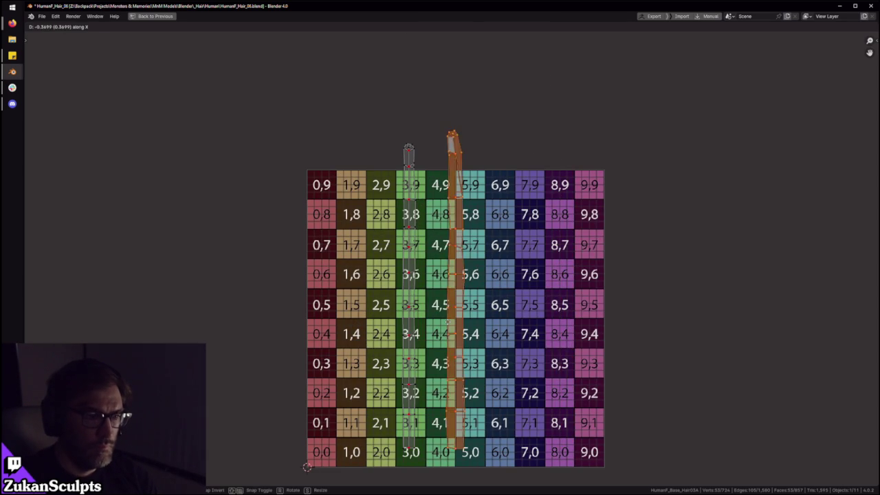
left_click(432, 324)
scroll(440, 330, "up", 2)
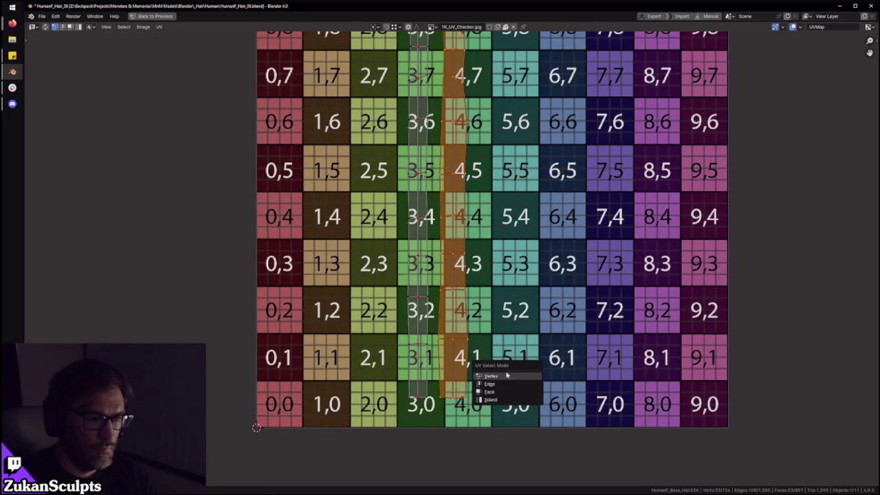
left_click(497, 391)
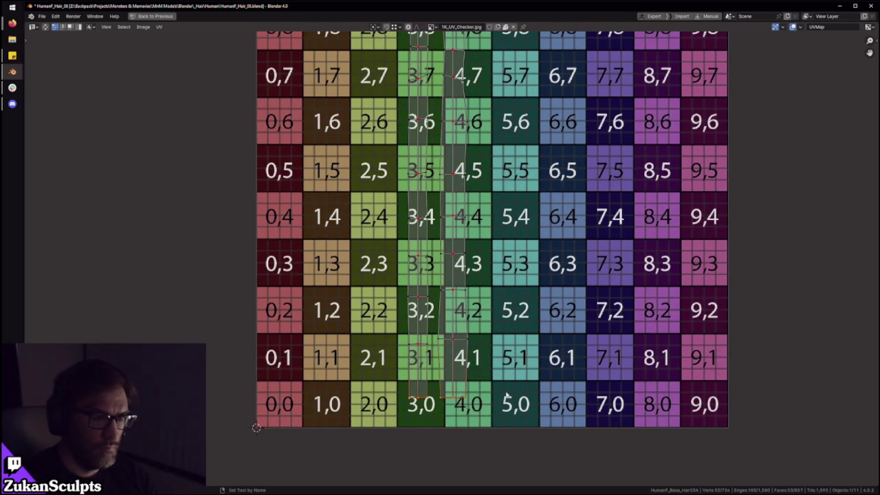
Step: Select the edge rows around rows 5, 7 and 8–9 plus the tips of both strips
left_click(400, 269, "alt")
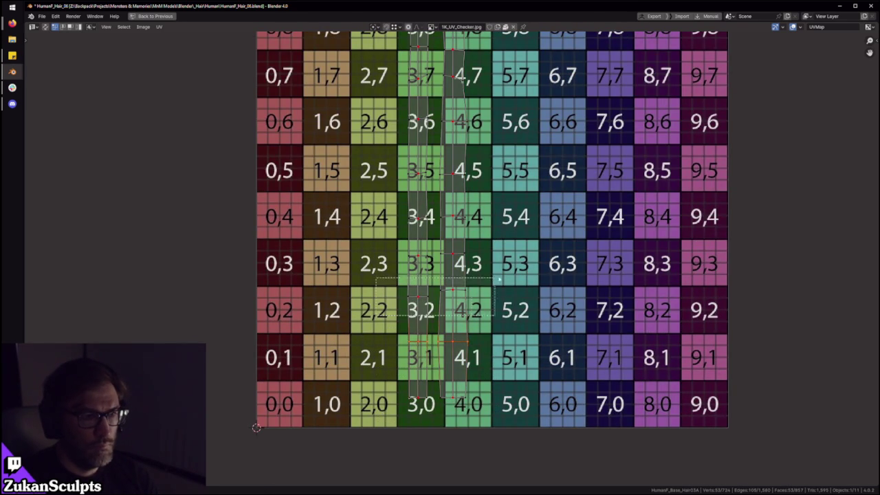
scroll(506, 246, "up", 3, "shift")
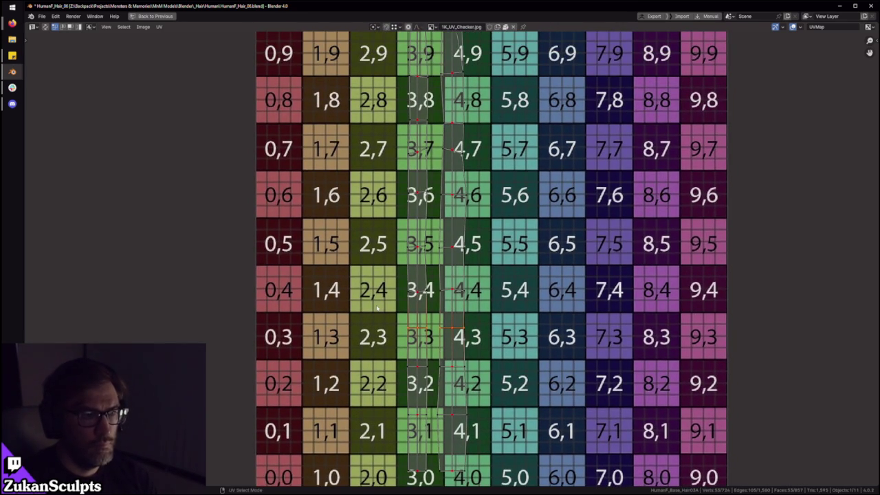
left_click_drag(387, 271, 506, 237)
scroll(506, 241, "up", 3, "shift")
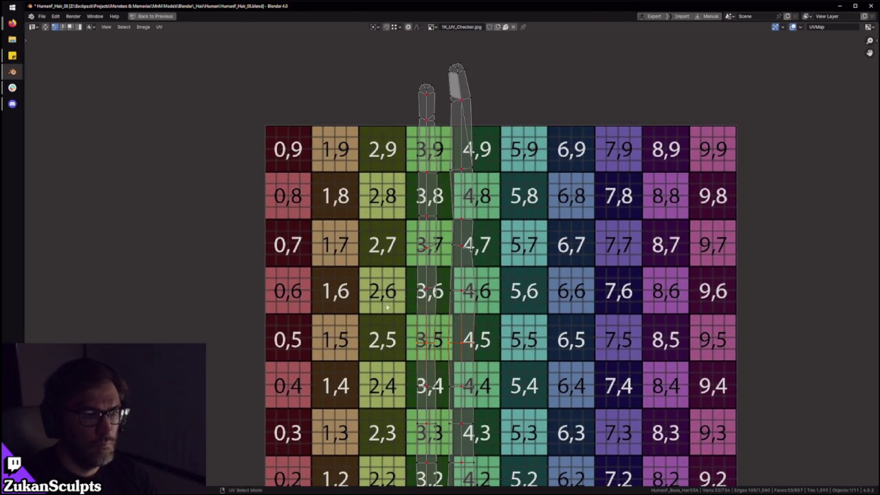
left_click_drag(407, 267, 503, 241)
left_click(448, 181, "alt")
scroll(448, 184, "up", 1)
scroll(448, 184, "up", 3, "shift")
left_click_drag(362, 208, 483, 164)
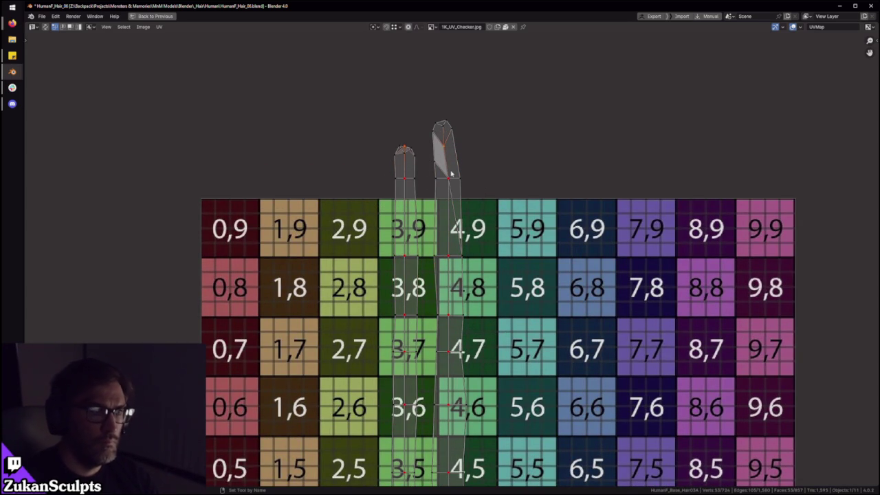
scroll(451, 251, "down", 7)
scroll(454, 254, "up", 4)
Step: Select all UVs, toggle the individual strands, then box-select both strands together
key("a")
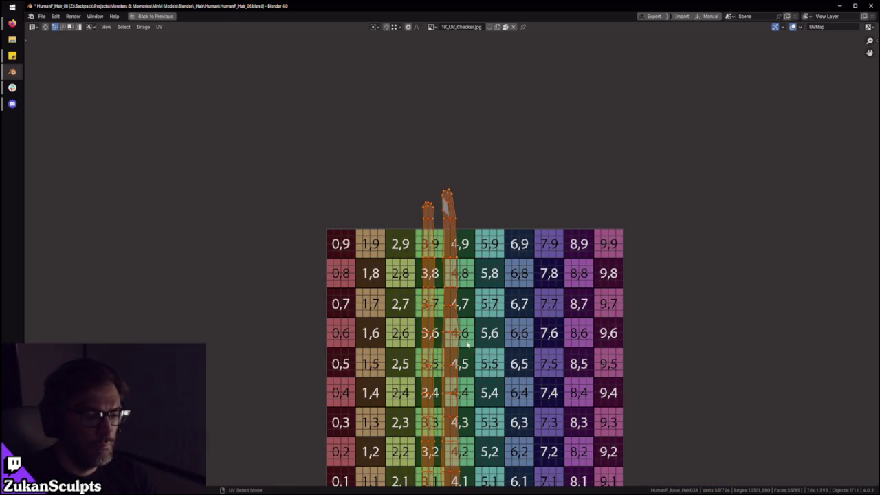
scroll(458, 288, "up", 1)
scroll(448, 244, "up", 4)
scroll(448, 241, "down", 1)
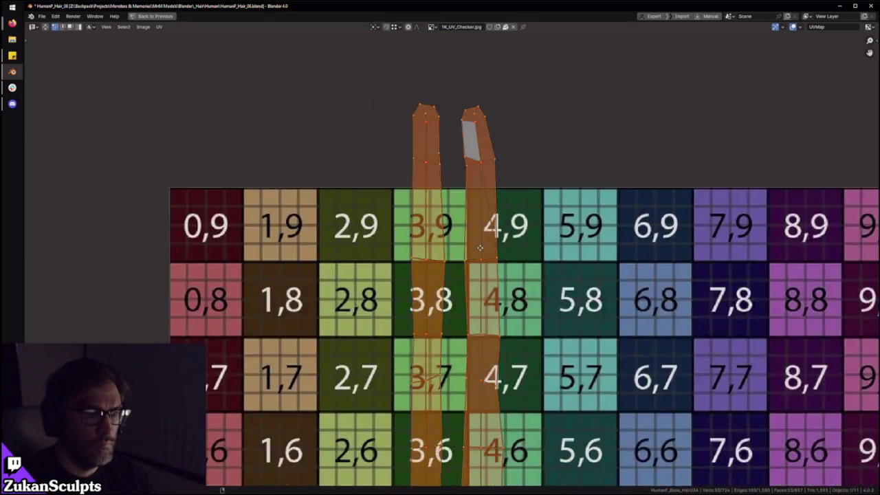
scroll(477, 245, "down", 2)
left_click(421, 313)
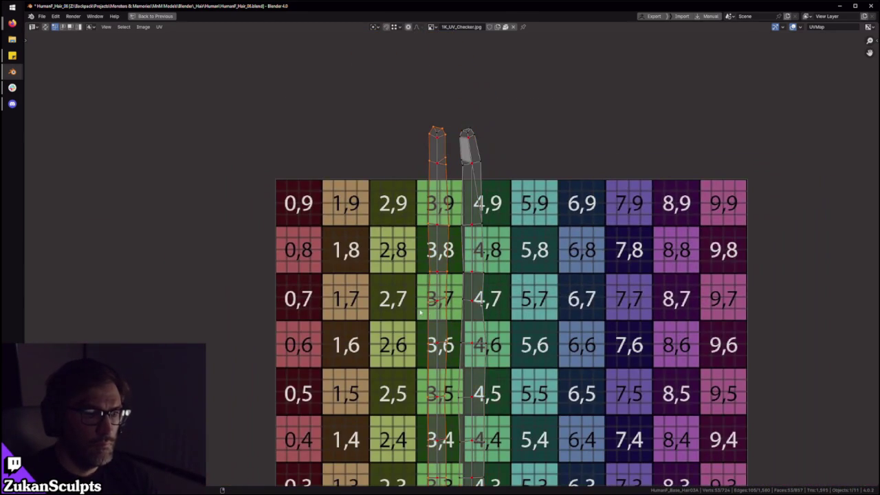
left_click(503, 301)
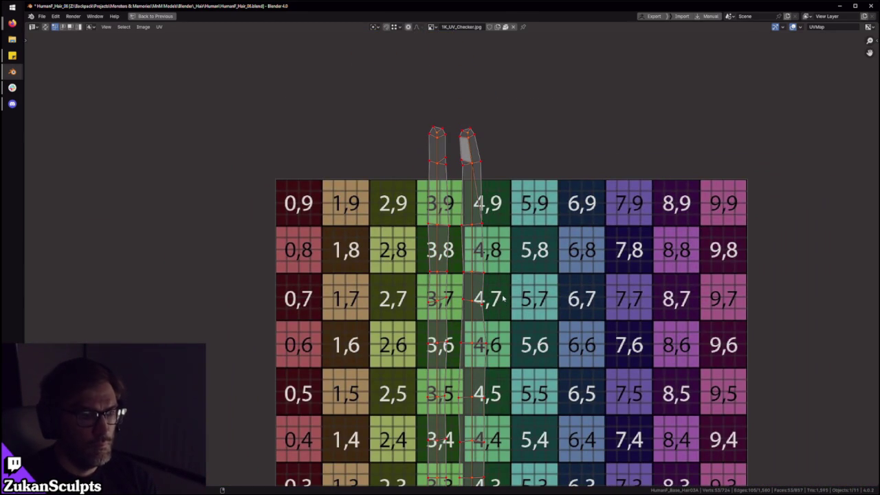
scroll(494, 283, "down", 5)
left_click_drag(267, 100, 461, 385)
Step: Open the UV editor's right-click menu to change the UV selection mode
scroll(474, 326, "up", 4)
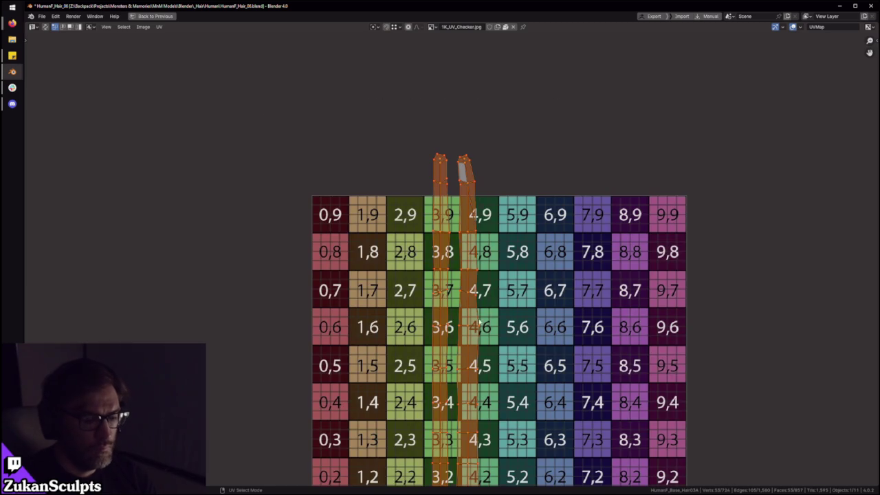
scroll(500, 292, "down", 3)
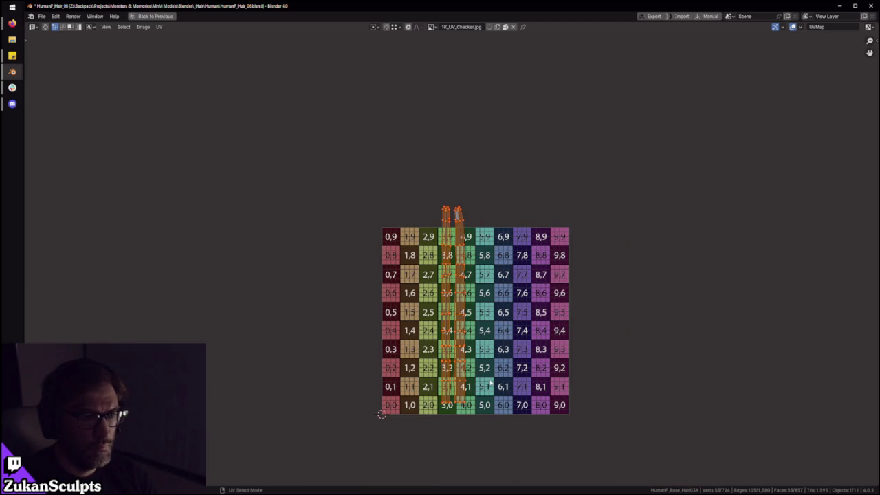
scroll(483, 345, "up", 3)
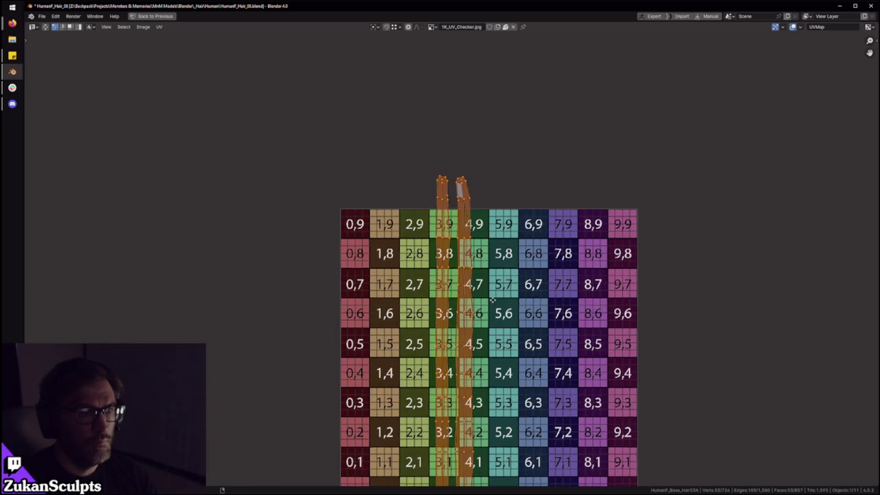
scroll(482, 323, "up", 3)
right_click(481, 275)
scroll(509, 282, "up", 2)
right_click(509, 275)
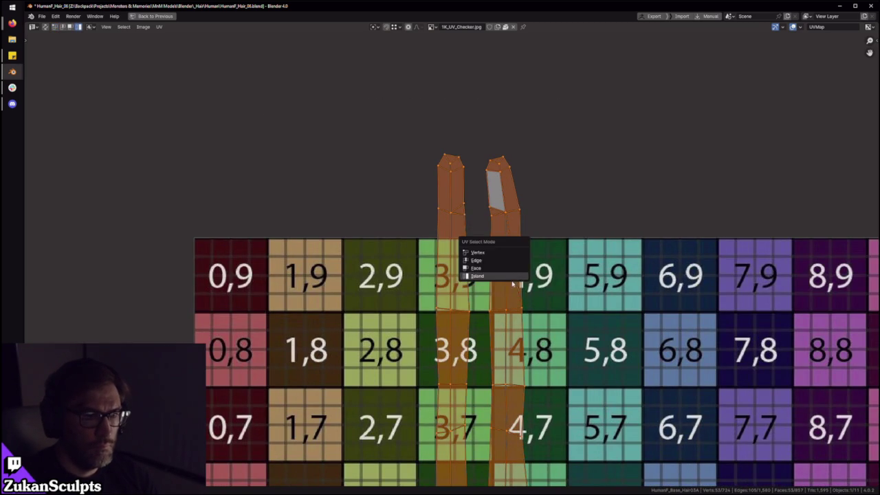
Step: In island select mode, stack the right strand onto the left along X and straighten it
left_click(520, 280)
key("g")
key("x")
left_click(463, 294)
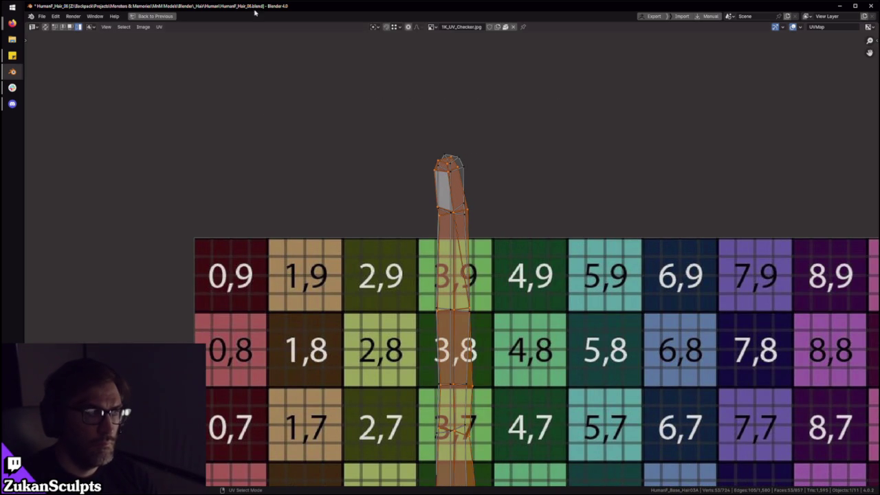
left_click(159, 27)
left_click(268, 54)
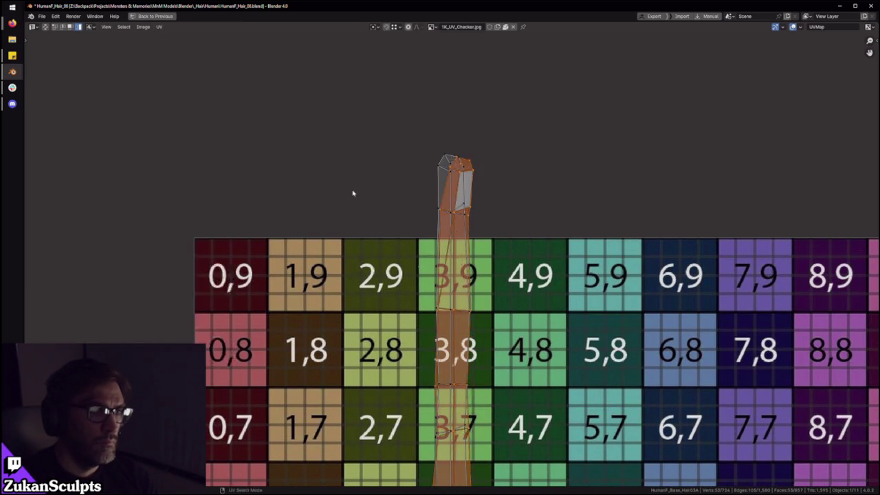
Step: Leave the stacked strand in place and box-select its middle vertices
scroll(474, 271, "up", 2)
scroll(474, 271, "up", 2)
scroll(483, 157, "down", 5)
scroll(466, 145, "down", 4, "shift")
scroll(466, 144, "down", 2, "shift")
scroll(444, 308, "up", 4)
scroll(426, 299, "up", 1)
key("g")
right_click(417, 303)
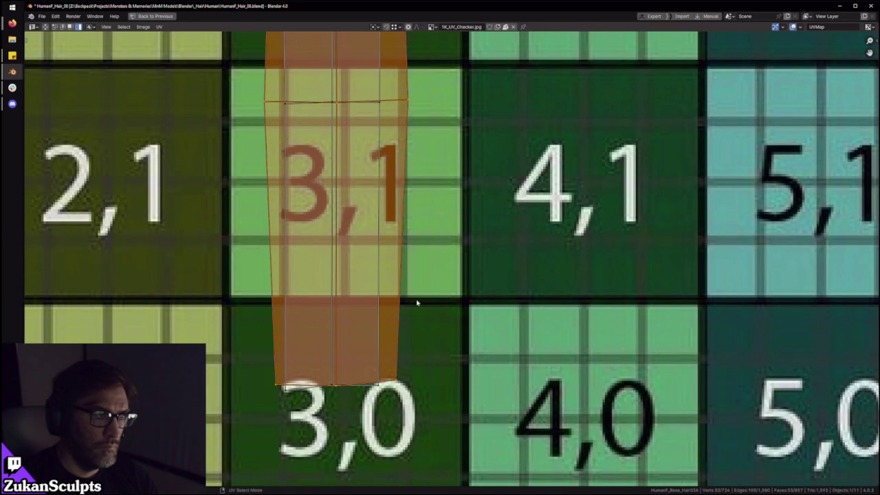
middle_click_drag(351, 252, 399, 399)
left_click_drag(392, 449, 425, 220)
scroll(424, 220, "down", 3)
scroll(420, 203, "down", 2)
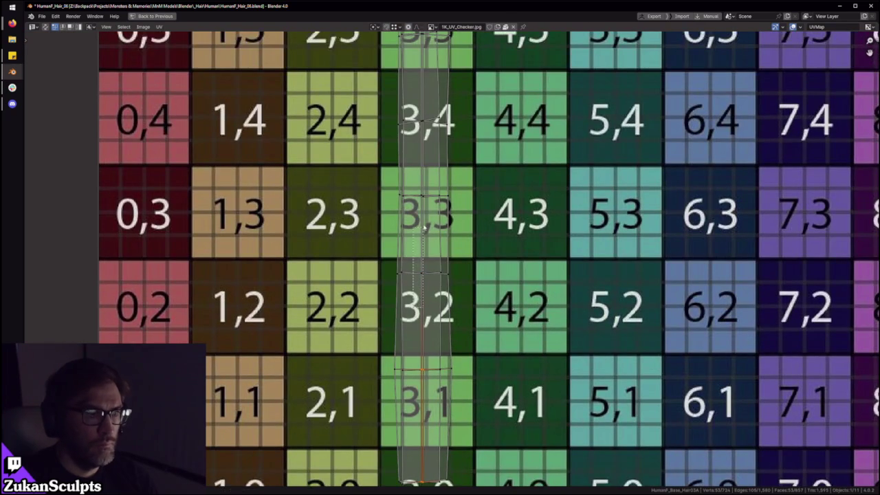
Step: Pan up the strip and add its upper, top and centre vertices to the selection
middle_click_drag(422, 200, 419, 337)
middle_click_drag(441, 224, 423, 329)
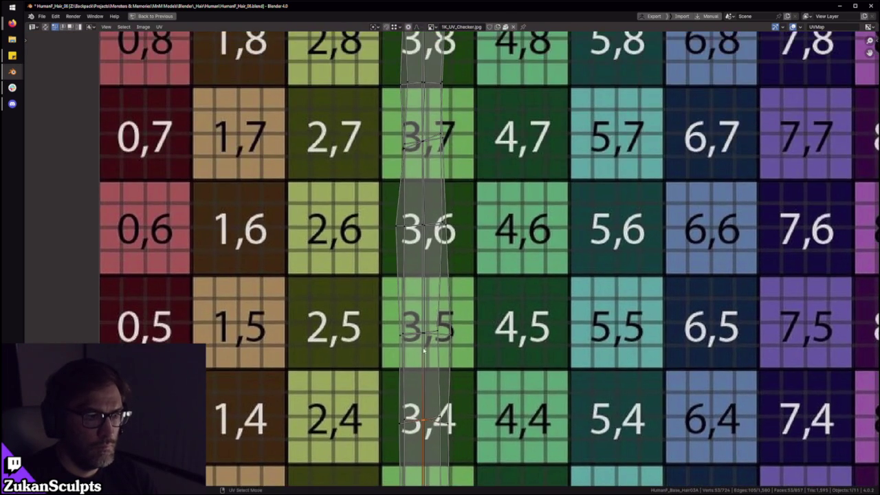
middle_click_drag(434, 208, 417, 323)
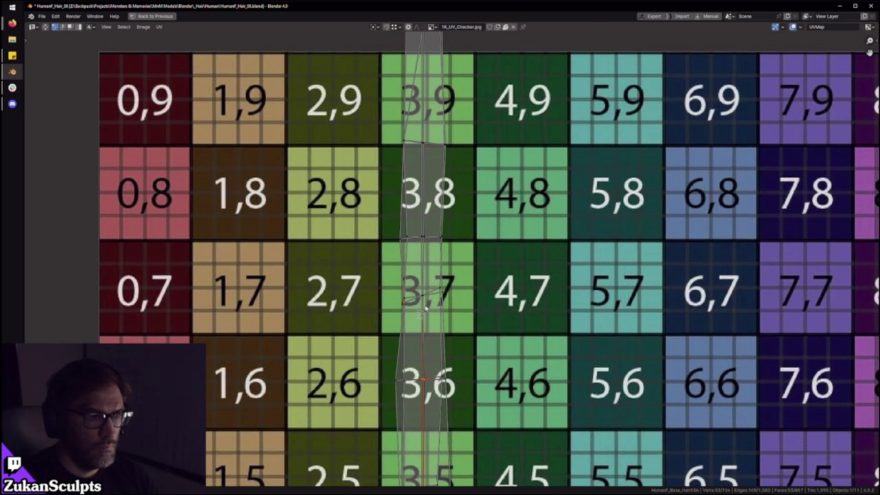
middle_click_drag(433, 216, 363, 387)
left_click_drag(364, 382, 406, 438)
left_click_drag(423, 144, 417, 136, "shift")
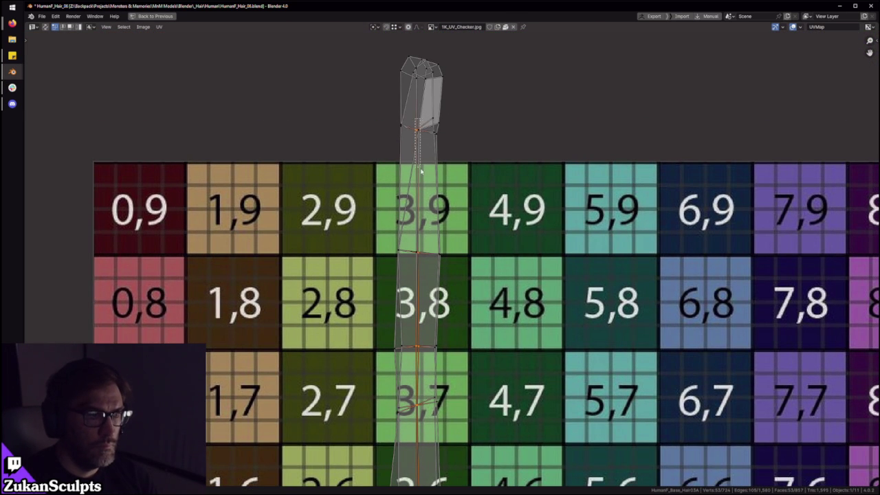
left_click_drag(430, 271, 425, 278, "shift")
scroll(439, 205, "up", 1)
scroll(389, 193, "up", 3)
Step: Collapse the middle vertices and then the two top vertices to zero width with S X 0
key("s")
key("x")
key("0")
key("Return")
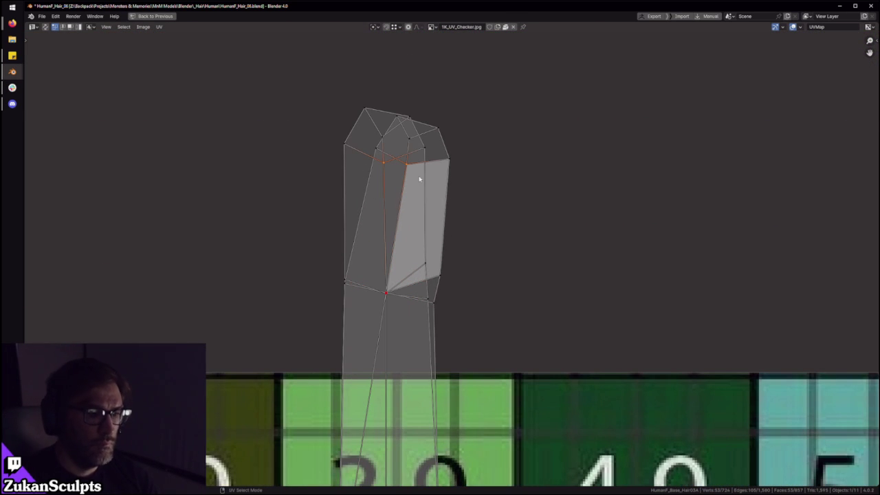
key("s")
key("x")
key("0")
key("Return")
Step: Enable snapping and move the top tip vertex so the edge stands vertical
left_click(388, 29)
key("g")
left_click(392, 294)
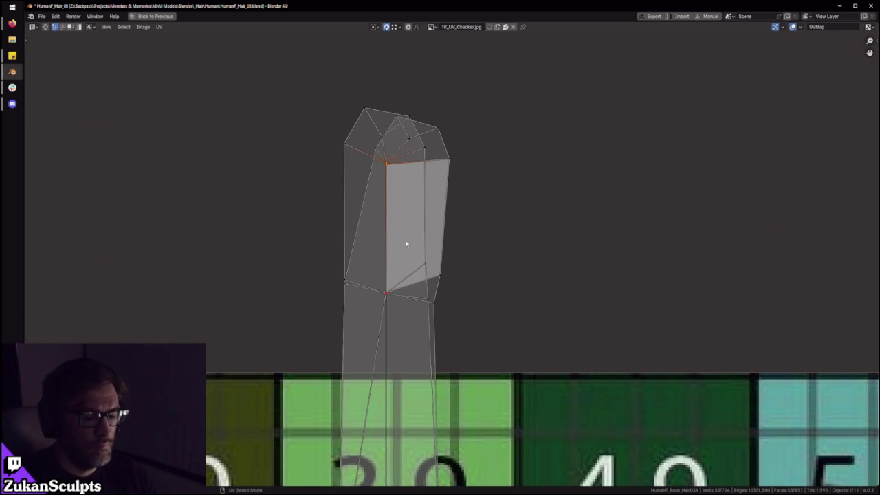
scroll(379, 191, "down", 10)
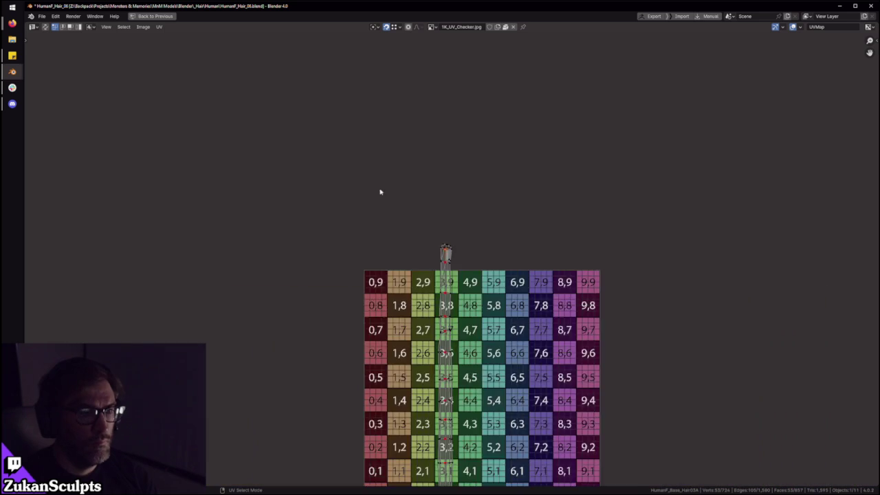
Step: Bring the strip into view and reshape its top with a Shift+W option
scroll(348, 141, "down", 6)
scroll(482, 338, "up", 3)
scroll(493, 353, "up", 3)
mouse_move(493, 353)
middle_mouse_down()
mouse_move(459, 266)
mouse_move(444, 298)
middle_mouse_up()
scroll(458, 266, "up", 1)
scroll(459, 266, "up", 3)
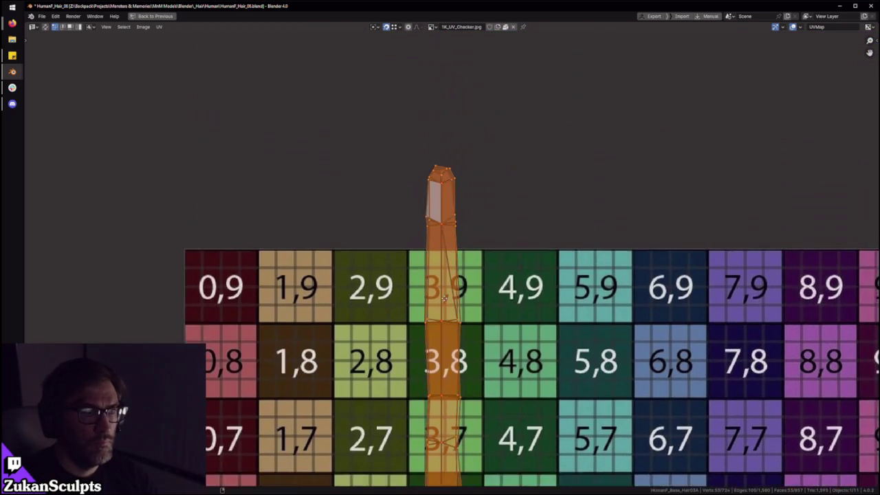
key("shift+w")
left_click(457, 220)
Step: Reshape the strip's tip again with another Shift+W option
scroll(448, 225, "up", 1)
scroll(448, 226, "up", 2)
scroll(474, 302, "up", 2)
scroll(490, 275, "down", 5)
scroll(489, 265, "down", 1)
scroll(489, 265, "up", 6)
key("shift+w")
left_click(481, 267)
Step: Apply UV Snap to the selected UV points of the strip
scroll(506, 295, "down", 5, "shift")
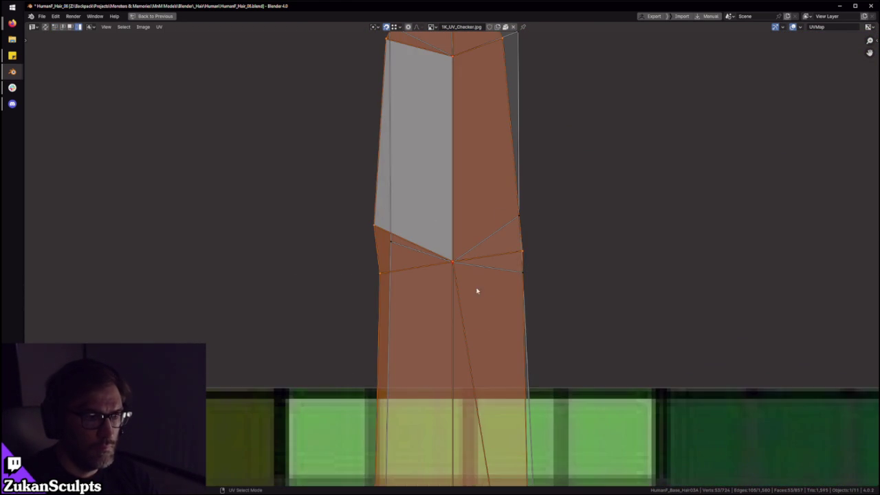
scroll(381, 240, "down", 4)
scroll(481, 232, "down", 4, "shift")
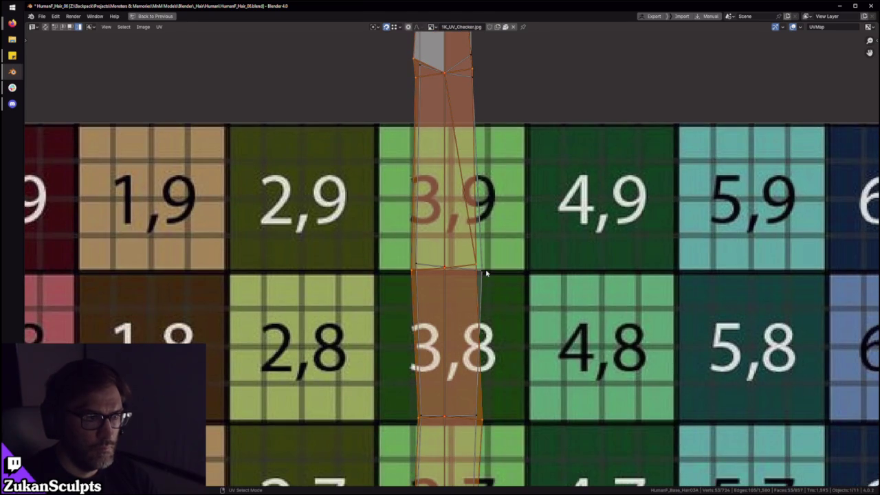
scroll(487, 273, "down", 1)
scroll(487, 276, "down", 1)
scroll(486, 275, "down", 3, "shift")
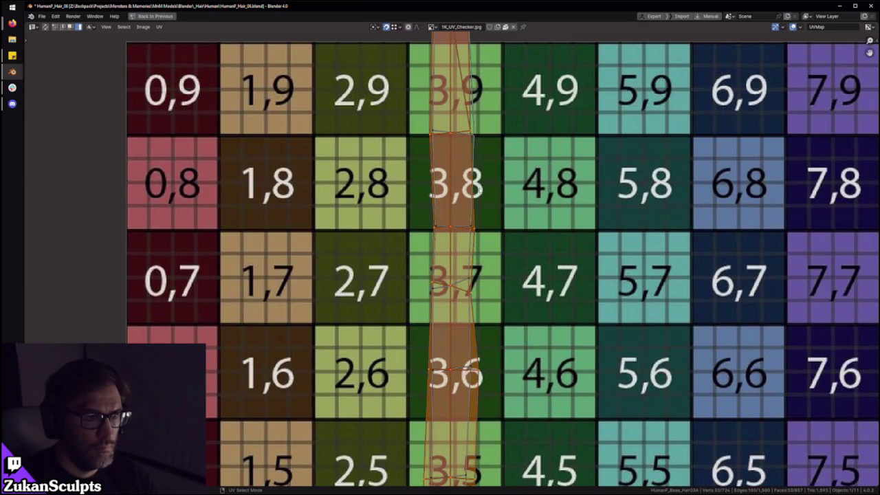
mouse_move(172, 43)
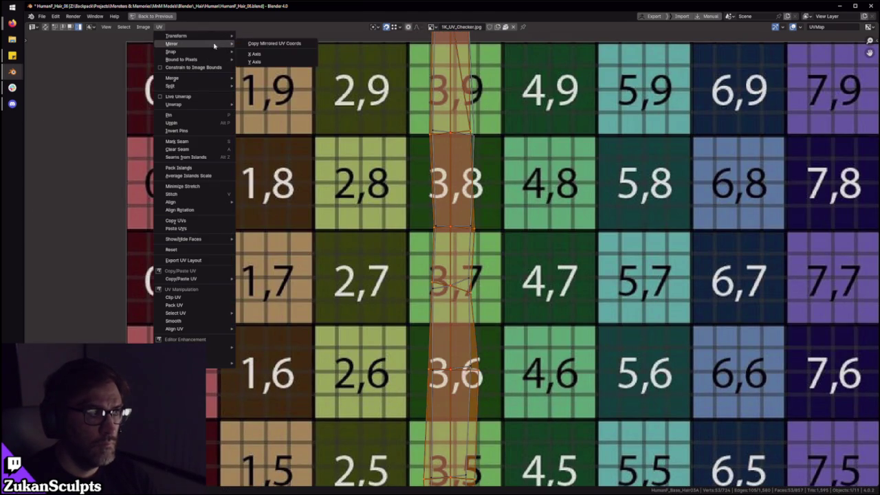
left_click(255, 55)
scroll(367, 244, "up", 3)
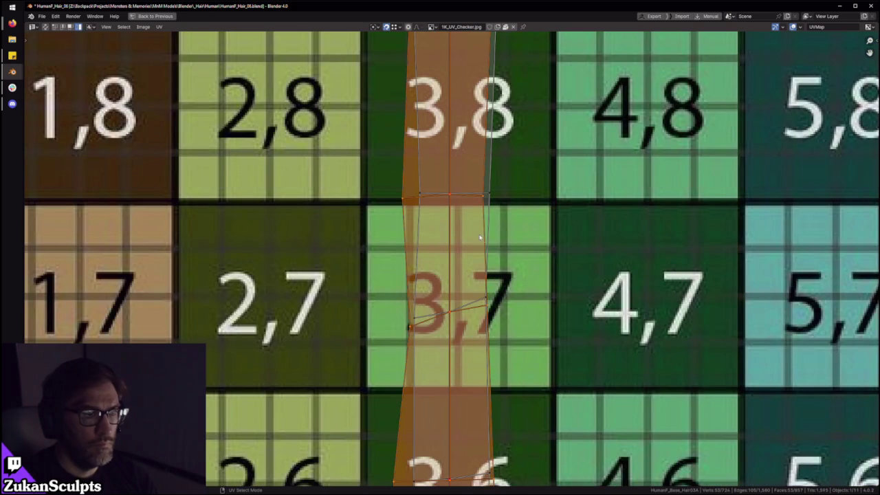
middle_click_drag(486, 235, 491, 284)
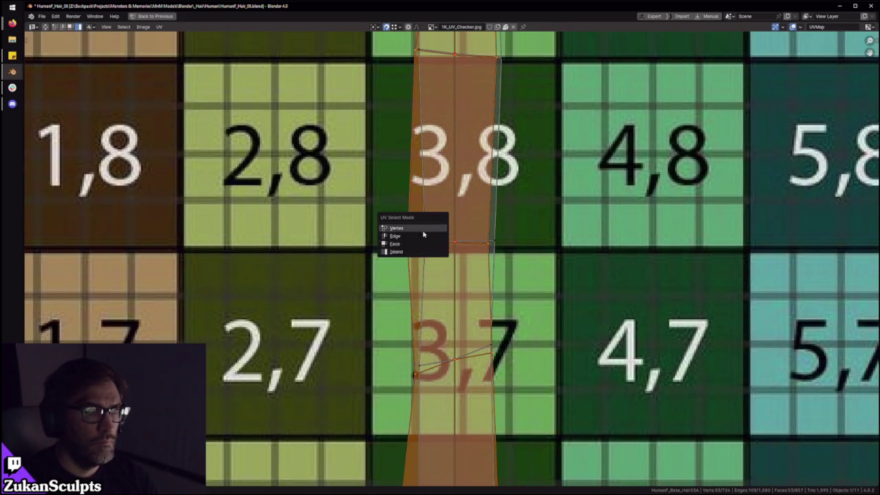
Step: Select the strip and, in vertex mode, pick its left, right and centre vertices
left_click_drag(389, 256, 433, 212)
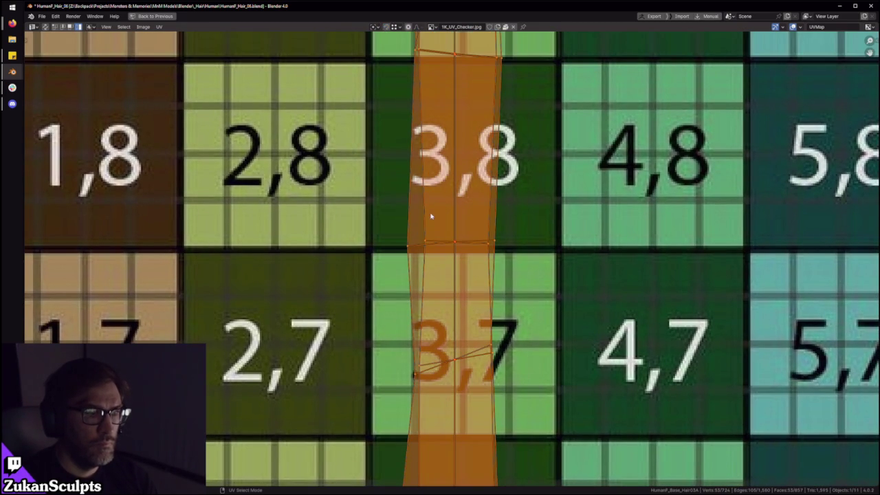
key("ctrl+Tab")
left_click(395, 185)
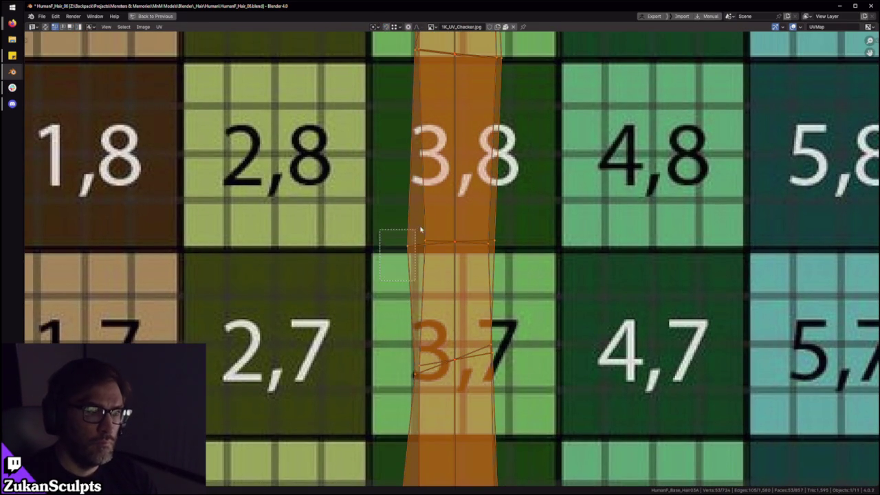
left_click(414, 238)
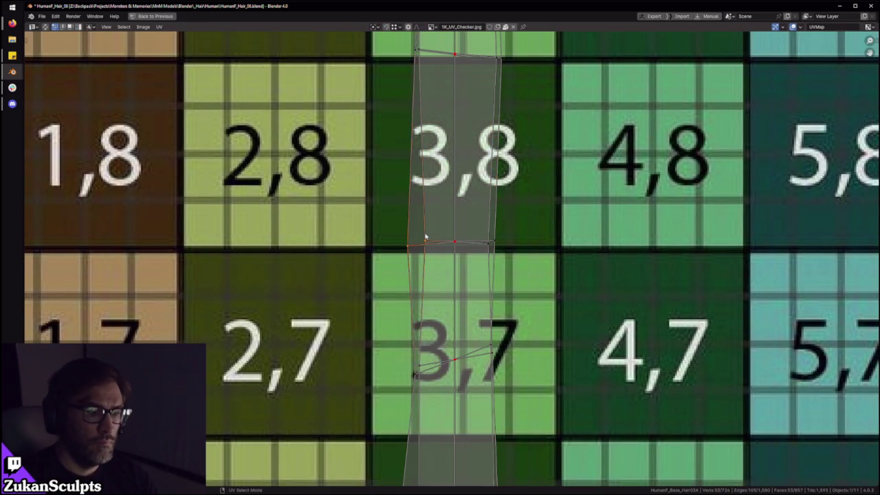
left_click(479, 265)
left_click(456, 234)
key("w")
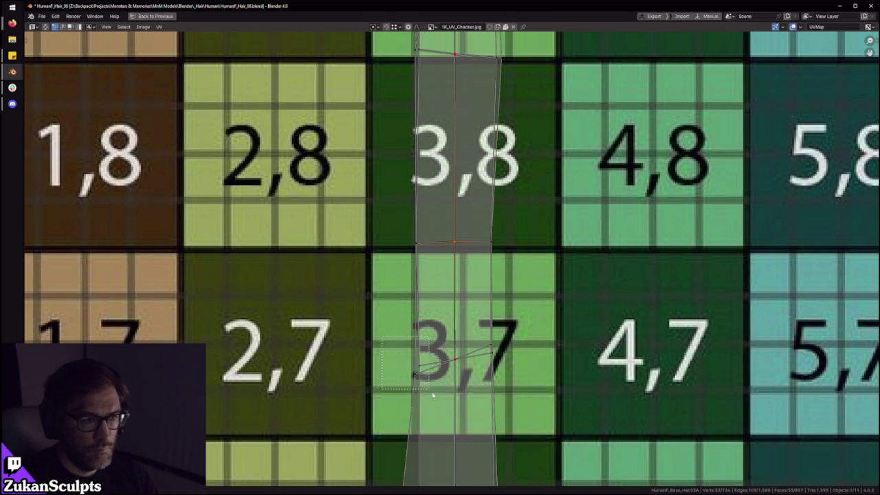
Step: Select the strip's lower edges, then its left and right edges near tile 3,9
left_click(449, 413)
left_click(462, 363)
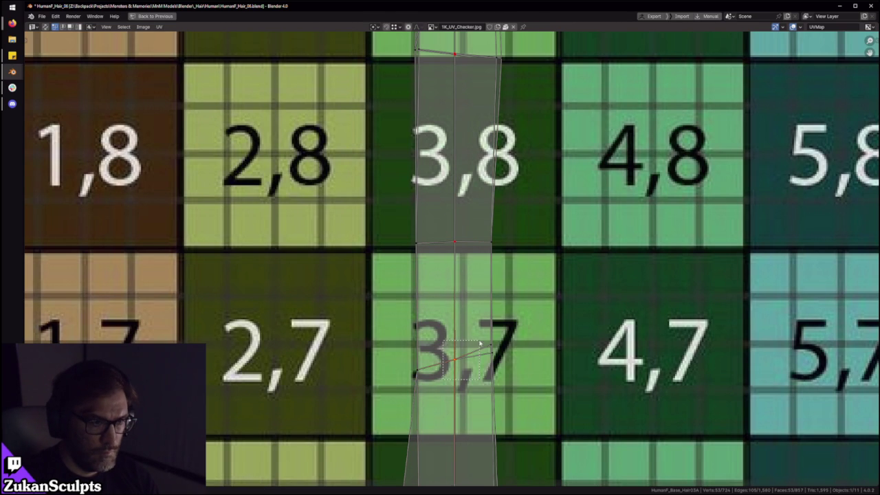
left_click(482, 386)
scroll(536, 296, "up", 5, "shift")
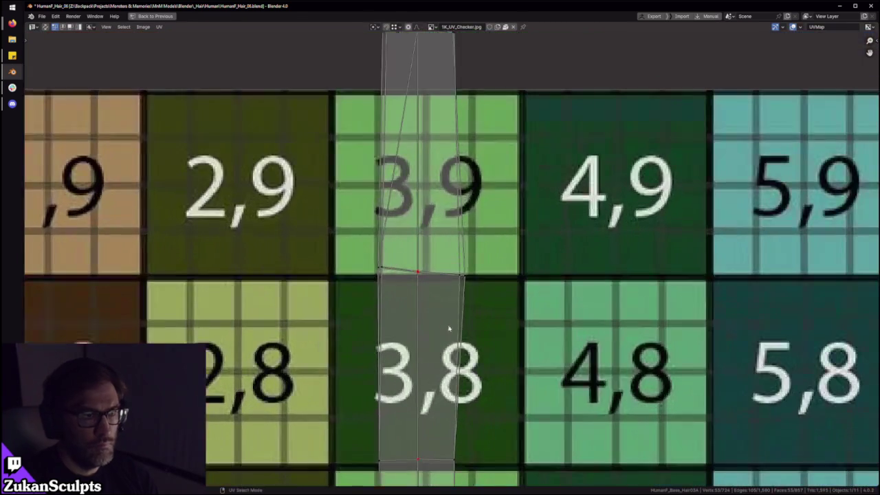
left_click(386, 251)
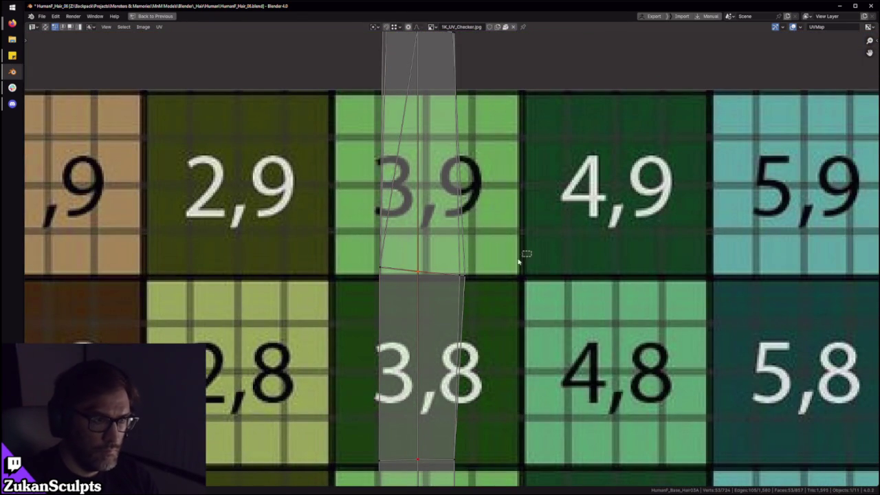
left_click(438, 311, "shift")
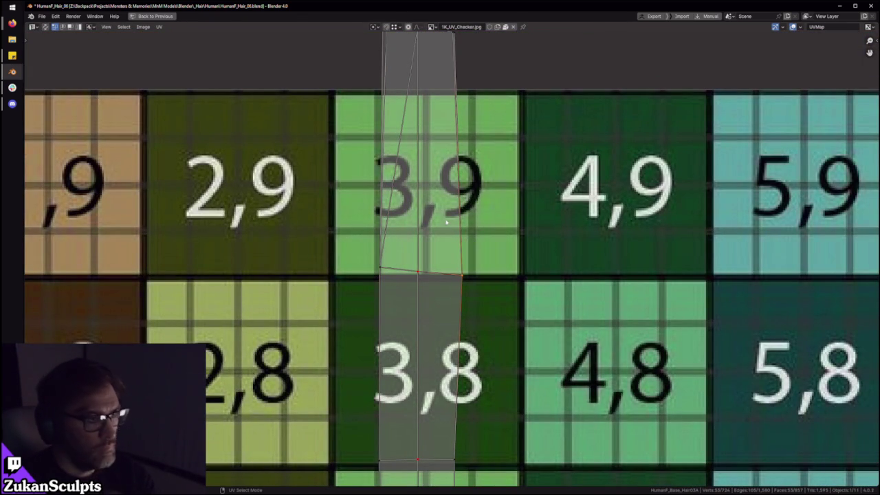
scroll(454, 226, "up", 4, "shift")
scroll(424, 296, "up", 2)
middle_click_drag(424, 296, 438, 323)
Step: Select the tip's left, diagonal, centre and right edges, then undo the change
left_click_drag(368, 210, 405, 266)
left_click(429, 274)
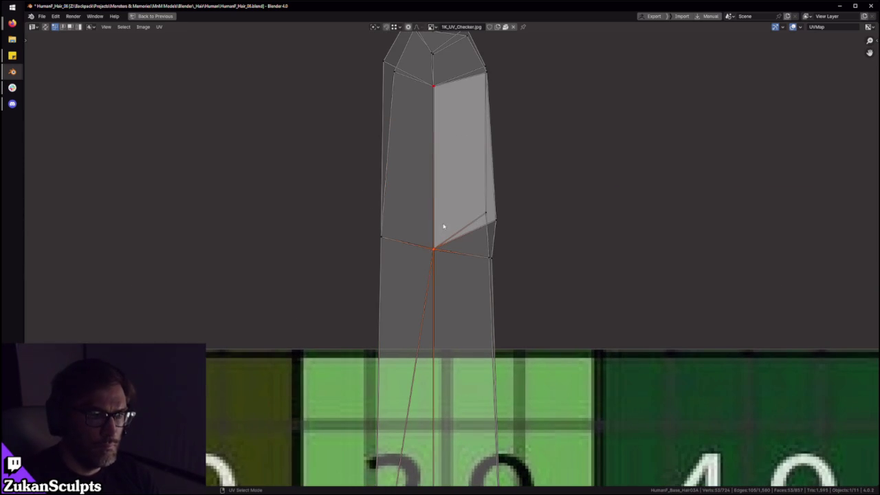
left_click(442, 223, "shift")
left_click_drag(496, 285, 467, 237)
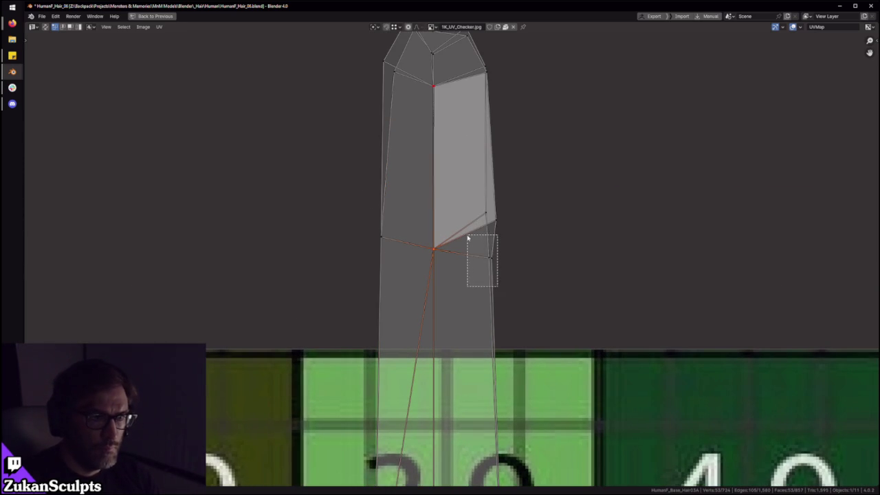
key("ctrl+z")
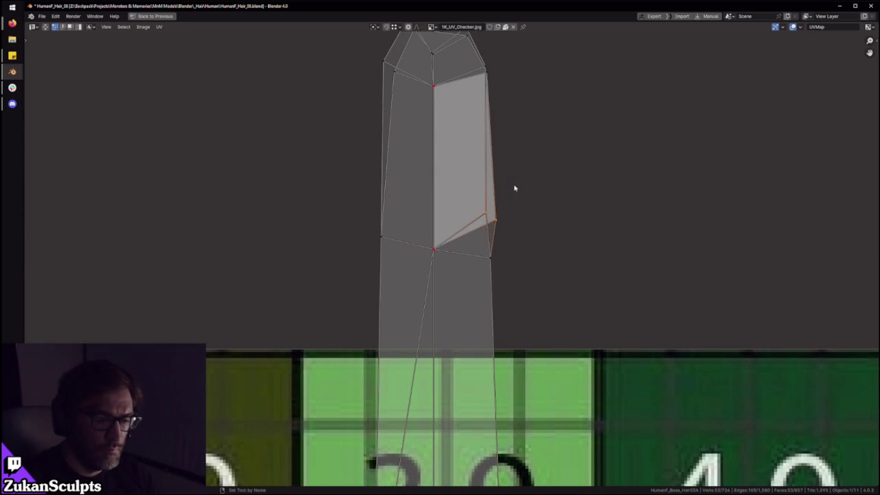
middle_click_drag(519, 150, 420, 296)
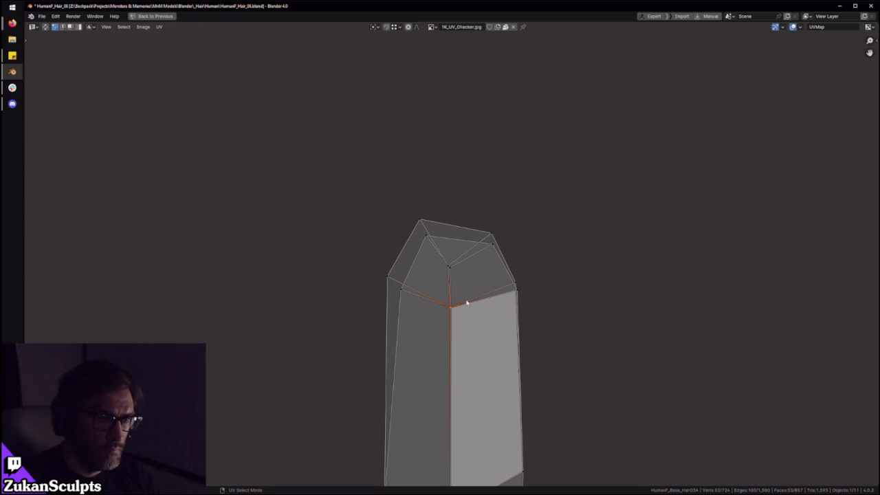
Step: Box-select the tip's side edges, centre vertex and top corners, then the tip's faces
left_click_drag(329, 242, 414, 342)
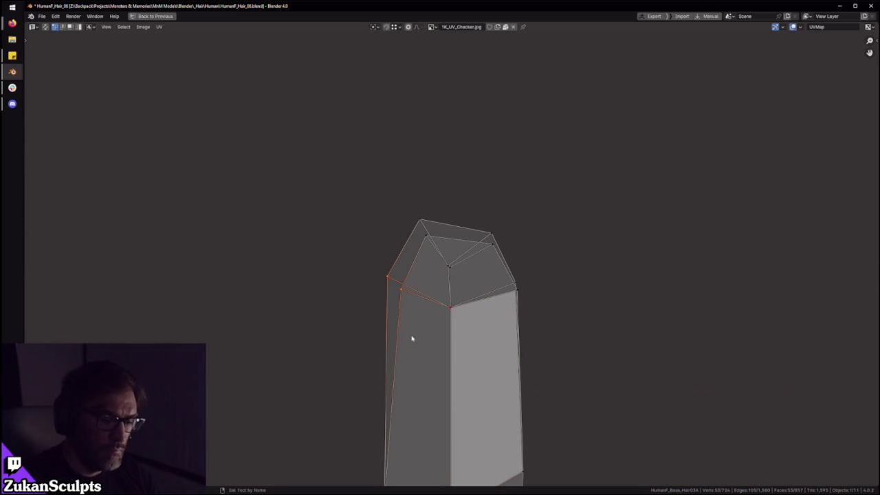
left_click_drag(544, 270, 495, 303)
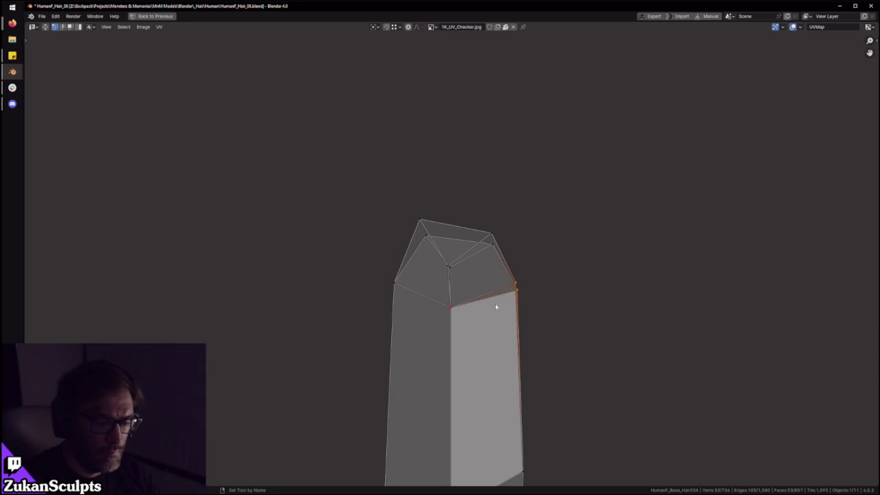
left_click_drag(441, 276, 469, 256)
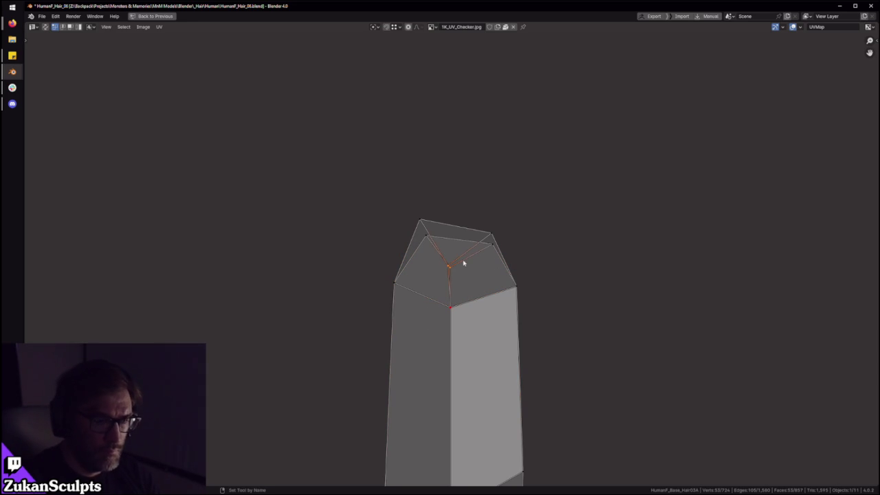
left_click_drag(411, 185, 436, 251)
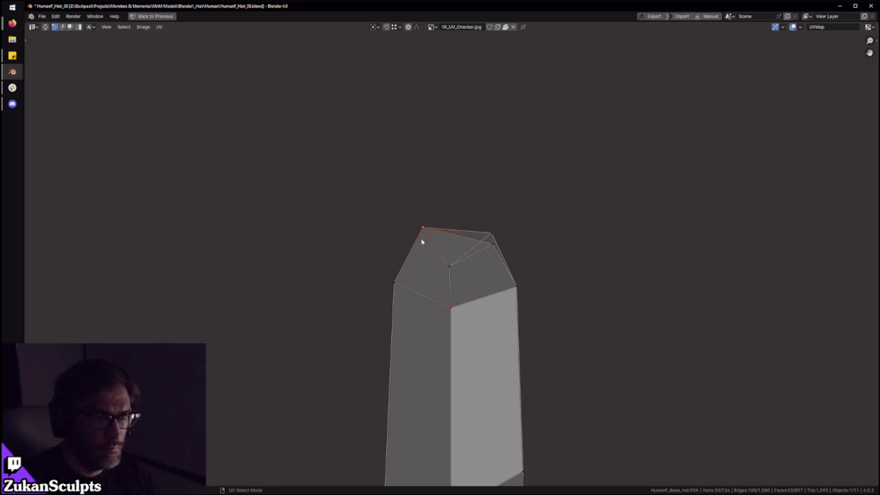
left_click_drag(498, 223, 477, 274)
scroll(478, 270, "down", 2)
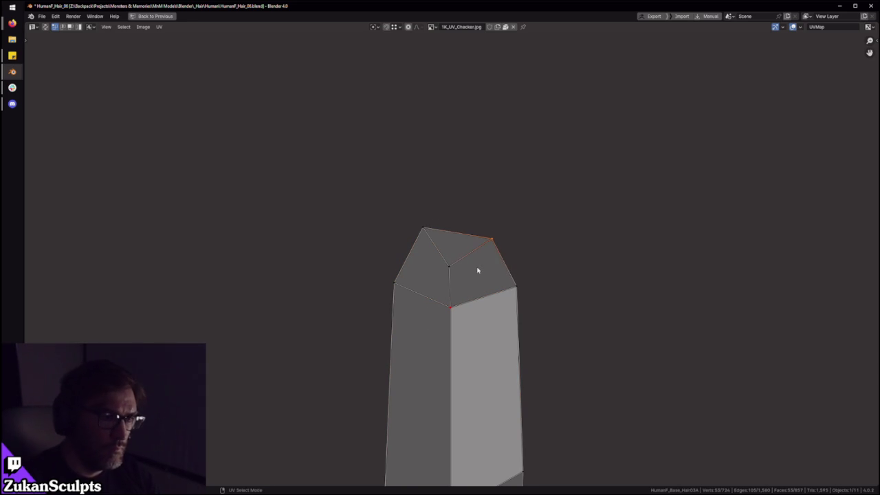
left_click_drag(326, 257, 623, 426)
left_click_drag(350, 187, 520, 383)
scroll(537, 371, "down", 5)
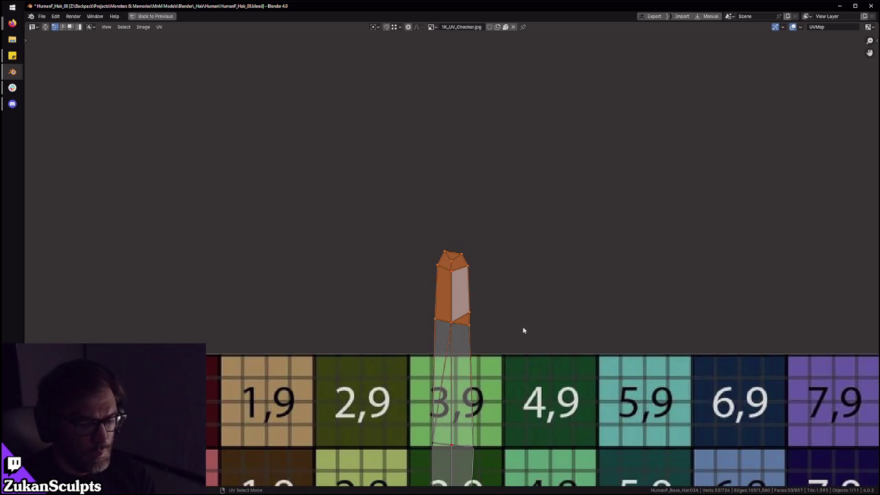
Step: Zoom out to the whole checker grid and box-select the strip's left UV edges
scroll(524, 334, "down", 1)
middle_click_drag(524, 333, 509, 138)
scroll(490, 279, "down", 2)
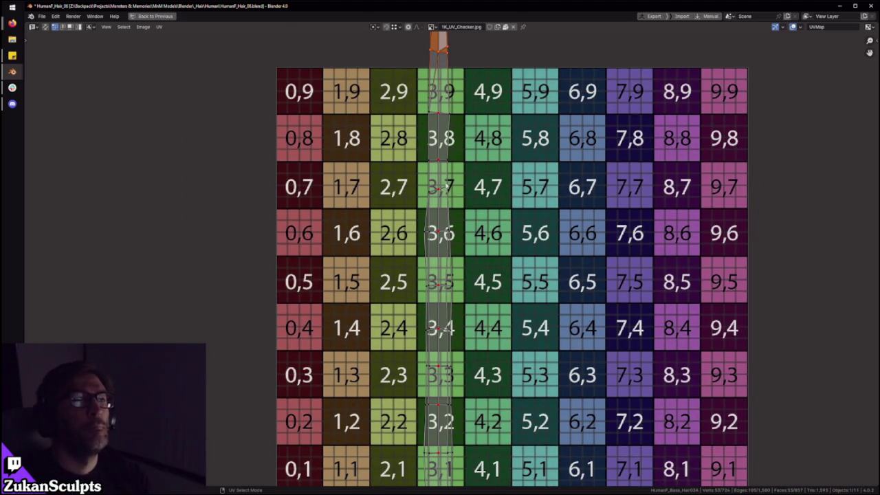
scroll(458, 234, "up", 1)
scroll(457, 233, "up", 1)
scroll(444, 289, "down", 3)
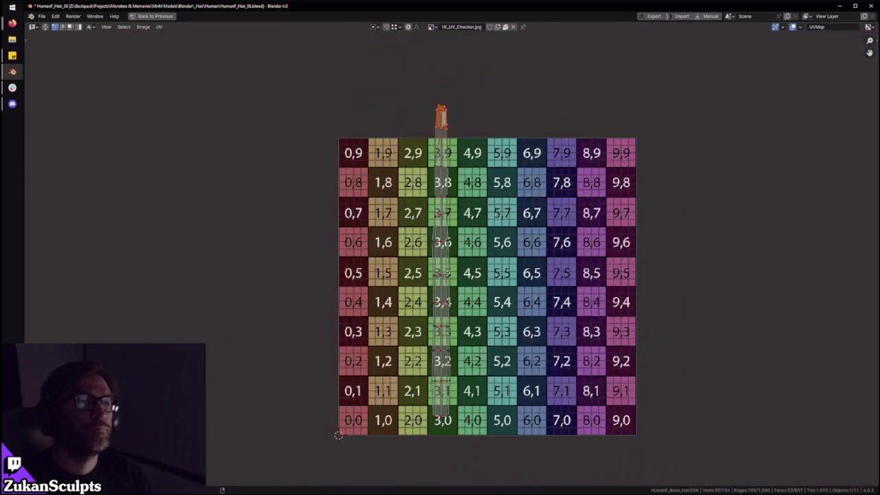
scroll(451, 296, "up", 2)
left_click_drag(416, 438, 444, 82)
key("1")
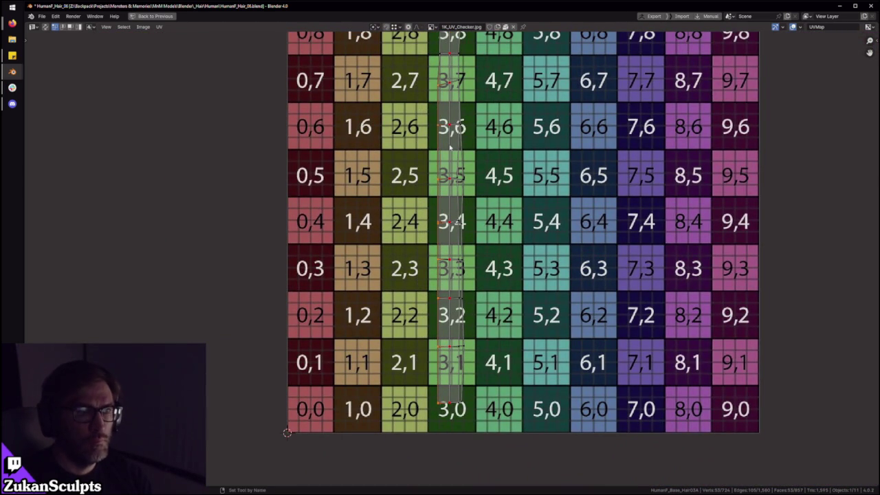
Step: Select the strip's right edges and scale them to 0 on X to align them vertically
left_click(476, 178, "alt")
key("s")
key("x")
key("0")
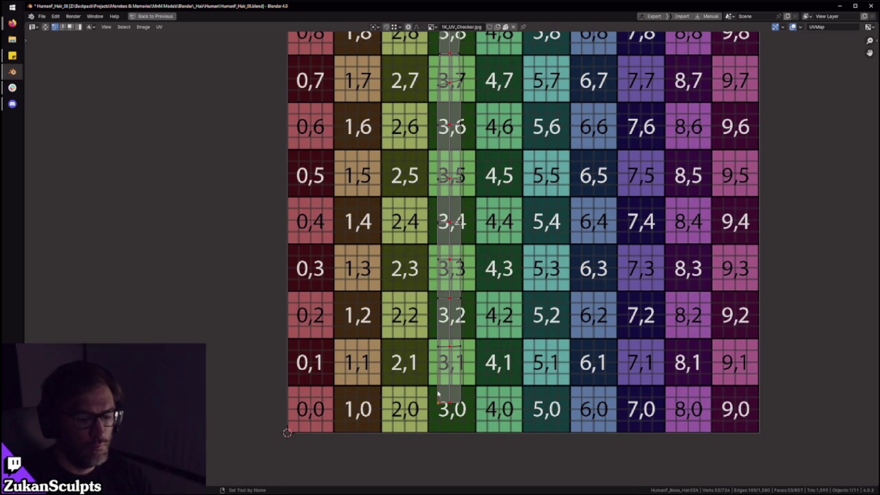
left_click_drag(445, 335, 435, 311)
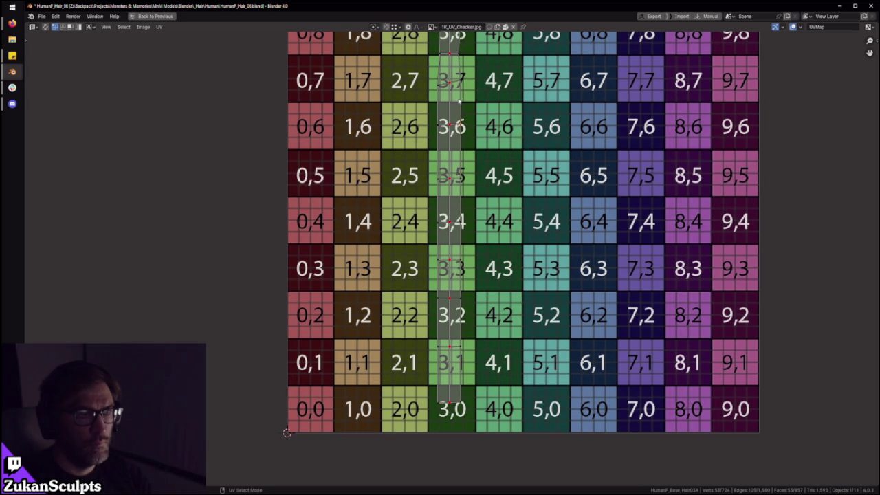
scroll(508, 146, "down", 3)
scroll(475, 206, "down", 2)
key("ctrl+Tab")
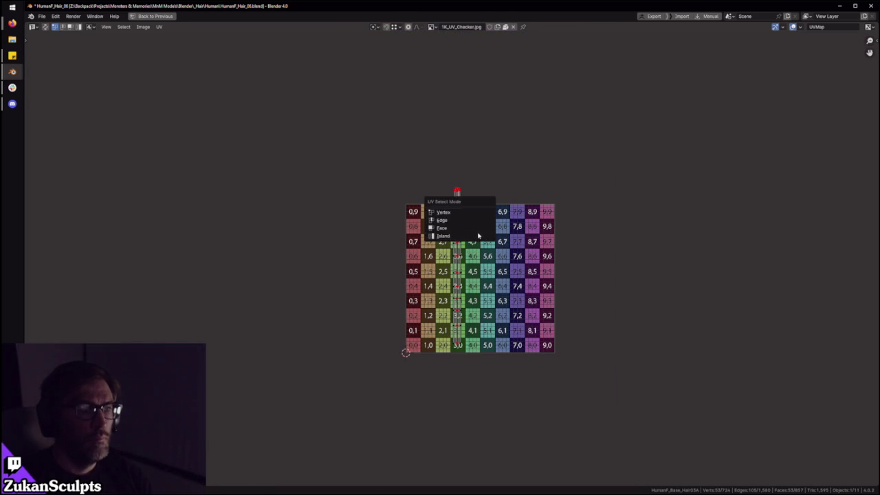
Step: Switch to island select and move the strip's UV islands out to the far left
left_click(475, 236)
key("g")
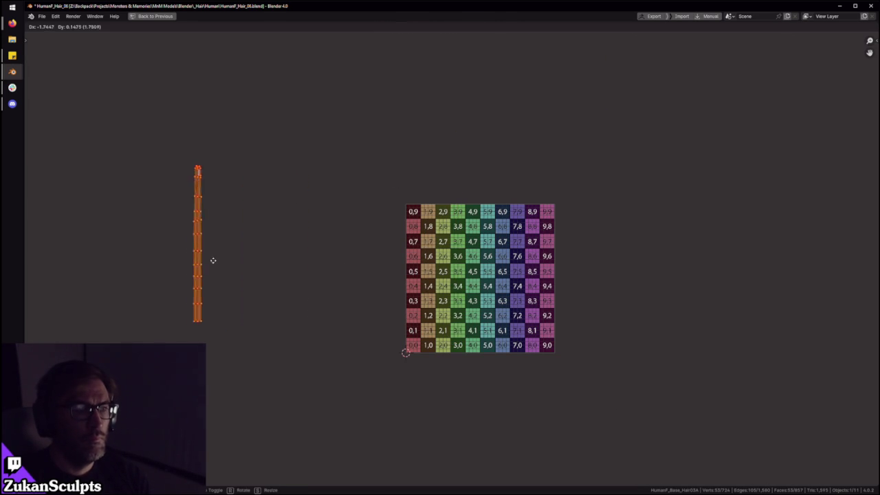
left_click(212, 259)
key("ctrl+space")
key("a")
key("ctrl+space")
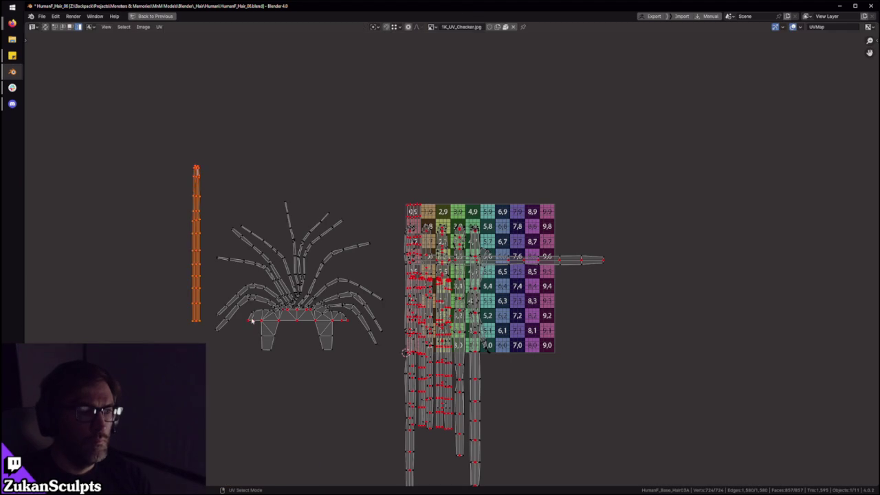
key("g")
left_click(176, 261)
key("ctrl+space")
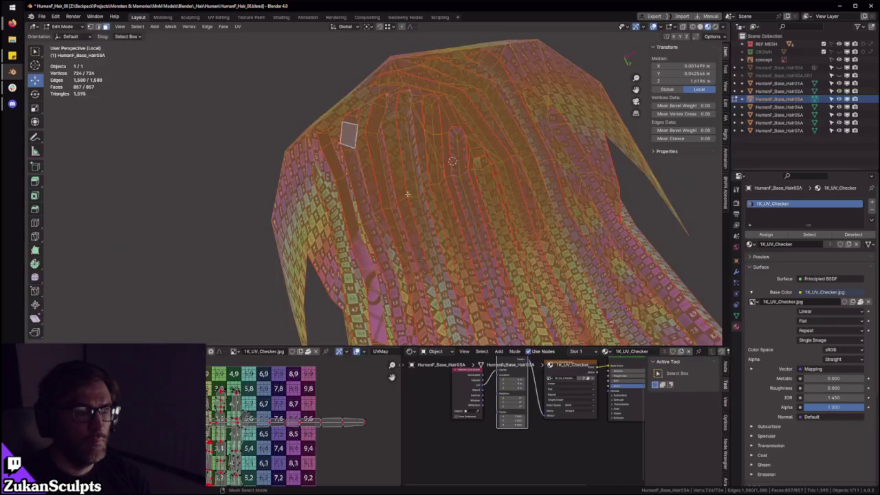
Step: Switch to face select and select faces of one hair strip in the 3D view
middle_click_drag(401, 181, 421, 256)
scroll(420, 256, "up", 3)
key("ctrl+Tab")
left_click(440, 148)
left_click(488, 133)
key("g")
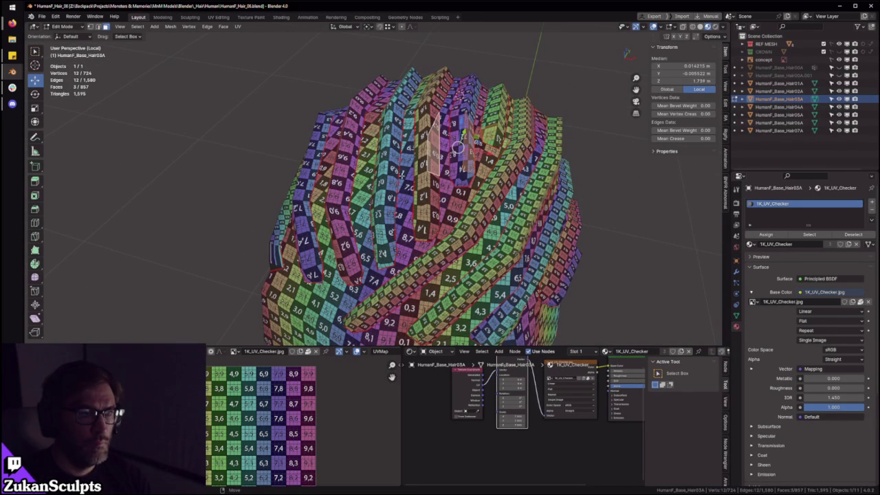
left_click(424, 161)
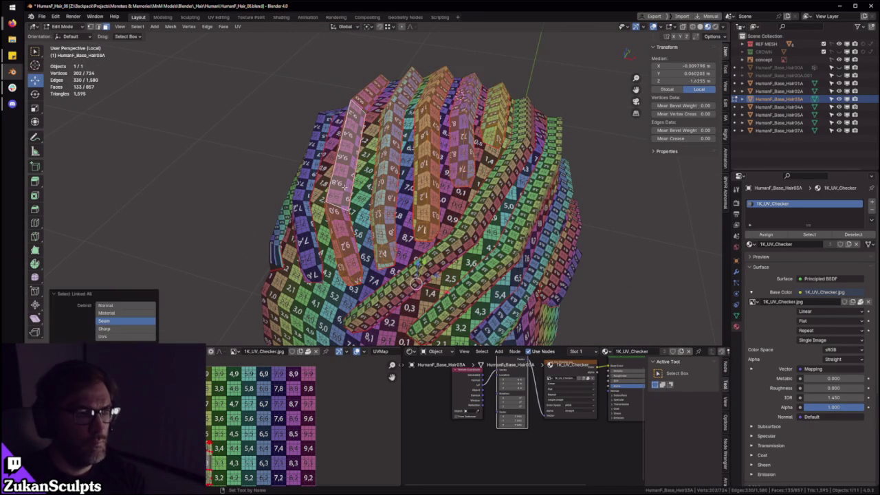
key("ctrl+space")
key("ctrl+space")
Step: Select two more whole hair strips with Ctrl+L
middle_click_drag(386, 172, 372, 227)
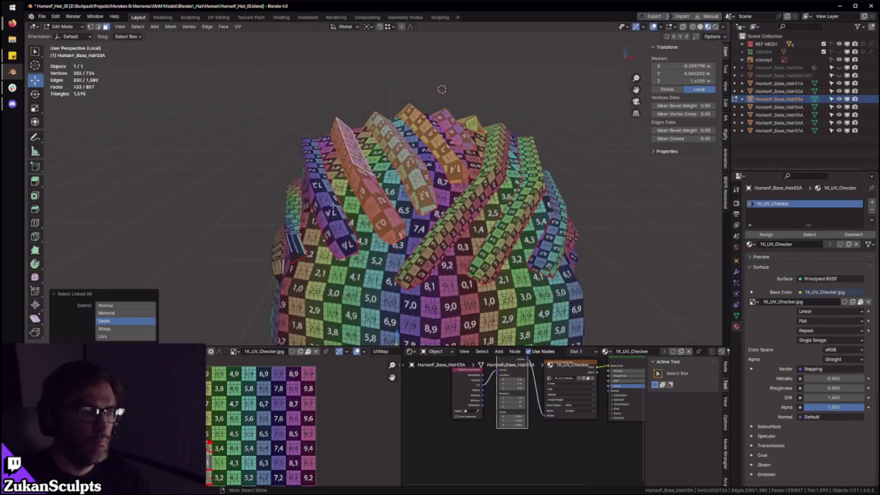
left_click(323, 210)
key("ctrl+l")
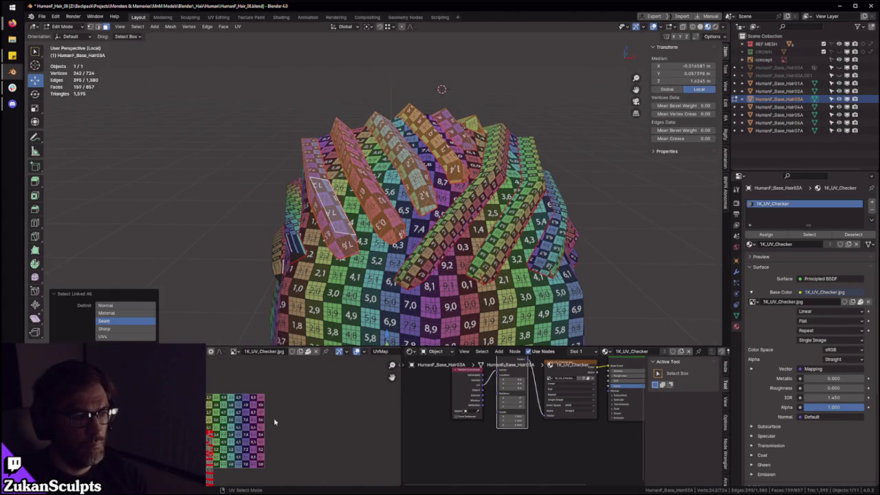
mouse_move(329, 210)
middle_mouse_down()
mouse_move(357, 196)
mouse_move(320, 193)
middle_mouse_up()
left_click(320, 192)
key("ctrl+l")
Step: Move the selected strips' UVs onto the 3.x column of the checker grid
key("ctrl+space")
key("g")
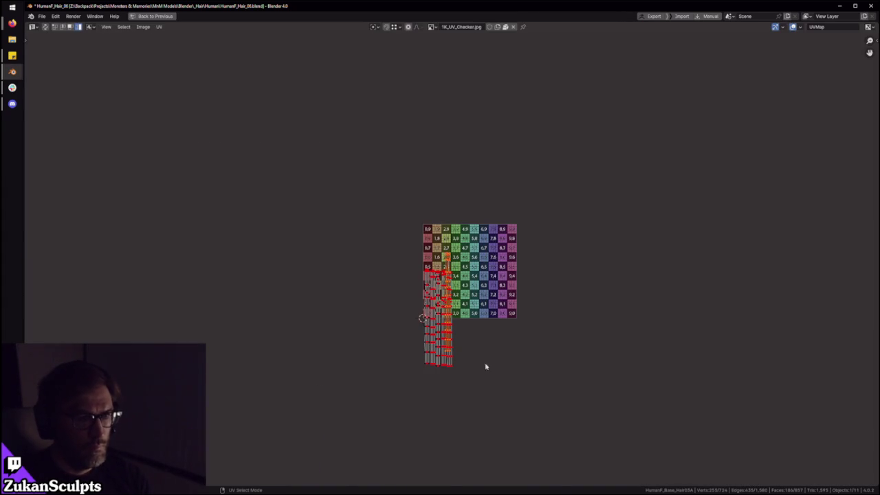
scroll(485, 365, "up", 4)
scroll(502, 371, "up", 2)
left_click(514, 336)
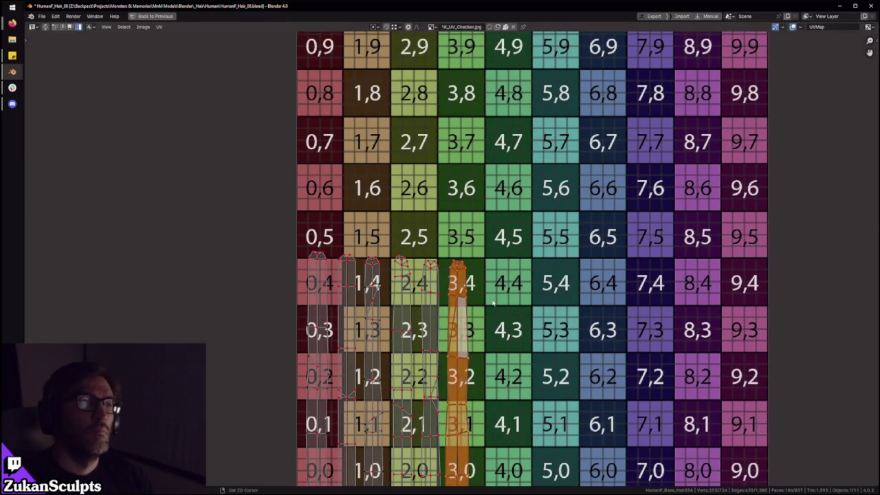
key("ctrl+space")
middle_click_drag(417, 92, 412, 200)
scroll(412, 200, "up", 3)
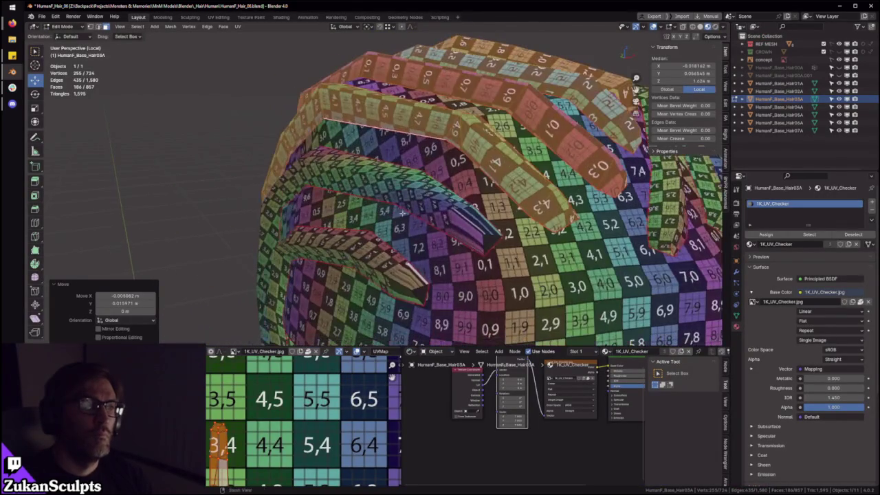
Step: Select the next long hair strip, unwrap it, and check its UVs in the full-window UV editor
left_click(416, 203)
key("l")
scroll(296, 383, "down", 3)
scroll(296, 383, "down", 3)
key("u")
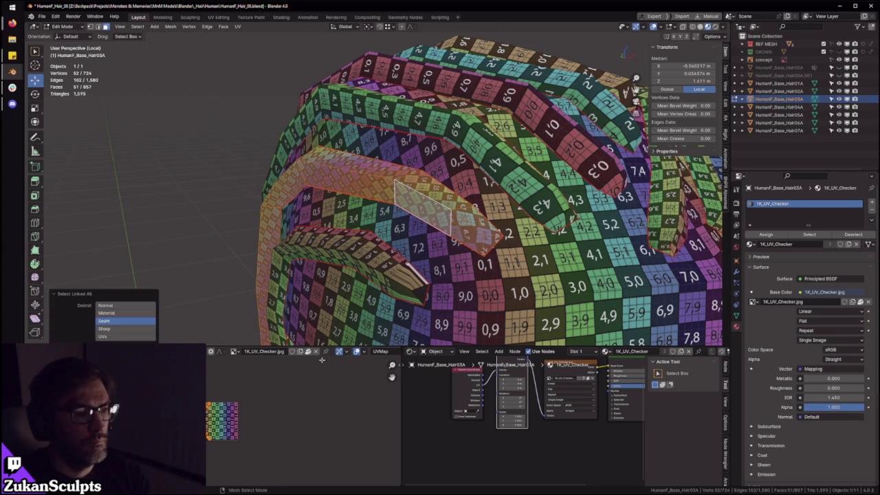
key("ctrl+space")
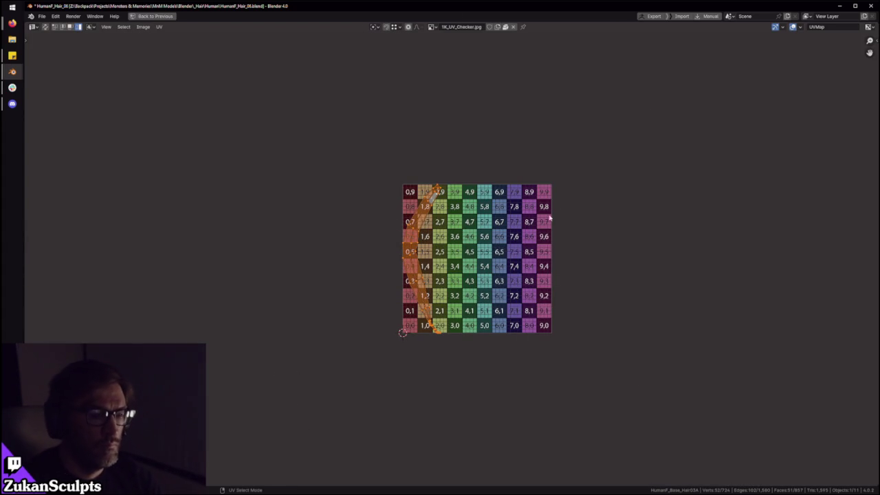
key("ctrl+space")
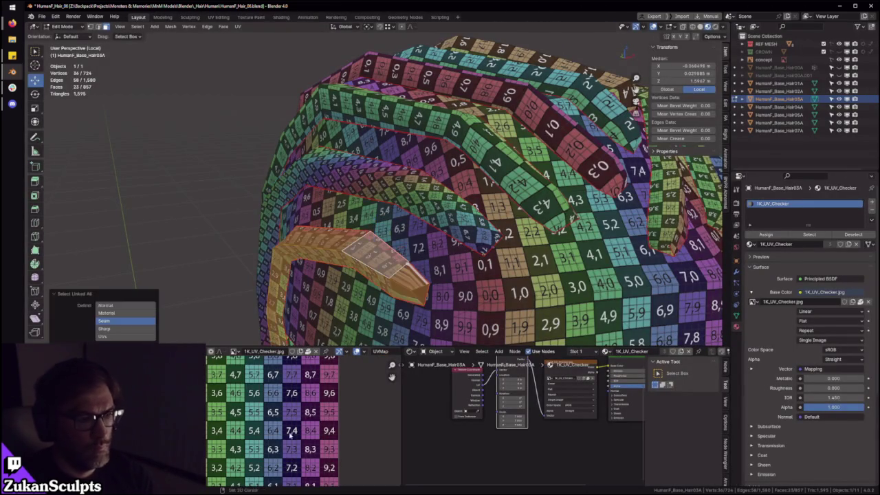
key("ctrl+space")
scroll(376, 338, "up", 3)
middle_click_drag(350, 240, 359, 254)
scroll(359, 254, "down", 3)
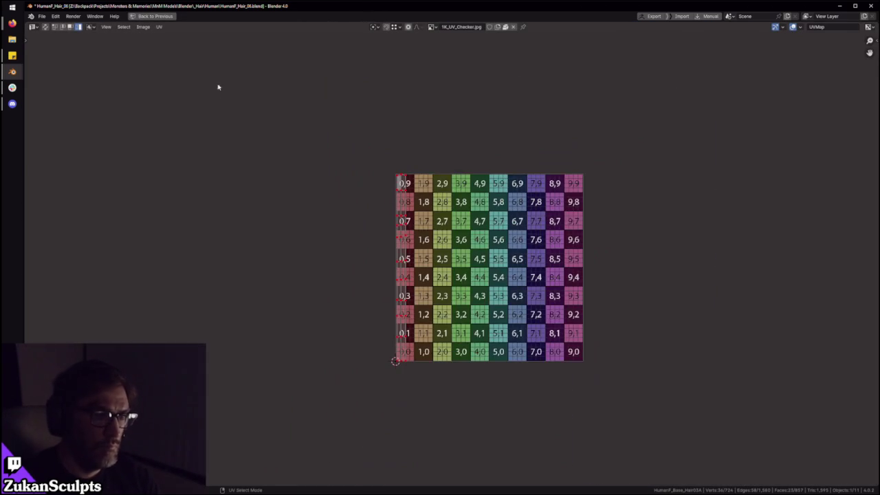
Step: Box-select the tip vertices of the left column with UV select mode set to Vertex
scroll(309, 206, "up", 3)
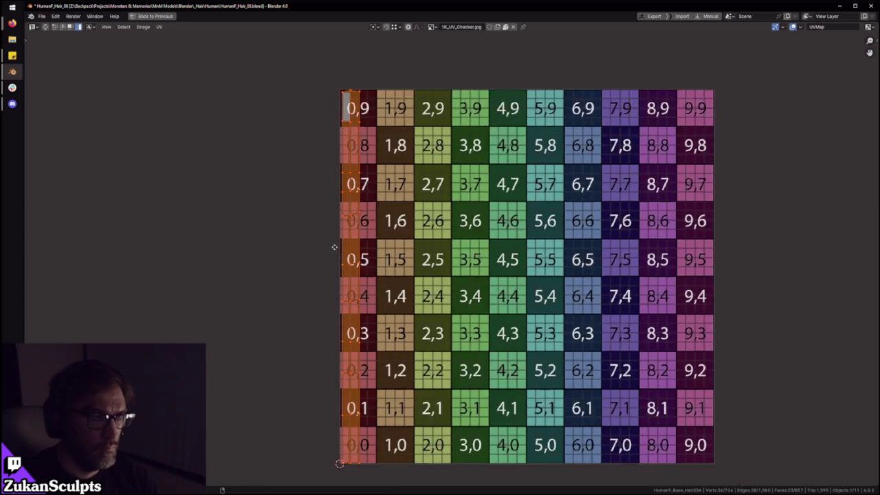
scroll(413, 206, "up", 2)
left_click_drag(374, 167, 517, 246)
key("ctrl+Tab")
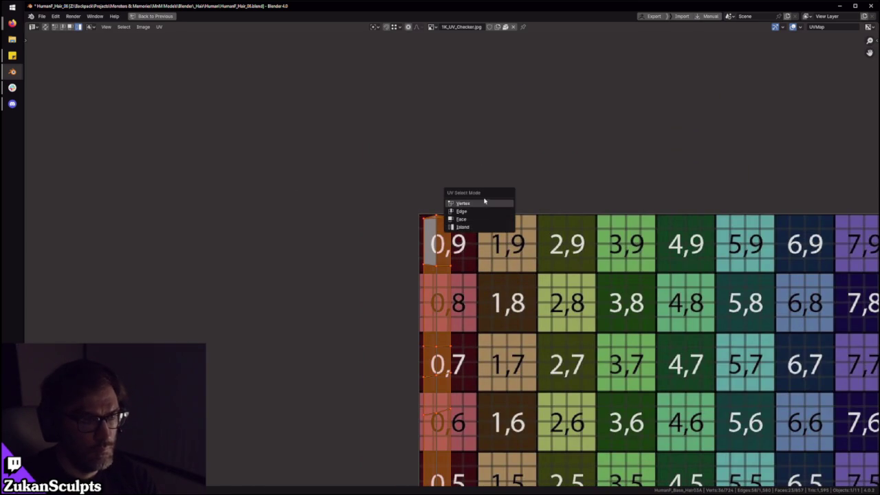
left_click(475, 204)
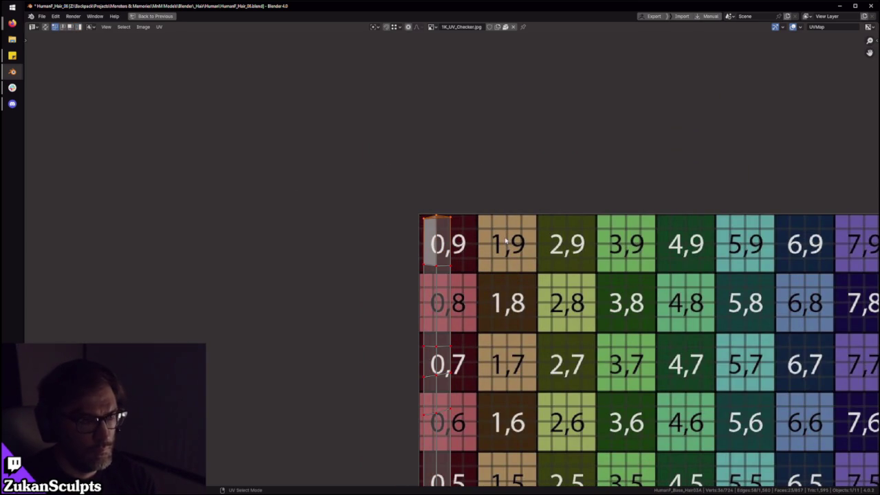
scroll(505, 241, "down", 1)
scroll(505, 241, "down", 3)
Step: Maximize the UV editor, clear the strip's UV selection and switch to edge selection
key("ctrl+space")
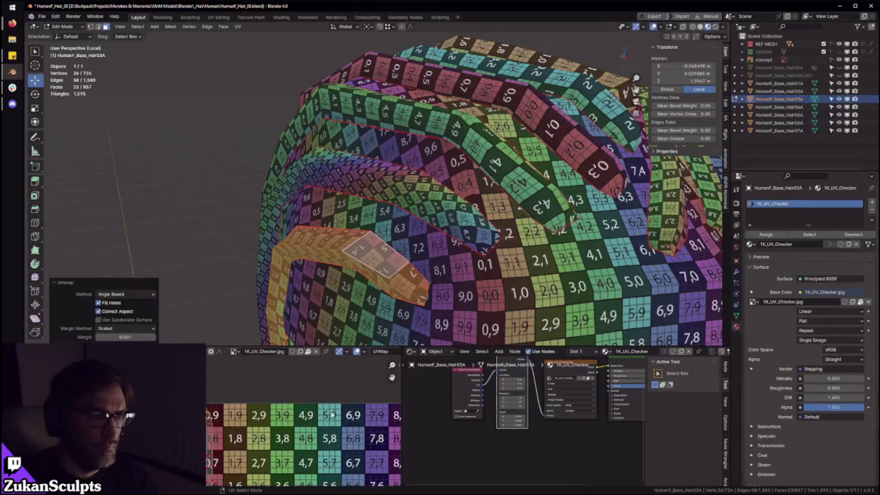
key("ctrl+space")
scroll(495, 330, "up", 4)
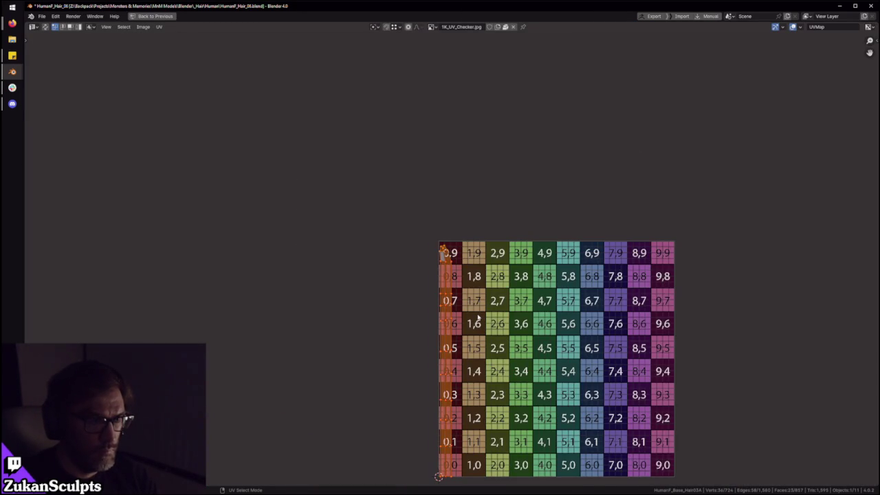
scroll(478, 317, "up", 1)
scroll(471, 303, "up", 2)
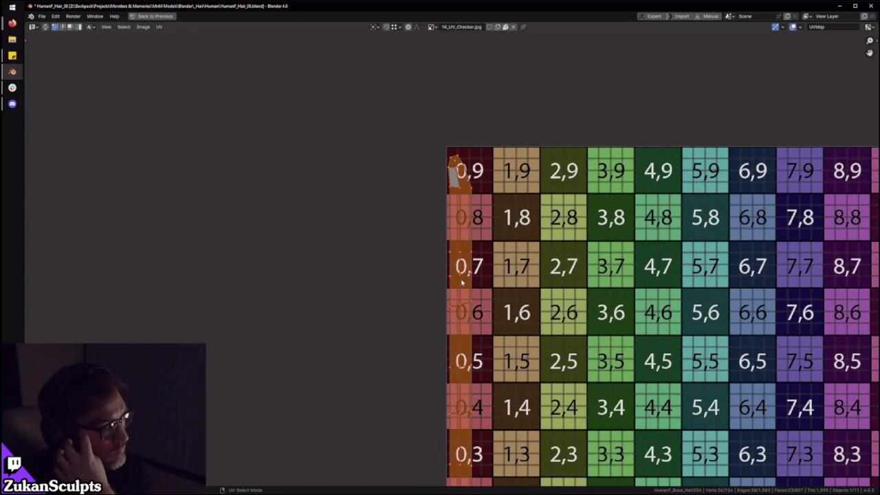
key("alt+a")
key("2")
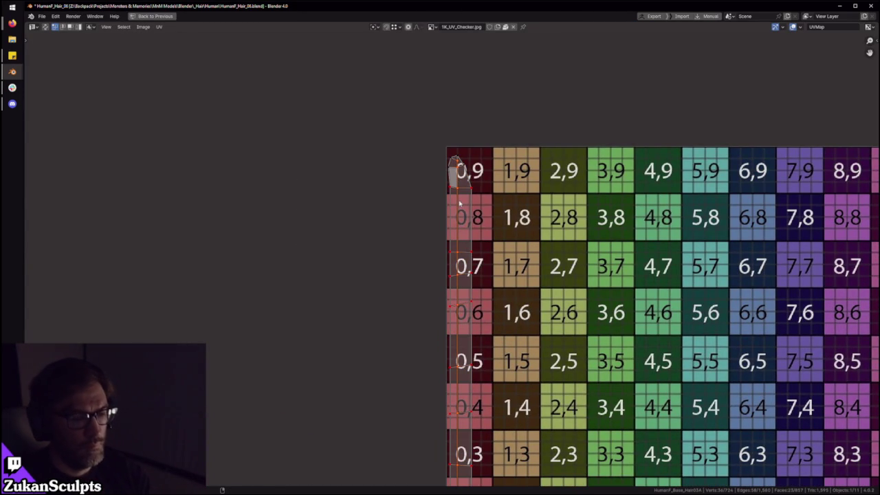
Step: Select the strip's UV island, reframe the checker, and undo back to the full-height stretch
scroll(465, 200, "down", 6)
scroll(326, 118, "up", 4)
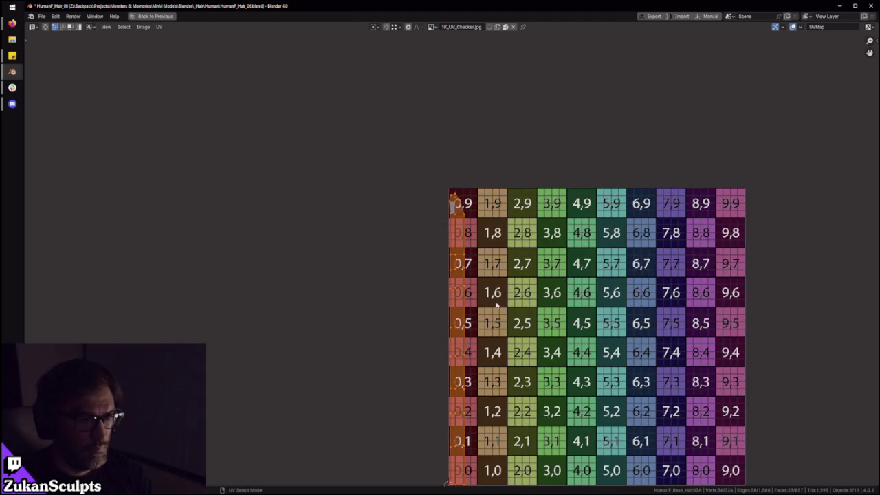
key("4")
middle_click_drag(461, 361, 466, 277)
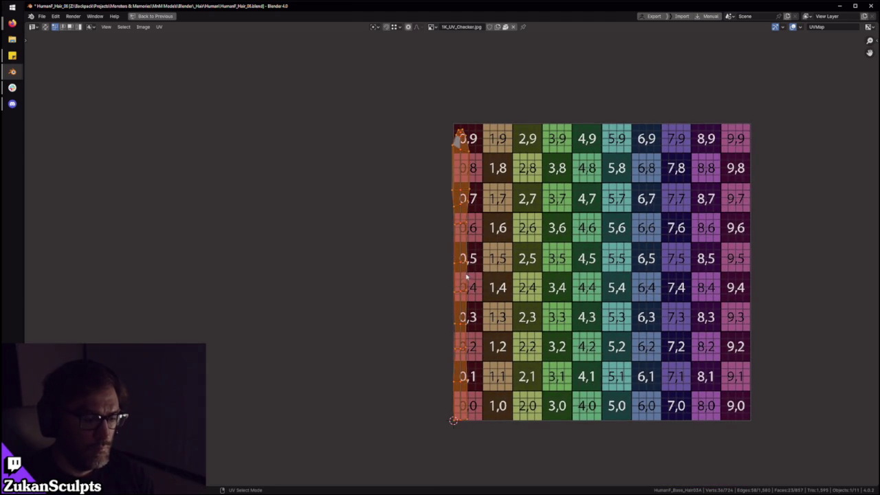
left_click(471, 255)
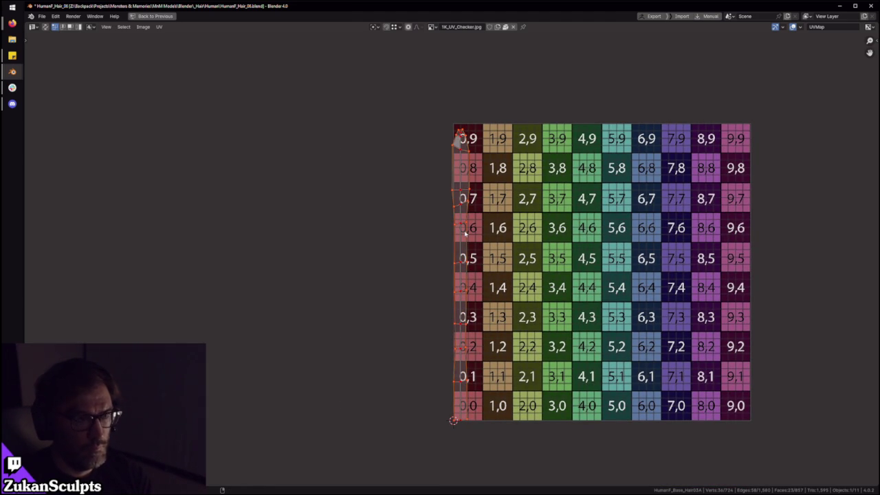
key("ctrl+z")
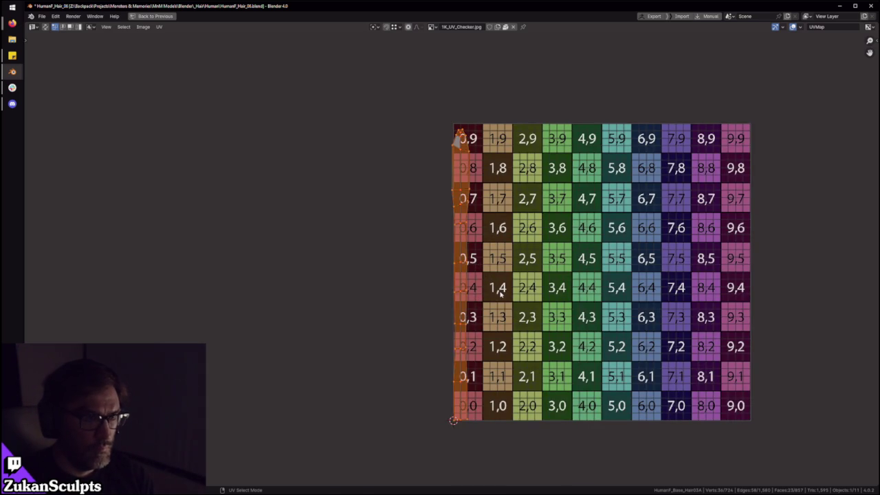
Step: Inspect the checker texture on the hair mesh, then maximize the UV editor again
key("ctrl+space")
mouse_move(500, 292)
middle_mouse_down()
mouse_move(442, 181)
mouse_move(412, 205)
middle_mouse_up()
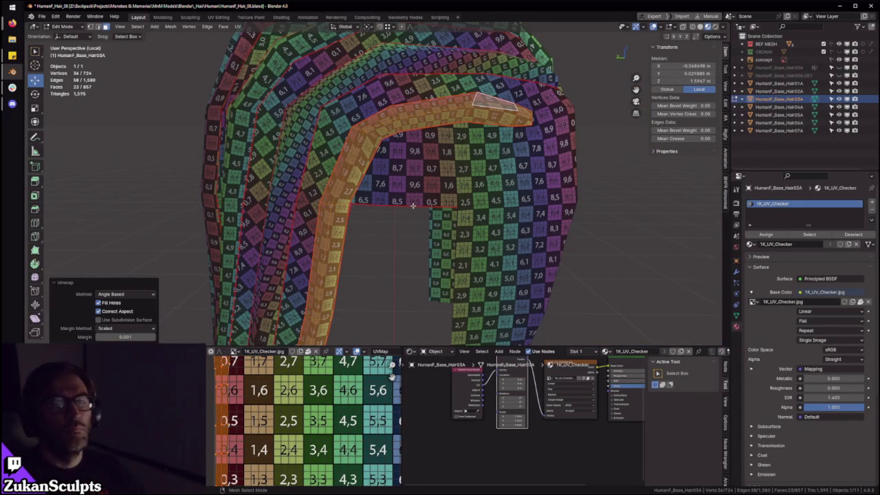
middle_click_drag(341, 285, 368, 177)
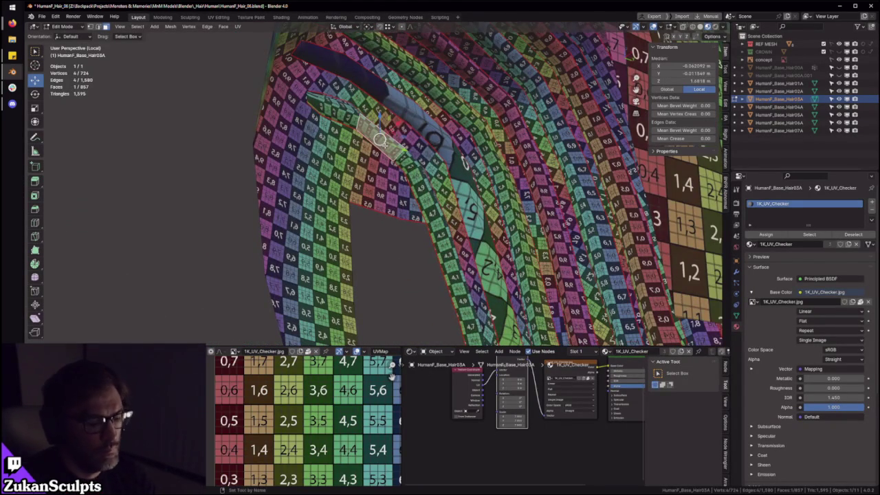
key("ctrl+space")
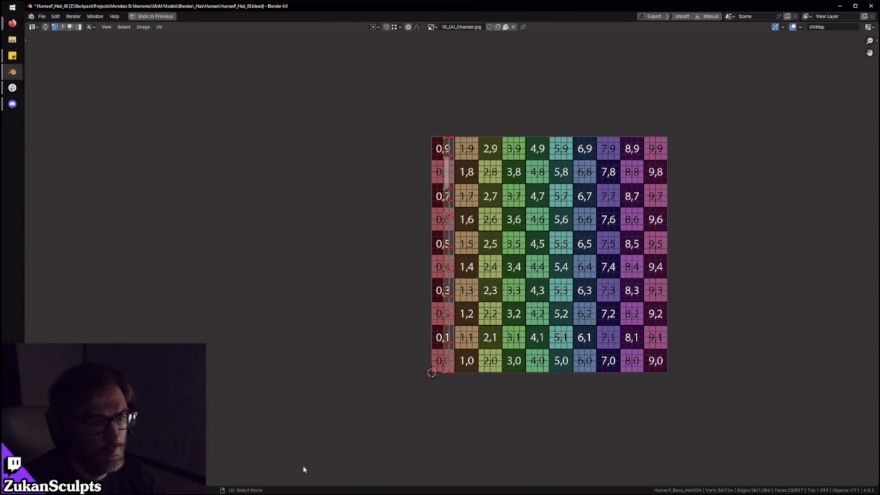
Step: Select the left strip's tip at the top of the checker and restore the full layout
middle_click_drag(516, 252, 516, 350)
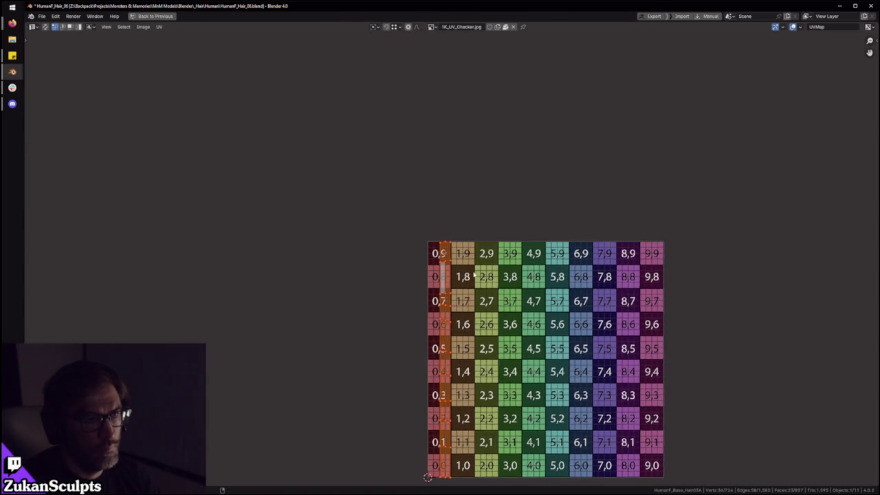
scroll(456, 238, "up", 1)
left_click_drag(366, 174, 482, 246)
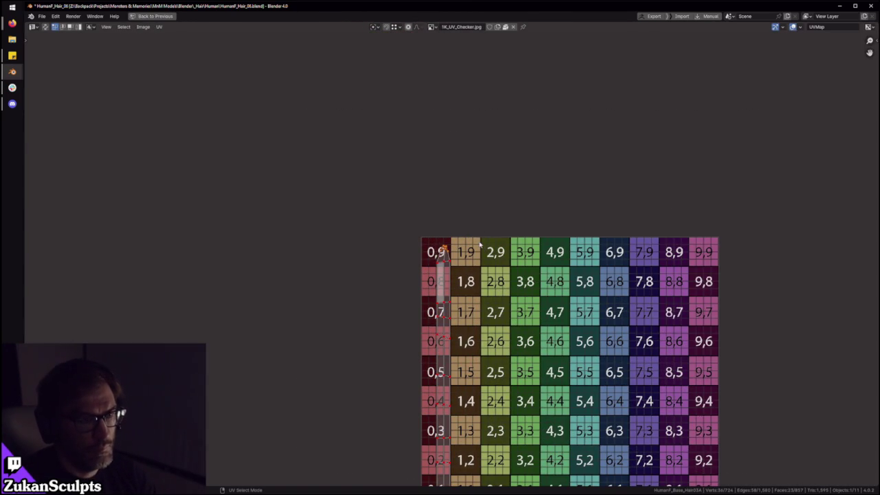
scroll(480, 244, "down", 5)
scroll(403, 287, "up", 3)
scroll(403, 287, "up", 1)
key("ctrl+space")
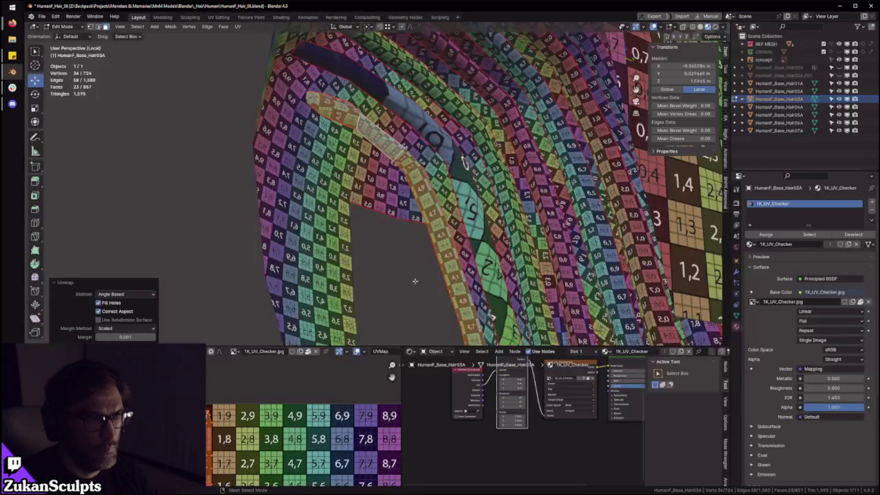
Step: Select the left hair strip with L and show its UVs in the maximized UV editor
middle_click_drag(343, 196, 362, 199)
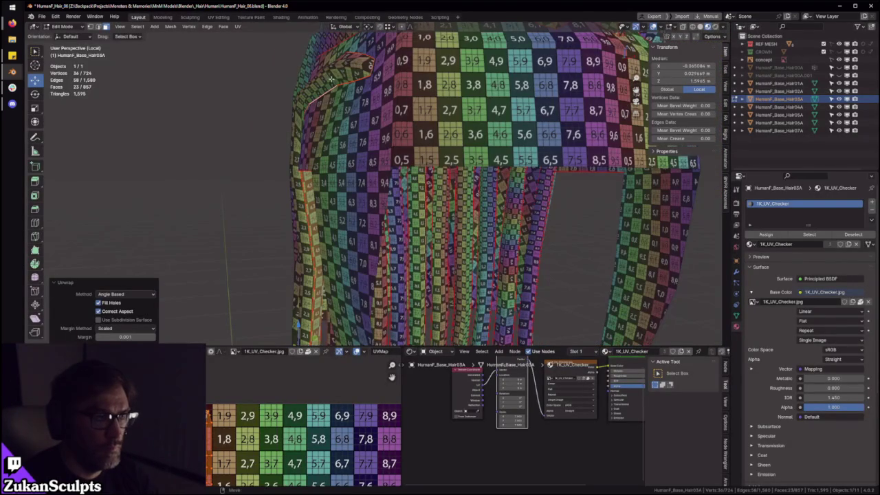
key("l")
key("ctrl+space")
key("ctrl+Tab")
left_click(450, 244)
key("ctrl+Tab")
left_click(438, 255)
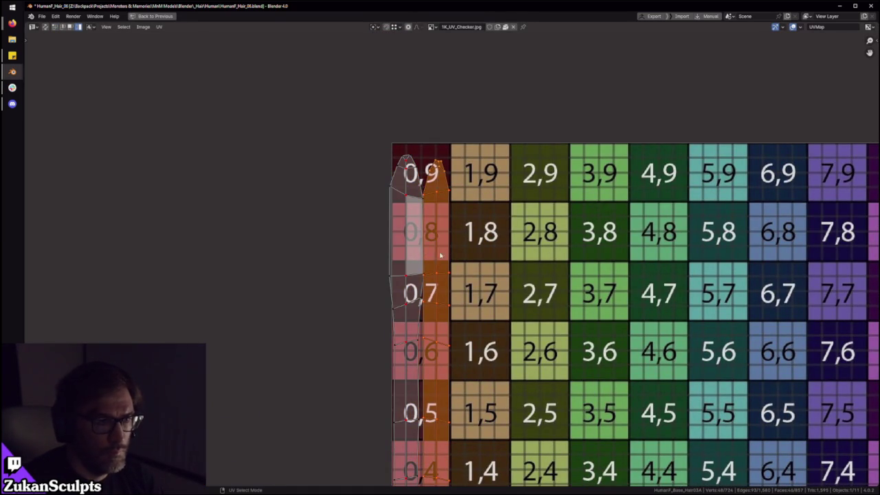
Step: Move the strip one checker column to the right and fit the whole checker in view
key("g")
left_click(454, 254)
key("Home")
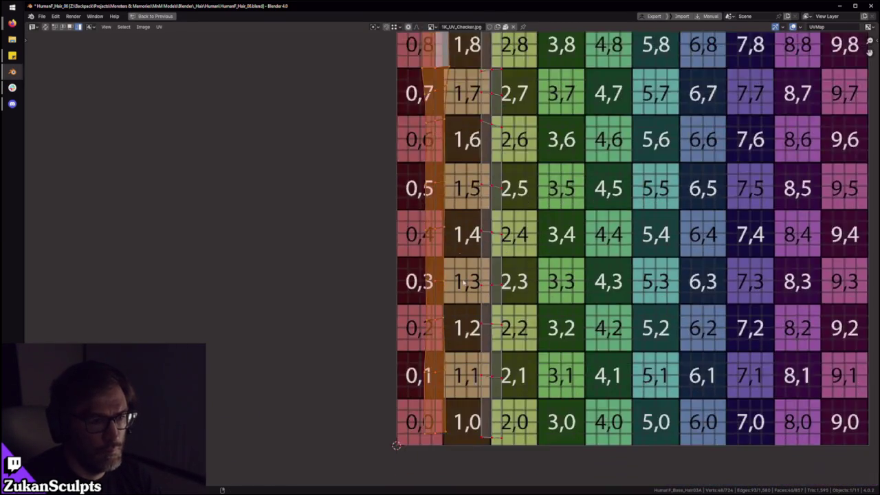
scroll(457, 251, "up", 2)
Step: Box-select both UV strips and switch the UV select mode to Face
left_click_drag(356, 406, 442, 378)
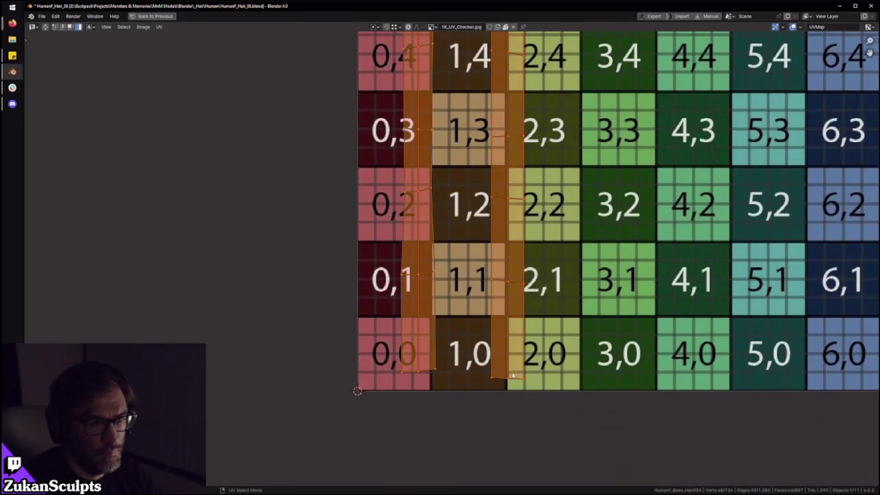
scroll(481, 321, "down", 4)
left_click_drag(318, 356, 510, 125)
scroll(452, 259, "up", 4)
scroll(453, 262, "up", 3)
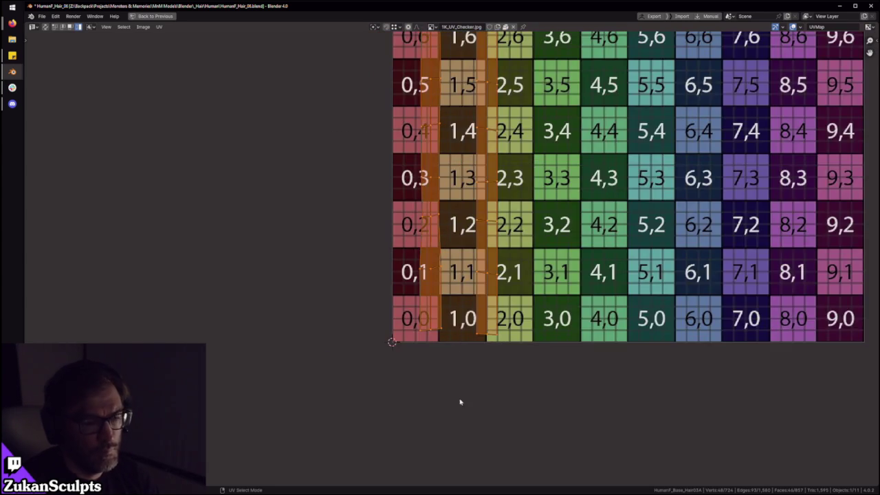
scroll(456, 245, "up", 2)
scroll(457, 240, "up", 1)
key("ctrl+Tab")
left_click(427, 338)
scroll(412, 383, "down", 1)
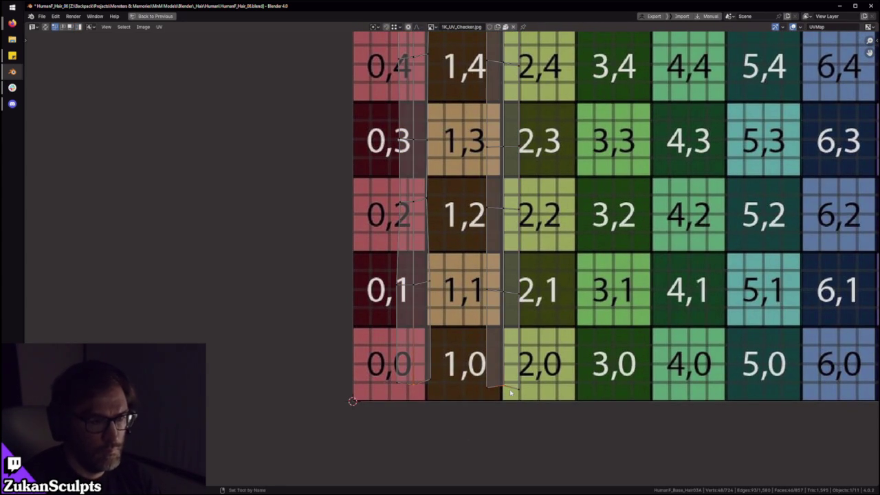
Step: Select the edge rows across both strips, starting at row 1 and working upward
left_click(539, 295, "alt")
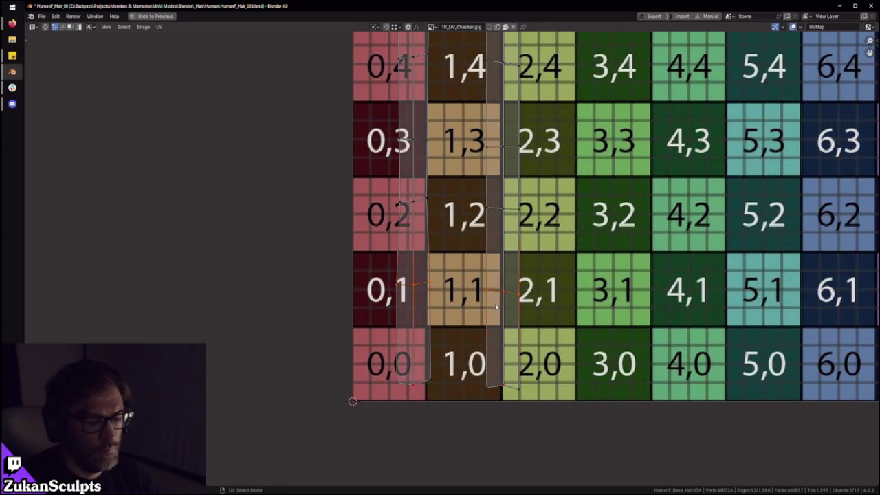
left_click_drag(283, 300, 569, 270)
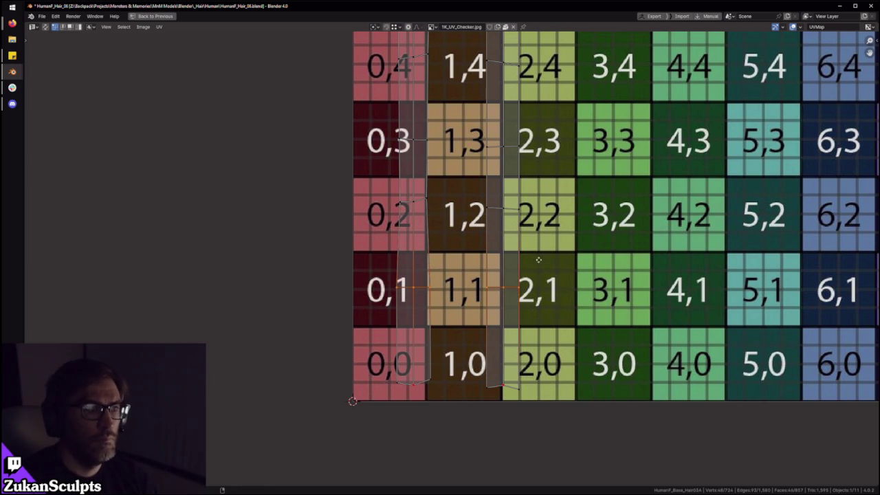
scroll(570, 282, "up", 3, "shift")
left_click(571, 274)
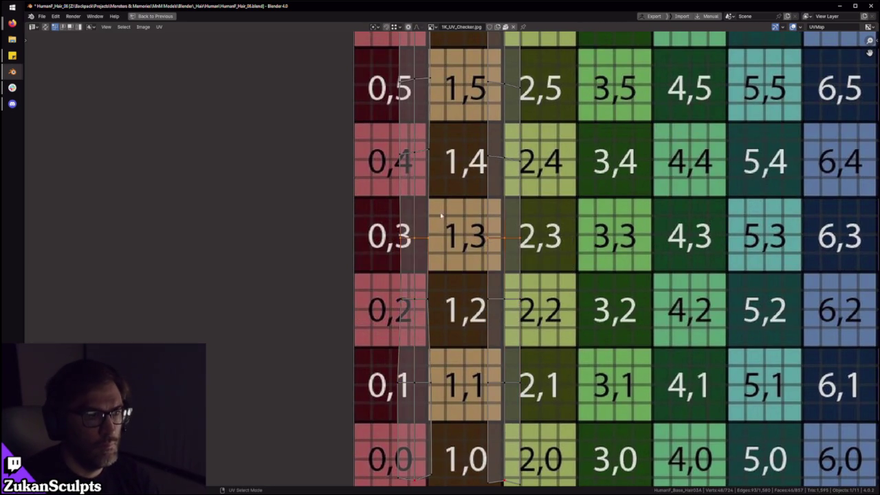
scroll(550, 268, "up", 5, "shift")
left_click(519, 254)
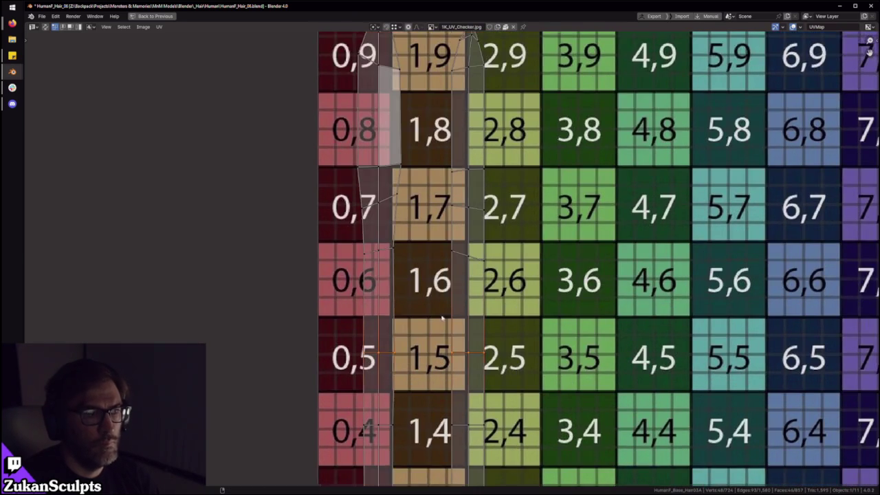
scroll(529, 247, "up", 4, "shift")
left_click(542, 242)
Step: Select the edge rows at rows 7 and 8 and near the strip tips
left_click(321, 202)
scroll(398, 265, "up", 2, "shift")
left_click(289, 227)
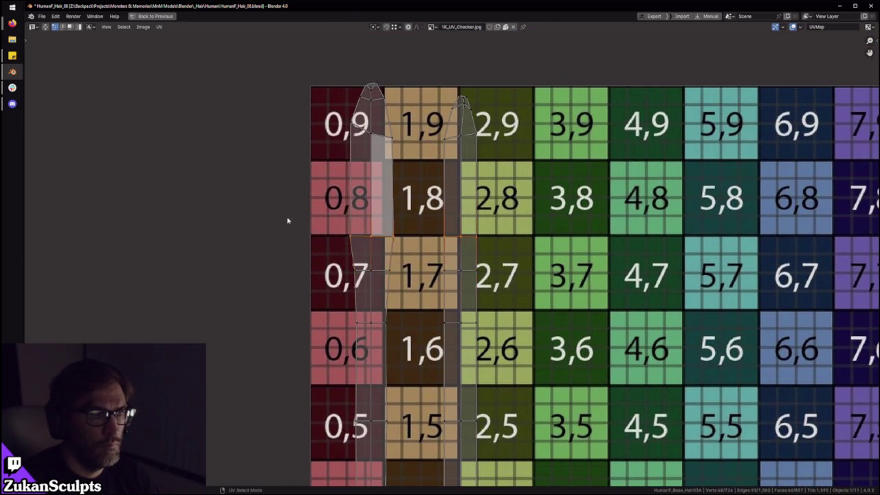
scroll(289, 226, "up", 3, "shift")
left_click_drag(241, 309, 517, 232)
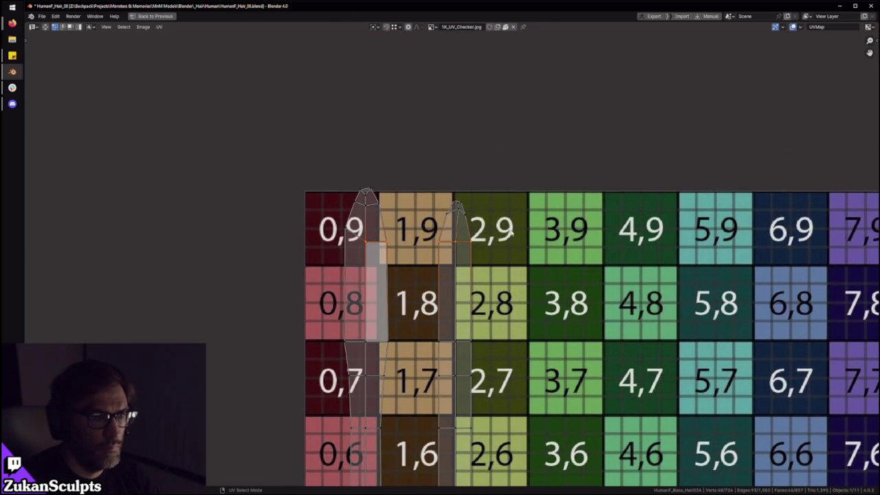
scroll(331, 225, "up", 2)
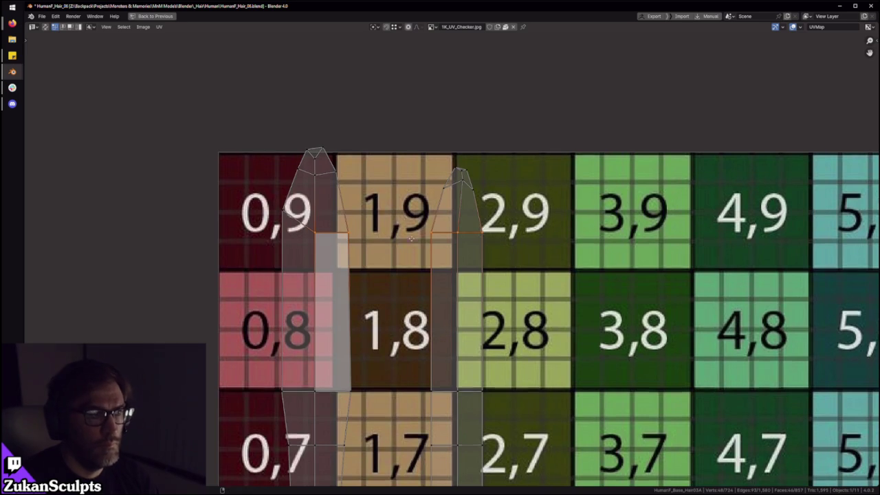
scroll(405, 218, "up", 1)
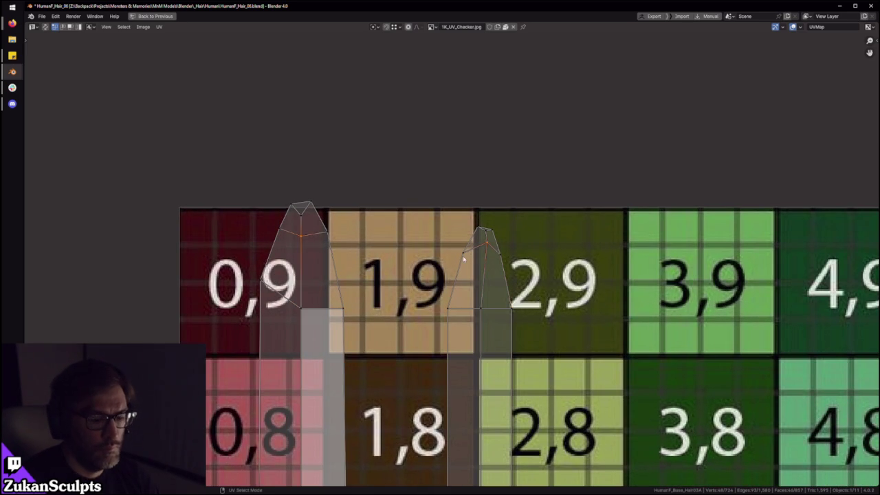
scroll(462, 256, "down", 2)
scroll(463, 256, "up", 1)
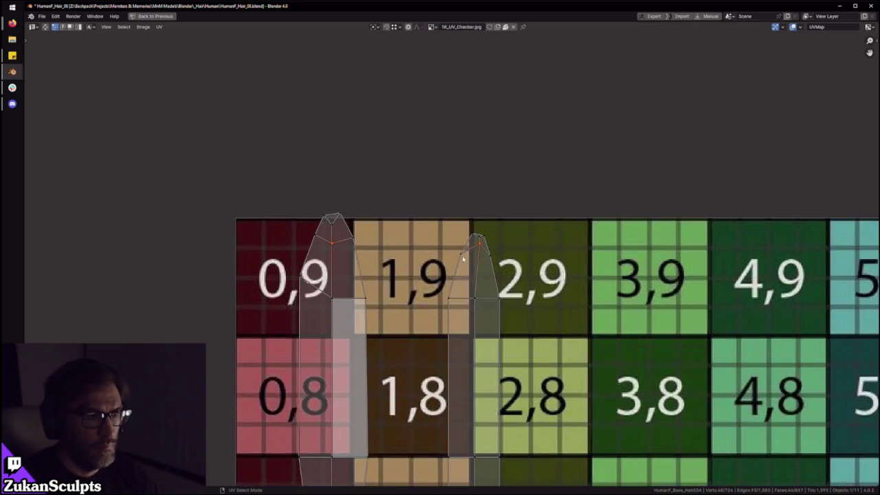
scroll(463, 258, "down", 3)
scroll(440, 282, "down", 3)
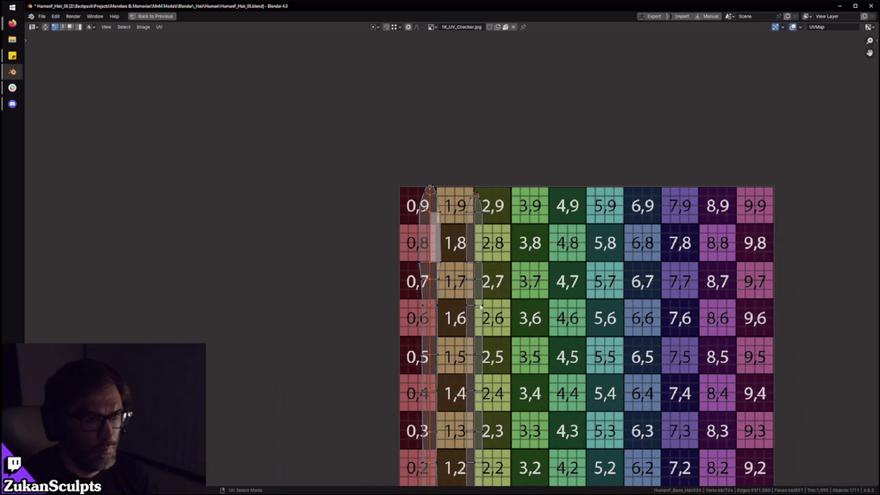
Step: Select the whole right strip island with Ctrl+L, then choose an option from the M popup
left_click(473, 287, "alt")
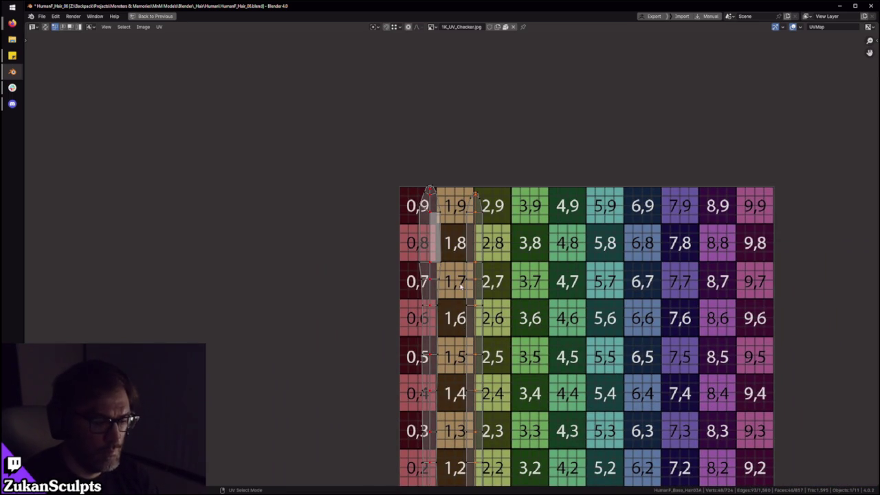
key("ctrl+l")
scroll(412, 282, "down", 5)
scroll(413, 310, "up", 7)
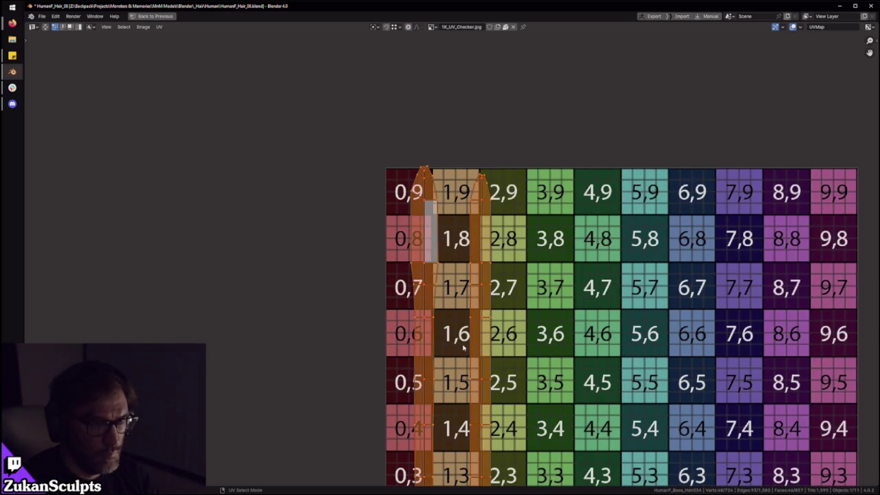
middle_click_drag(475, 346, 487, 313)
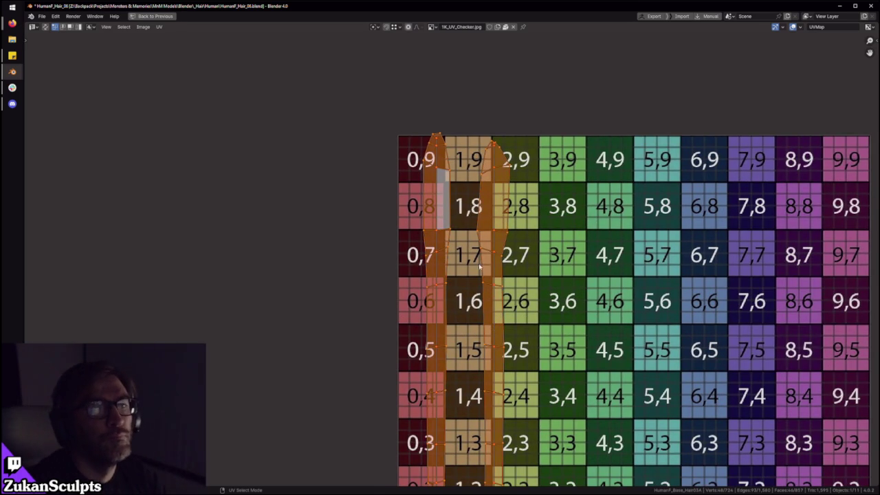
scroll(491, 178, "up", 1)
scroll(491, 178, "up", 1)
key("m")
left_click(530, 207)
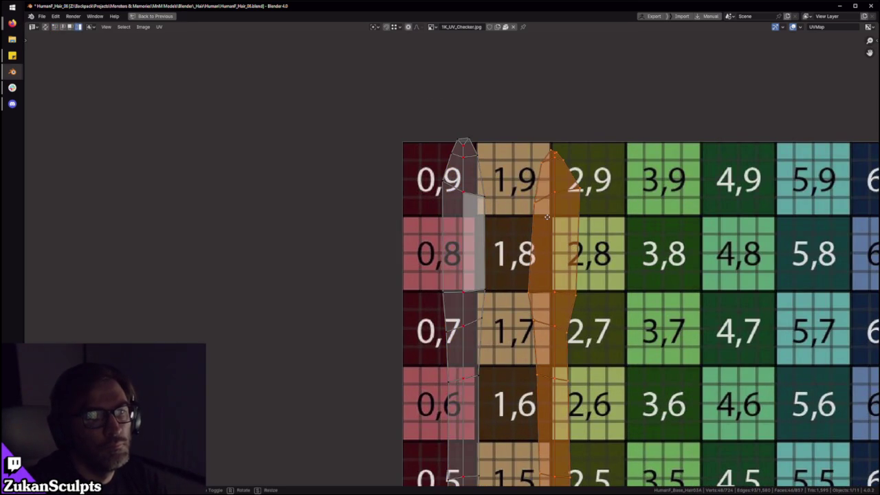
Step: Start an X-axis move of the right strip, cancel it, and frame the left strip's tip
key("g")
key("x")
right_click(443, 209)
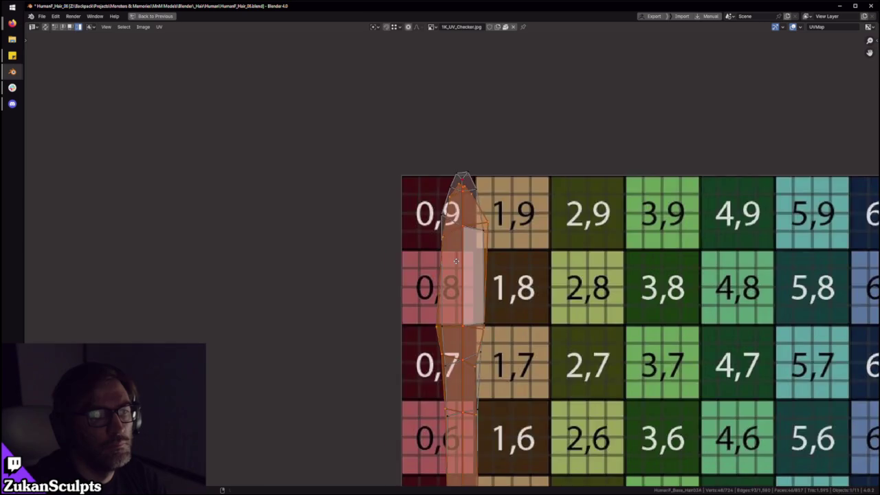
scroll(434, 206, "up", 5)
middle_click_drag(422, 206, 453, 272)
Step: In Face select mode, select the left strip's tip faces and grow them to the whole island
left_click_drag(388, 114, 527, 227)
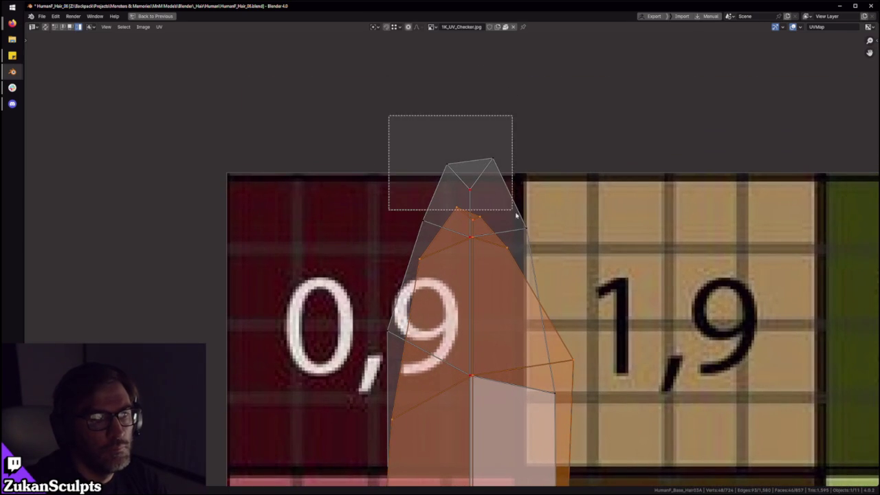
key("ctrl+Tab")
left_click(510, 209)
left_click_drag(366, 132, 534, 222)
scroll(536, 217, "down", 5)
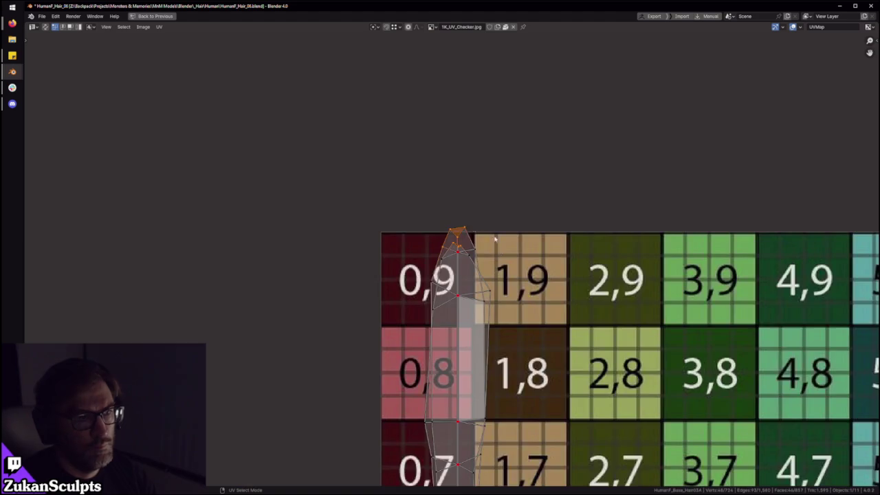
scroll(579, 421, "down", 3)
key("ctrl+l")
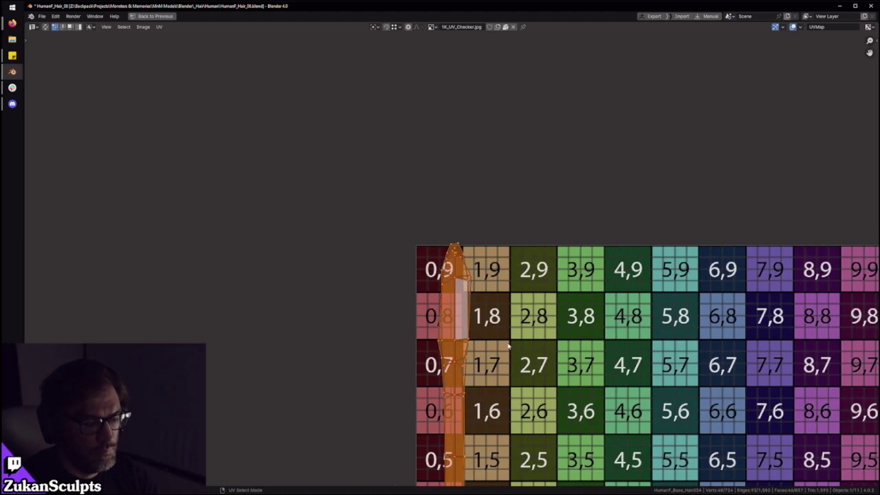
Step: Switch to Vertex select and box-select the vertices at the strip's bottom end
scroll(507, 344, "up", 4)
scroll(477, 312, "up", 3)
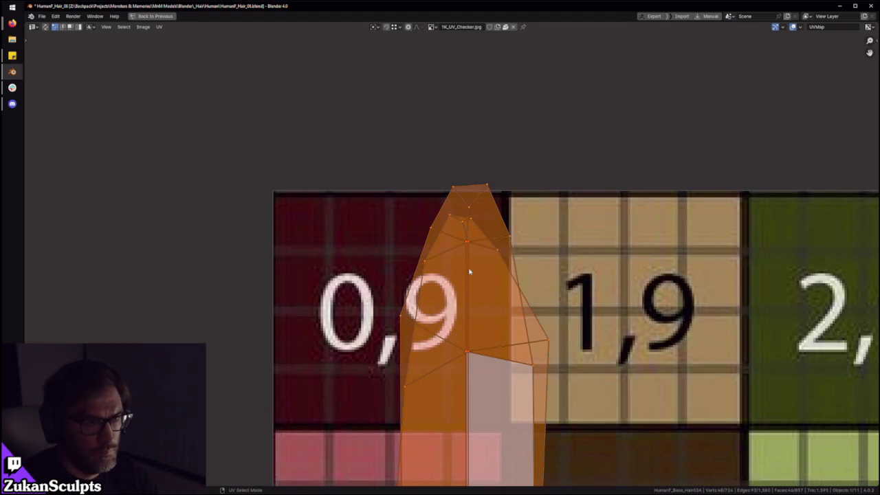
scroll(465, 354, "down", 6)
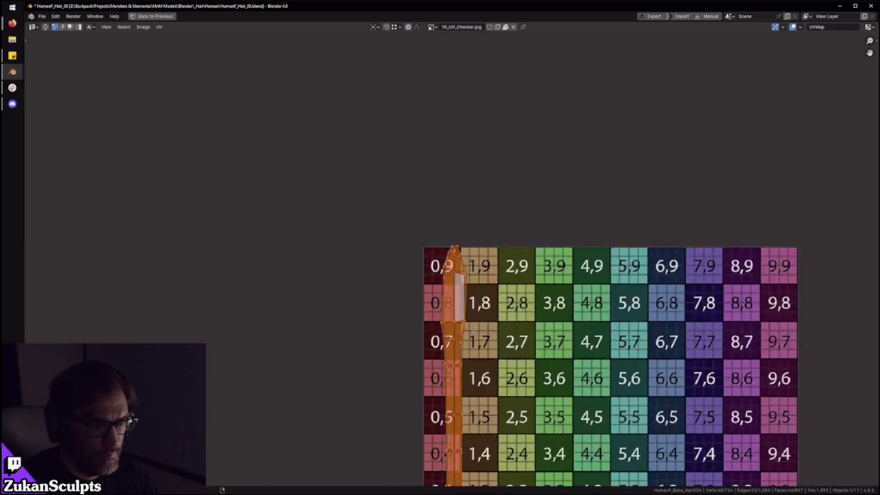
middle_click_drag(475, 413, 477, 199)
scroll(478, 359, "up", 5)
key("ctrl+Tab")
key("Escape")
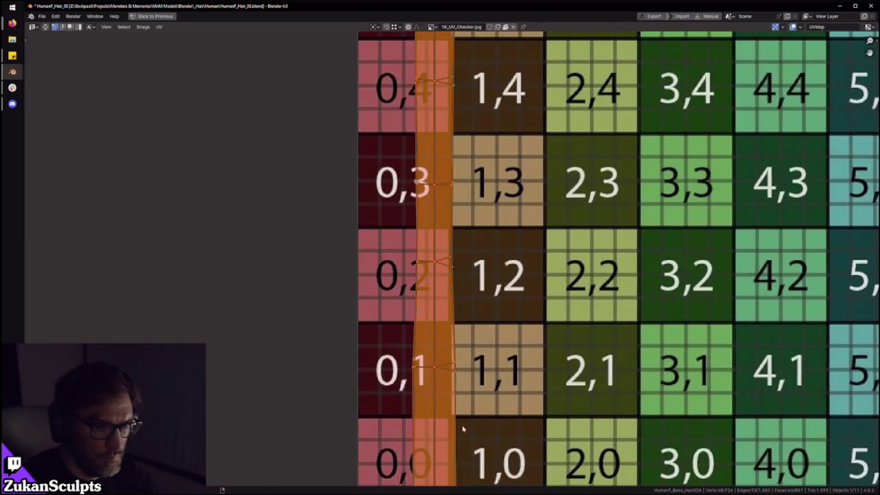
middle_click_drag(463, 429, 482, 339)
key("ctrl+Tab")
left_click(441, 413)
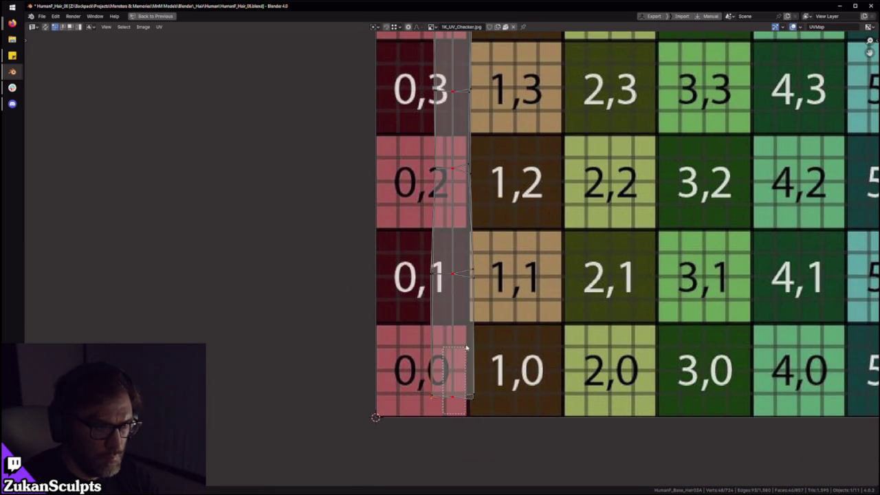
mouse_move(456, 190)
middle_mouse_down()
mouse_move(444, 403)
mouse_move(425, 410)
mouse_move(435, 417)
middle_mouse_up()
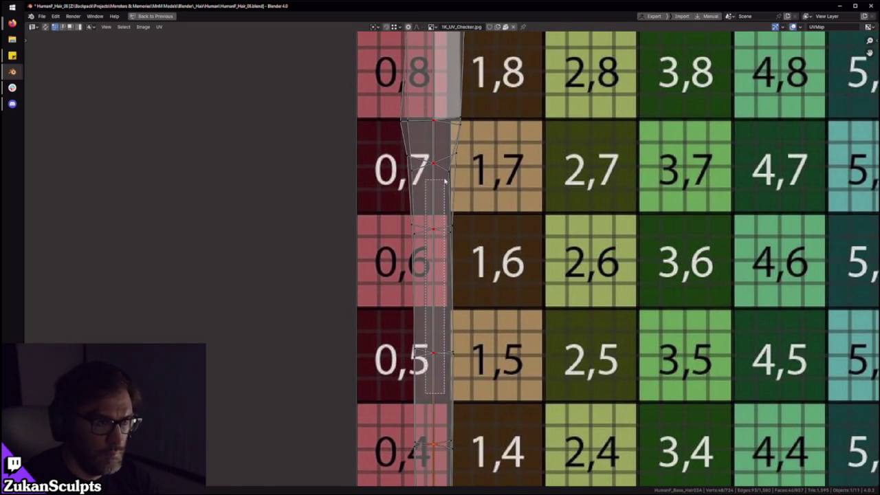
Step: Zoom onto the top of the straightened strip in column 0, tip in tile 0,9
mouse_move(436, 160)
middle_mouse_down()
mouse_move(426, 397)
mouse_move(415, 389)
middle_mouse_up()
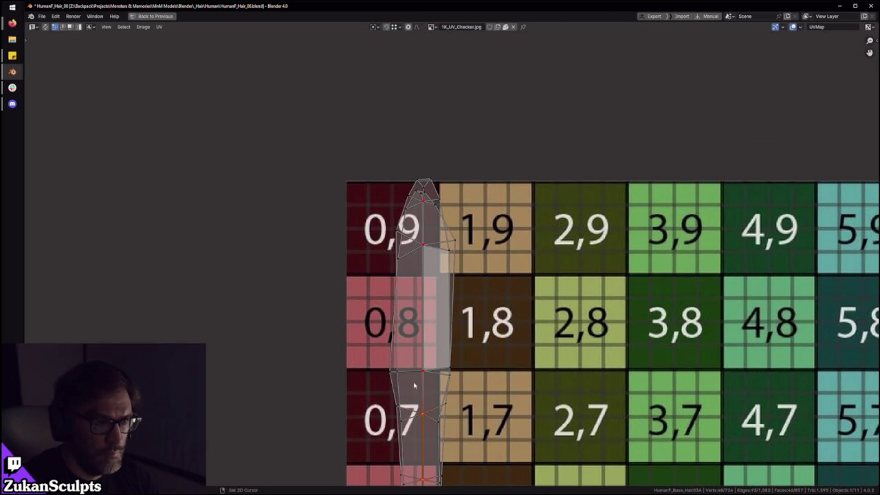
scroll(447, 289, "up", 3)
scroll(464, 351, "up", 2)
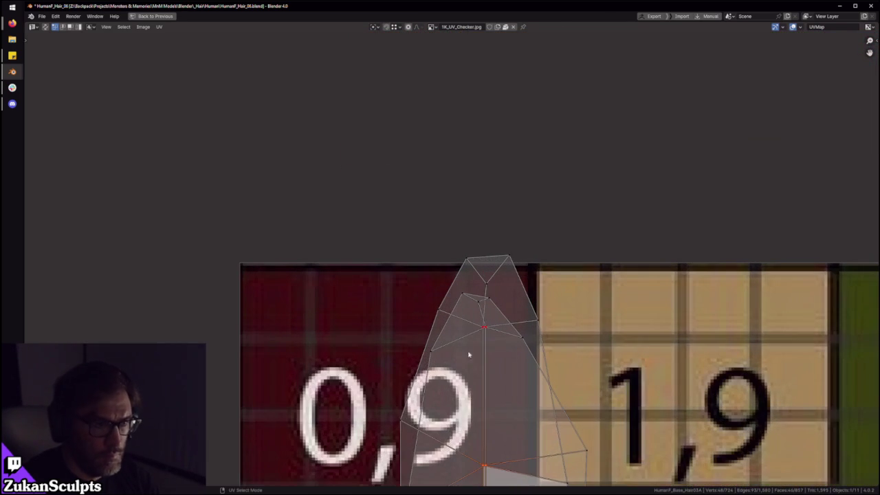
Step: Select the whole hair strip in vertex select mode with Ctrl+L
left_click_drag(493, 321, 492, 332, "shift")
key("1")
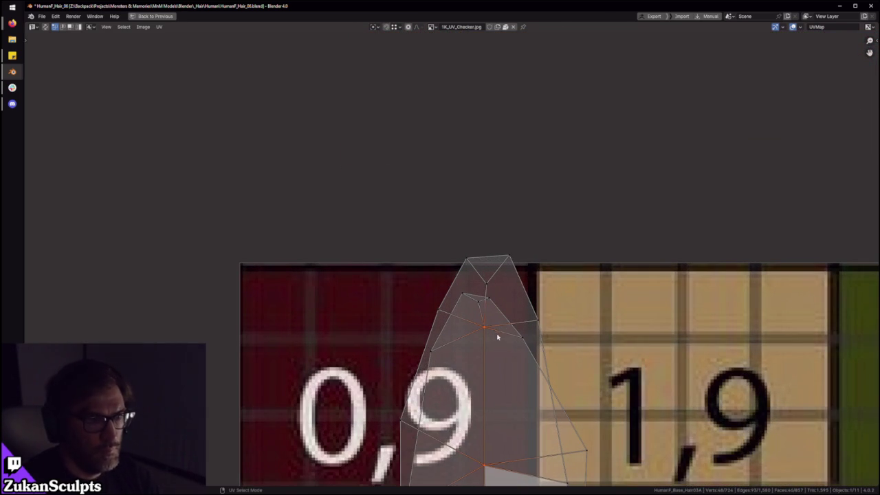
scroll(481, 323, "down", 7)
scroll(468, 316, "down", 2)
key("ctrl+l")
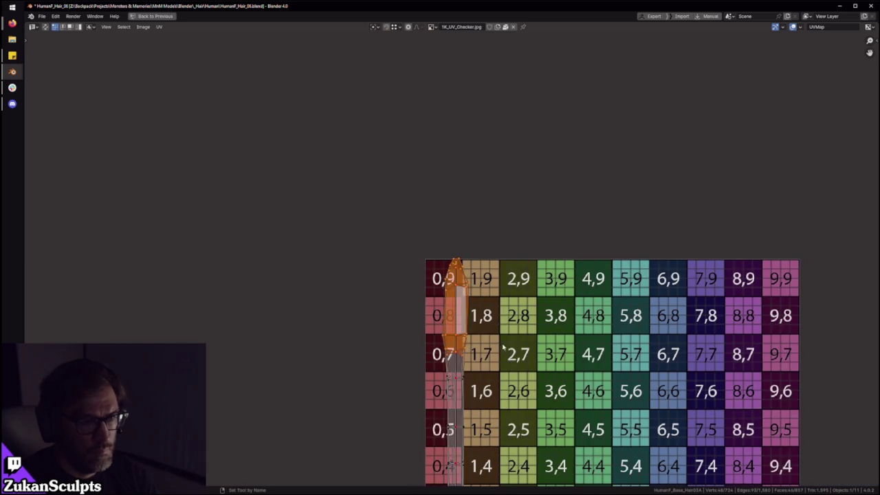
scroll(465, 313, "up", 4)
scroll(475, 310, "up", 4)
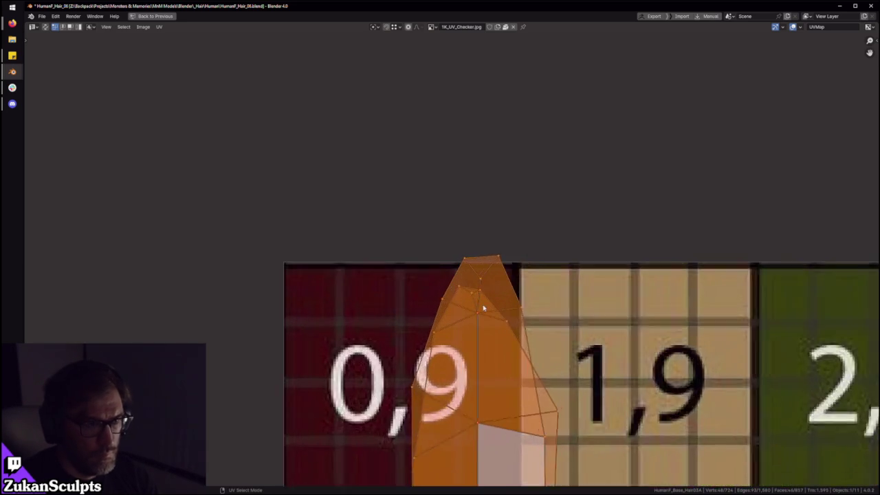
scroll(488, 308, "up", 1)
left_click(476, 304)
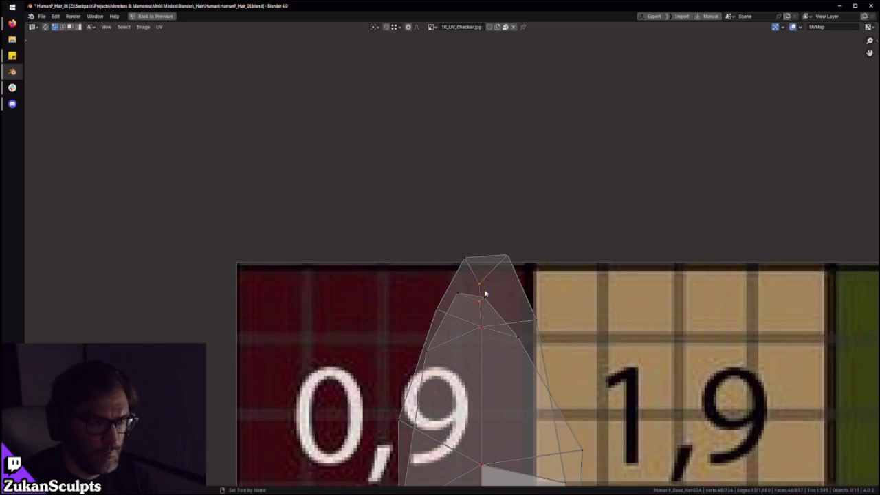
scroll(481, 296, "down", 7)
key("ctrl+l")
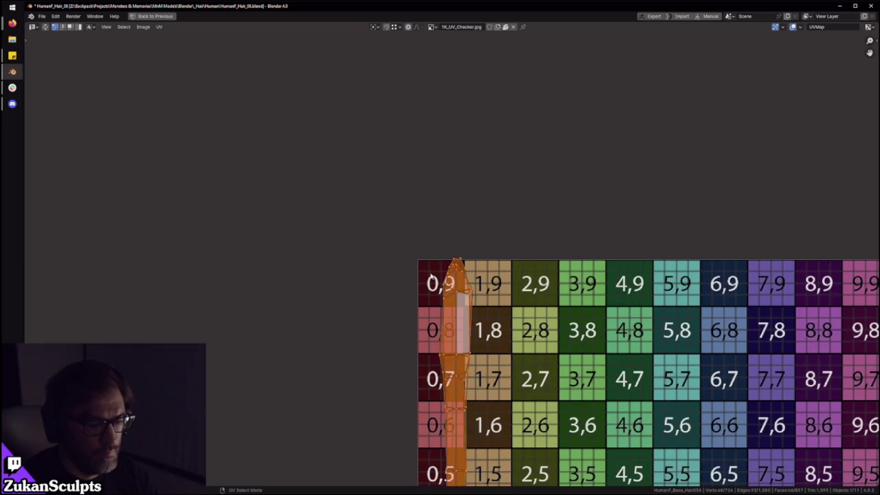
scroll(465, 282, "up", 4)
scroll(476, 292, "up", 5)
Step: Move the tip's top corner vertices down to flatten the strip's top
left_click_drag(436, 251, 473, 305)
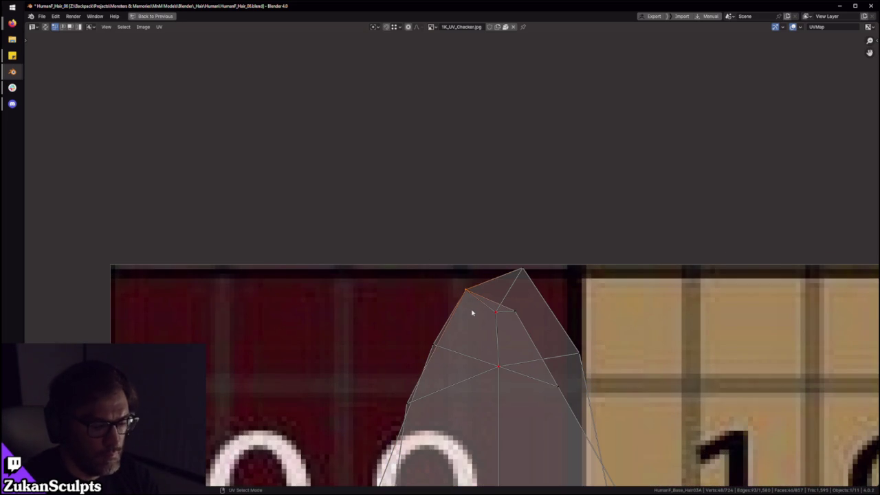
left_click_drag(568, 242, 511, 324)
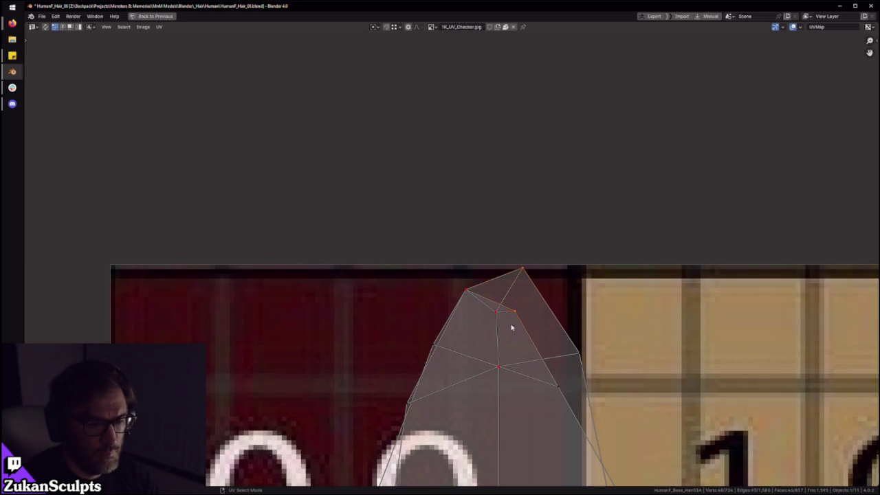
key("g")
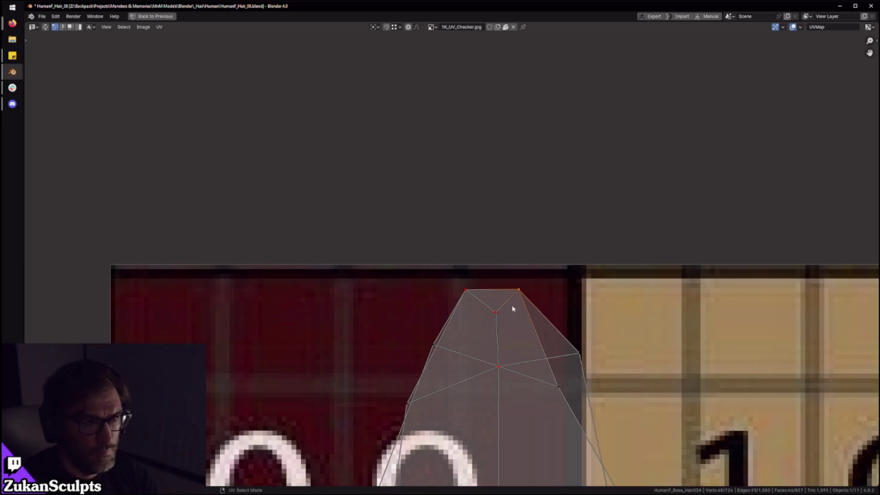
scroll(512, 308, "down", 4)
Step: Switch to Island select and mirror the hair strip island with UV > Mirror
key("ctrl+Tab")
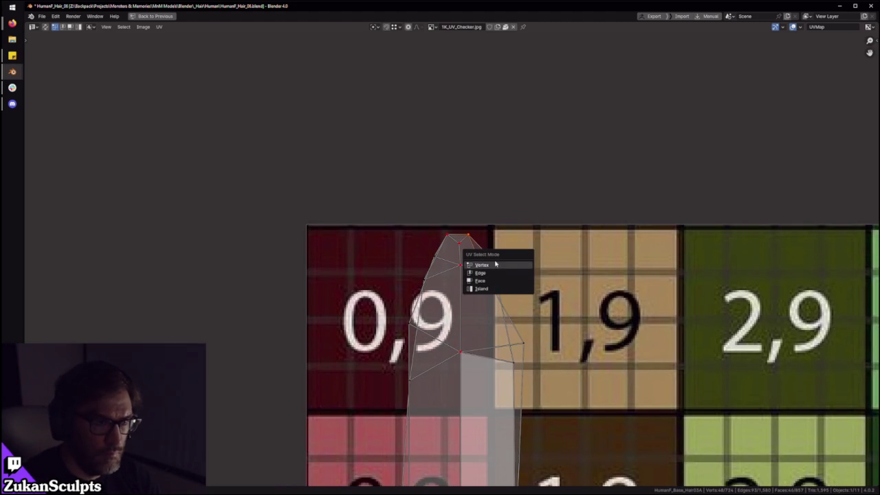
left_click(483, 288)
left_click(159, 27)
mouse_move(172, 43)
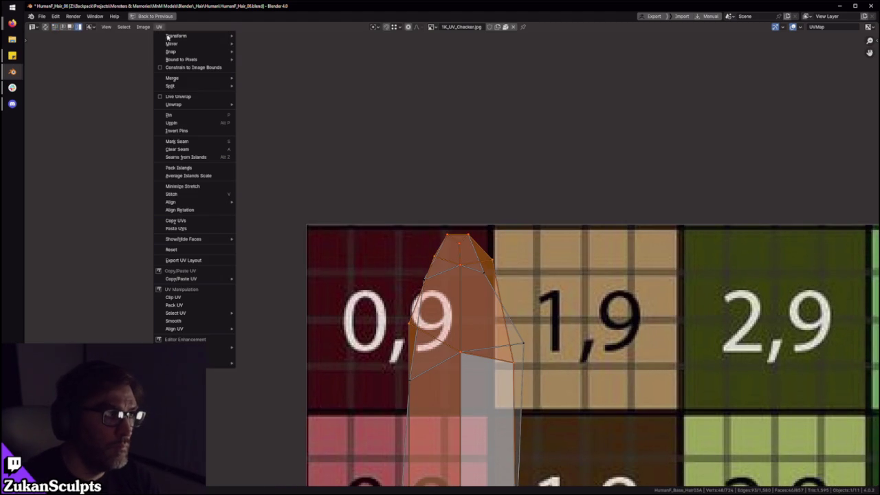
left_click(256, 54)
scroll(471, 263, "up", 1)
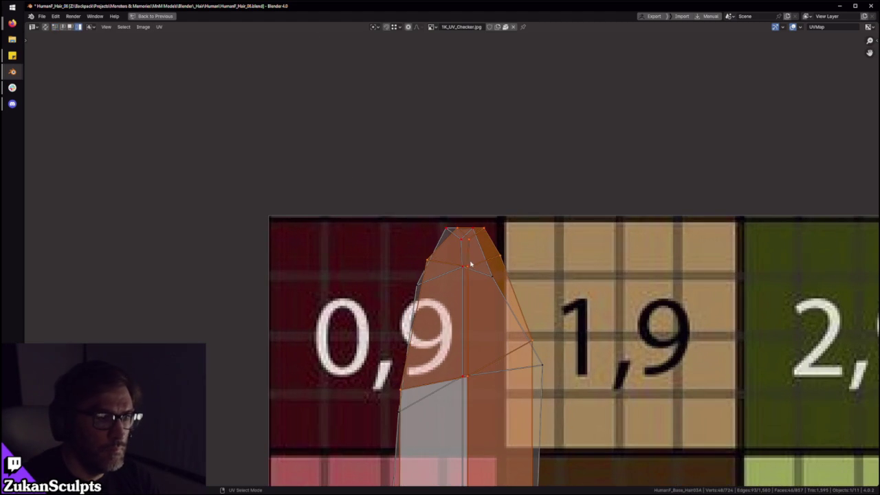
Step: Even out the strip's vertex spacing and nudge its right edge slightly
key("ctrl+v")
key("Return")
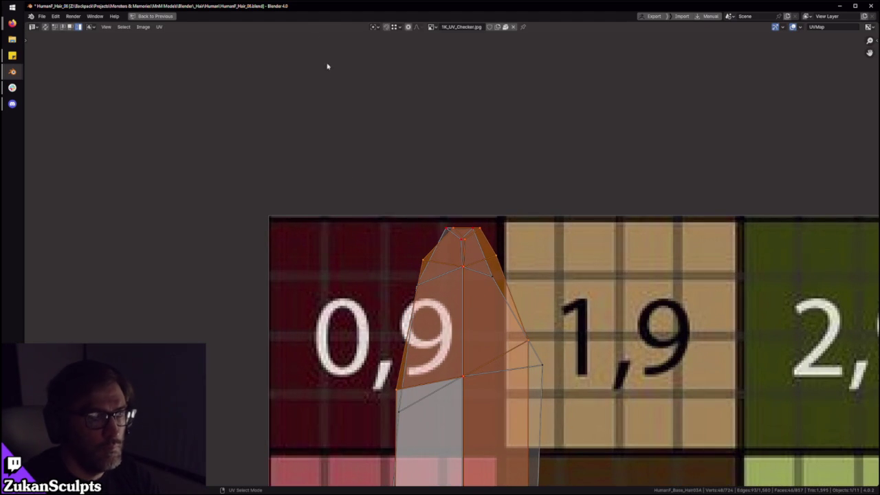
key("ctrl+v")
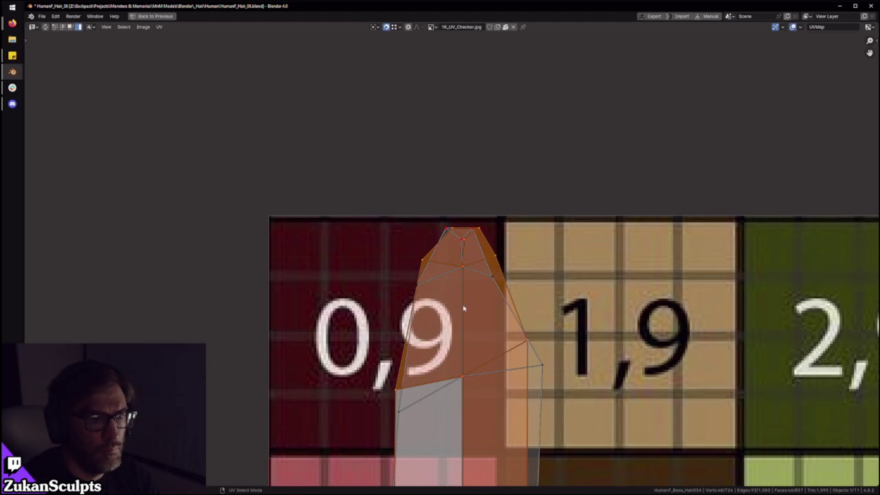
scroll(414, 252, "up", 2)
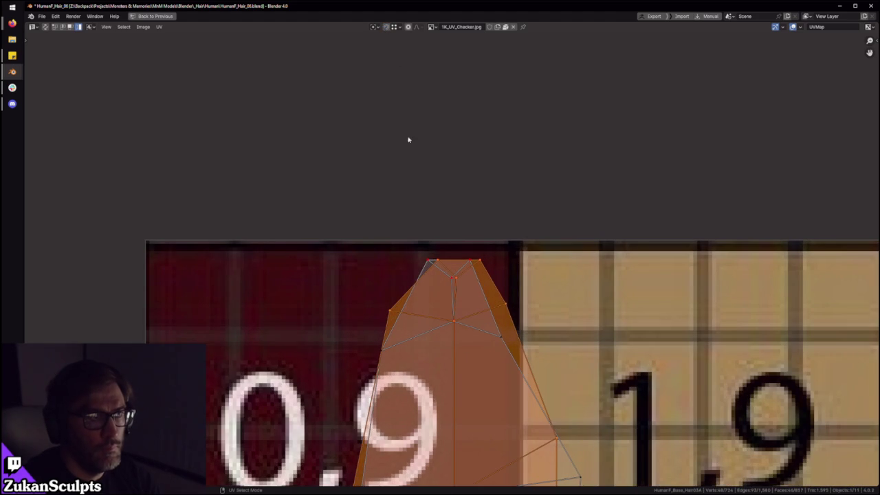
key("l")
Step: Select the tip's top-right and right-side vertices and the strip's lower-left edge inside tile 0,9
mouse_move(402, 244)
left_mouse_down()
mouse_move(448, 268)
mouse_move(430, 255)
left_mouse_up()
left_click_drag(507, 237, 465, 273)
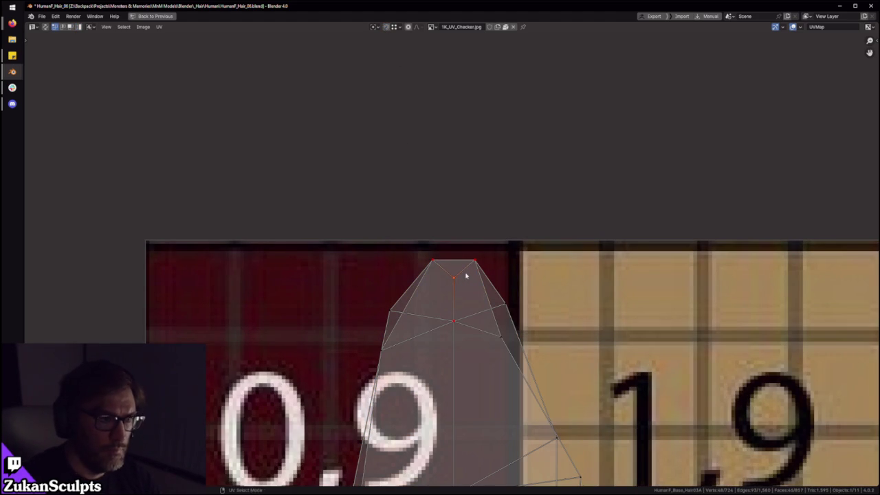
scroll(454, 272, "down", 3)
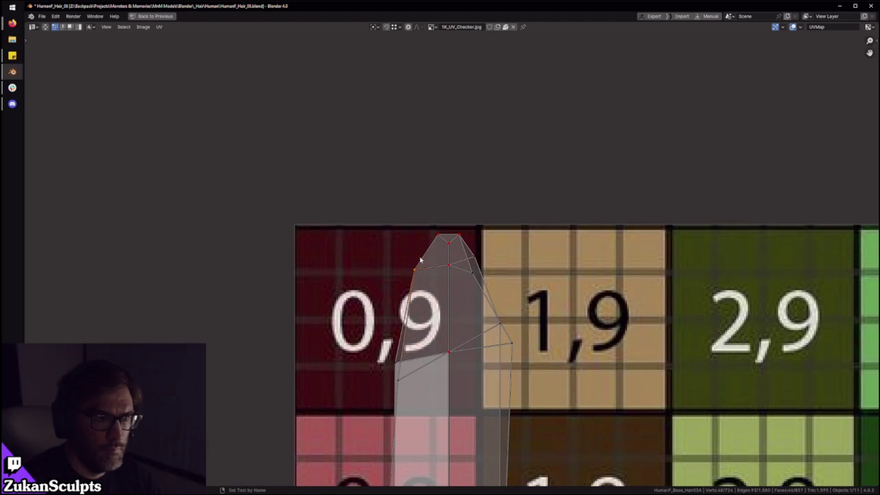
left_click_drag(485, 245, 441, 295)
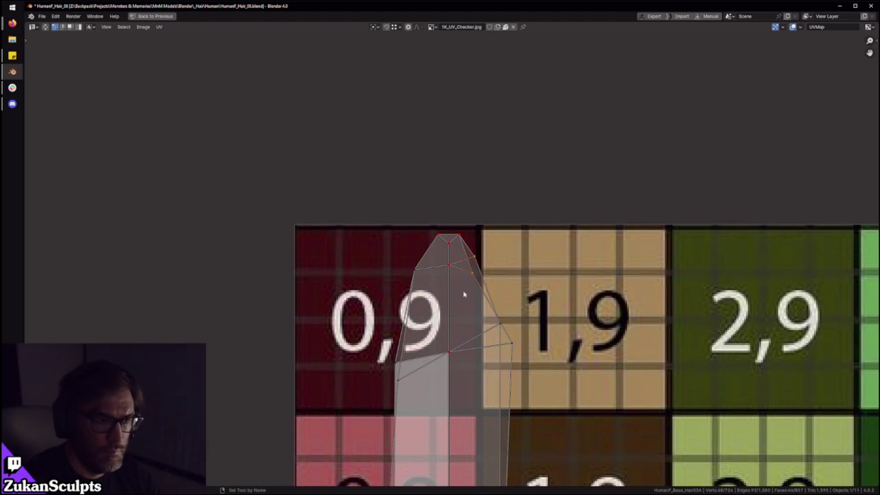
left_click_drag(350, 347, 411, 400)
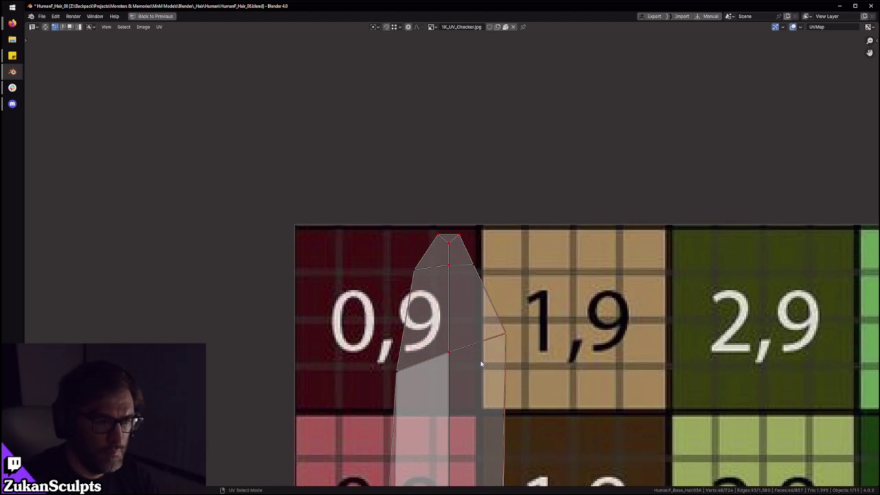
scroll(486, 249, "down", 3)
scroll(421, 298, "down", 1)
scroll(421, 313, "down", 1)
scroll(421, 312, "down", 5)
scroll(405, 400, "up", 2)
left_click_drag(409, 441, 454, 151)
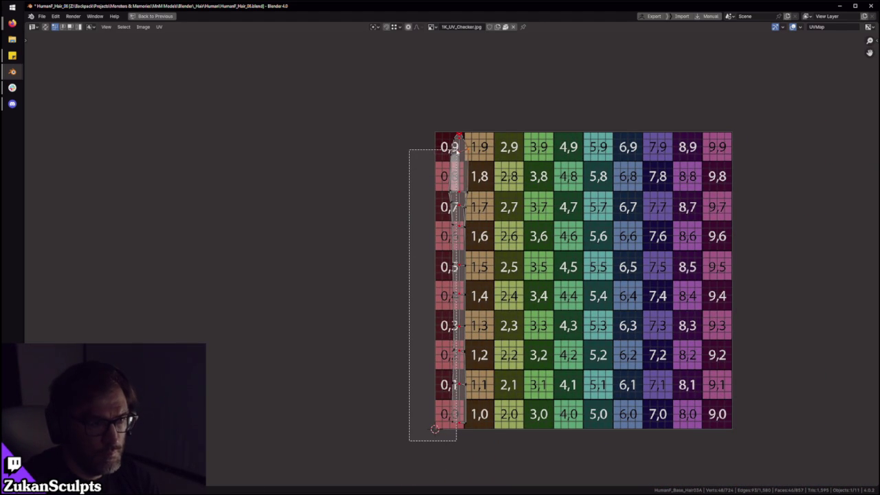
Step: Select the strip's vertices in column 0, from its bottom edge at tile 0,0 to row 2
left_click_drag(455, 150, 454, 153)
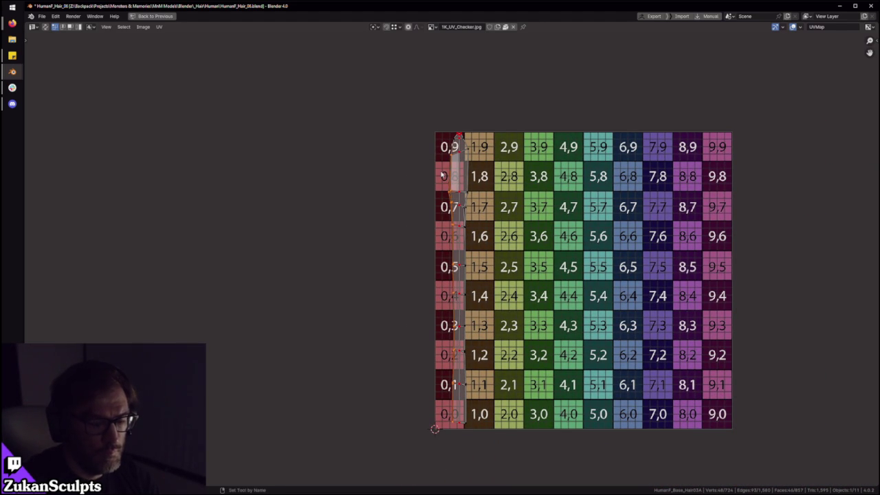
left_click_drag(560, 452, 463, 146)
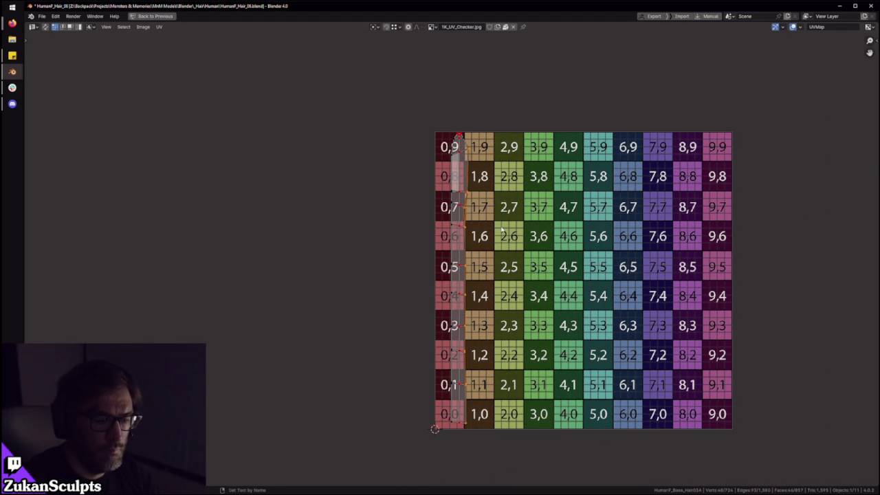
scroll(509, 382, "up", 4)
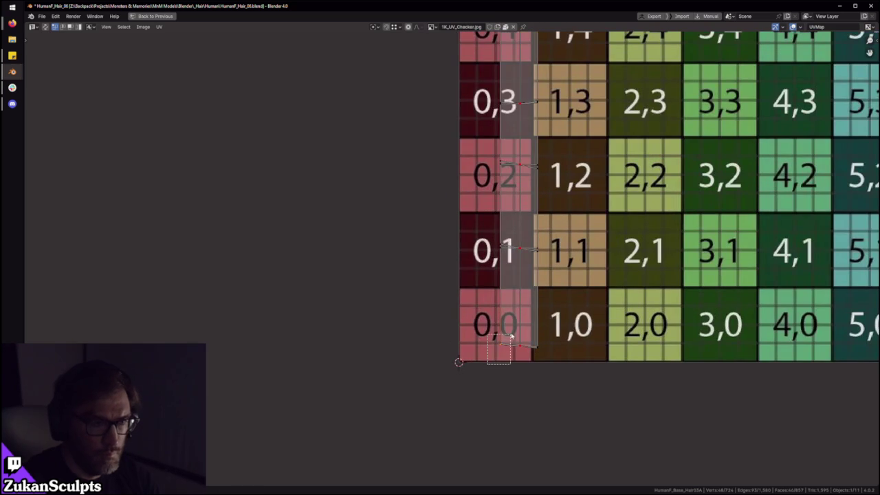
left_click_drag(511, 333, 512, 334)
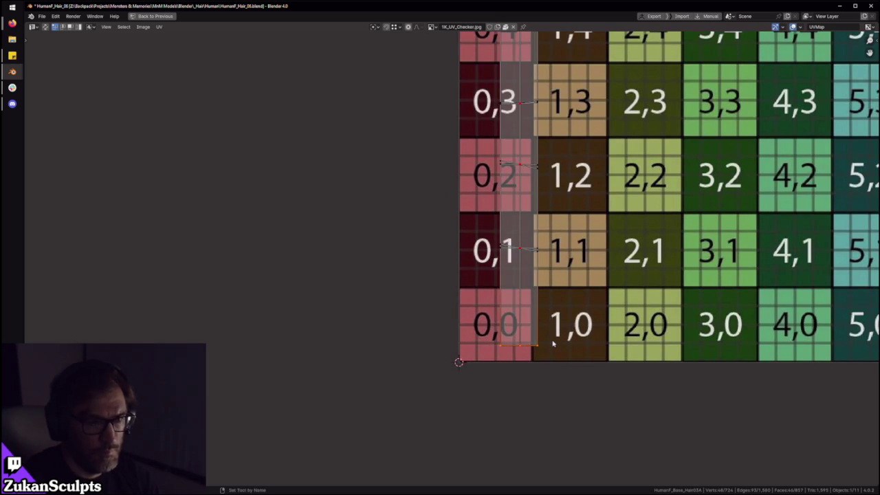
middle_click_drag(597, 306, 466, 357)
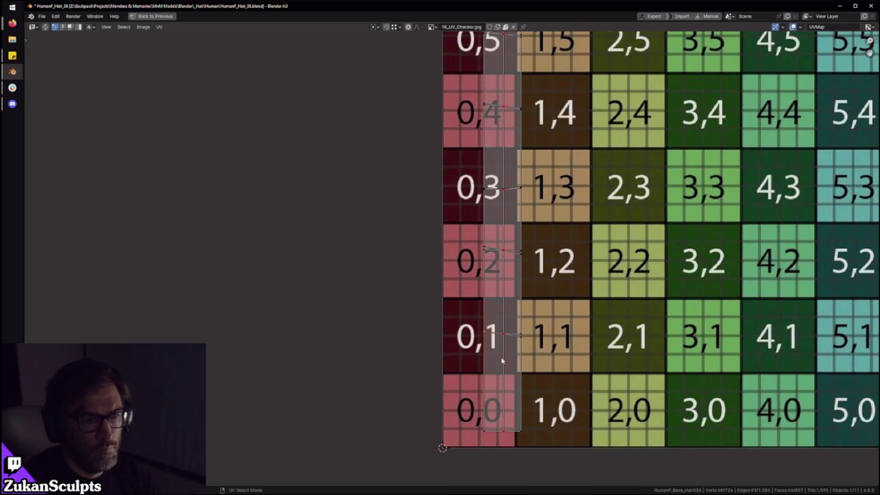
left_click_drag(555, 238, 517, 279)
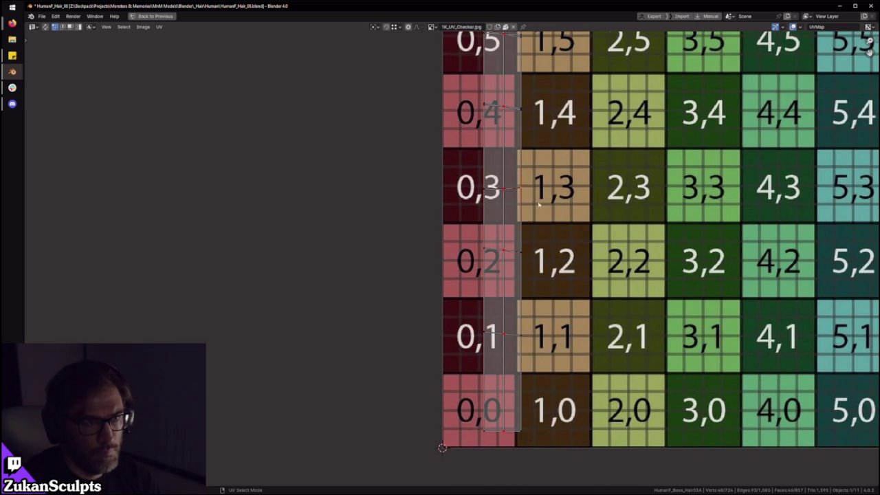
middle_click_drag(528, 208, 442, 293)
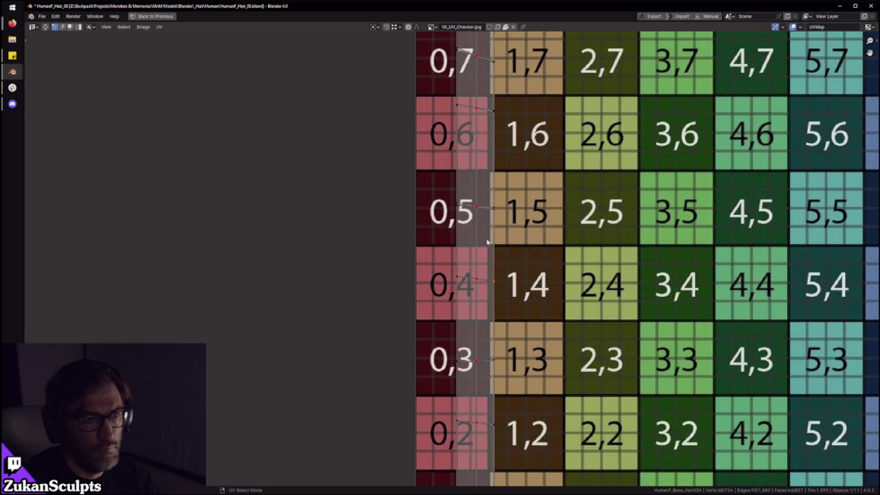
middle_click_drag(495, 261, 478, 368)
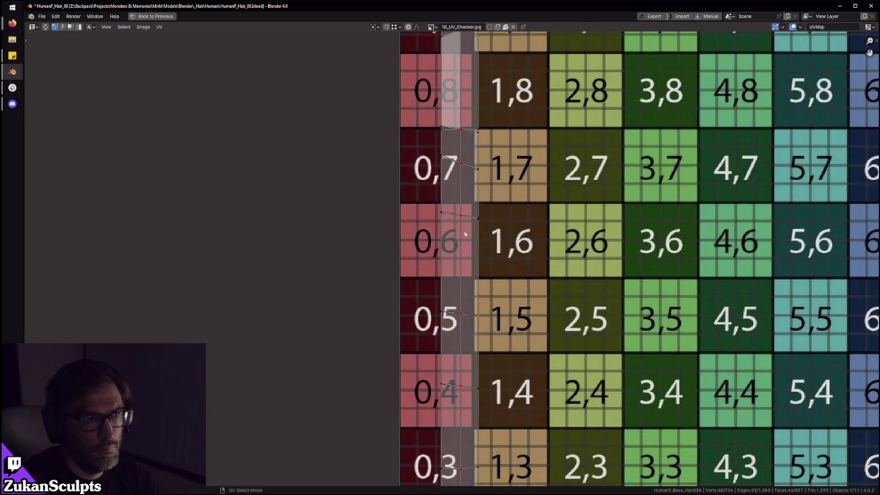
Step: Select the vertices near cell 0,6 and the pointed tip near row 9, then restore the full layout
left_click_drag(421, 231, 430, 222)
middle_click_drag(456, 174, 398, 325)
scroll(397, 325, "up", 1)
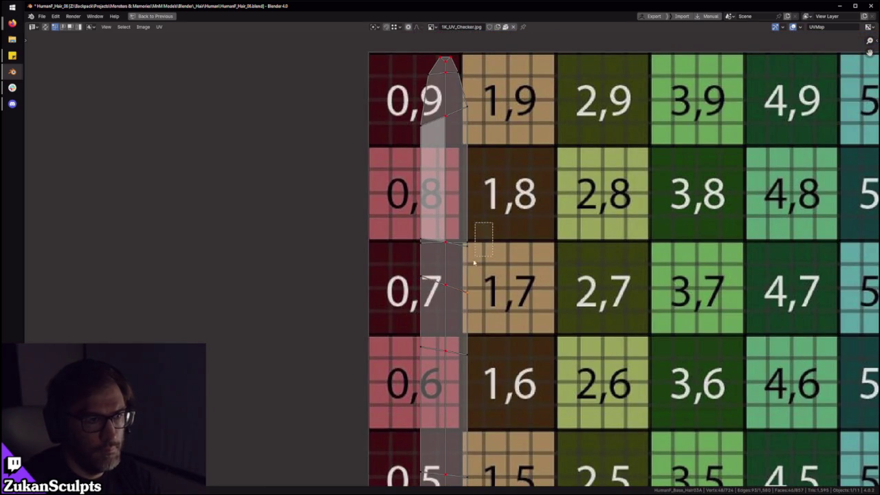
middle_click_drag(433, 263, 430, 313)
scroll(461, 206, "up", 2)
left_click_drag(493, 172, 466, 212)
scroll(461, 213, "down", 5)
middle_click_drag(454, 227, 473, 273)
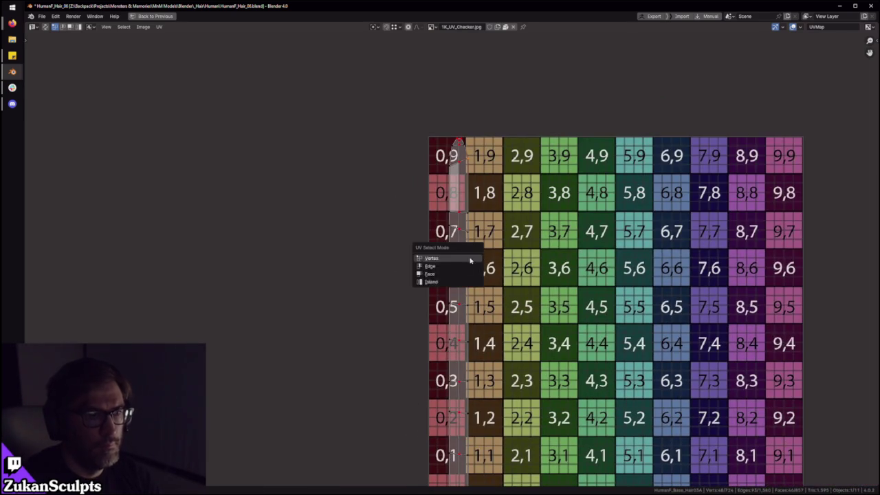
scroll(474, 274, "down", 2)
key("ctrl+space")
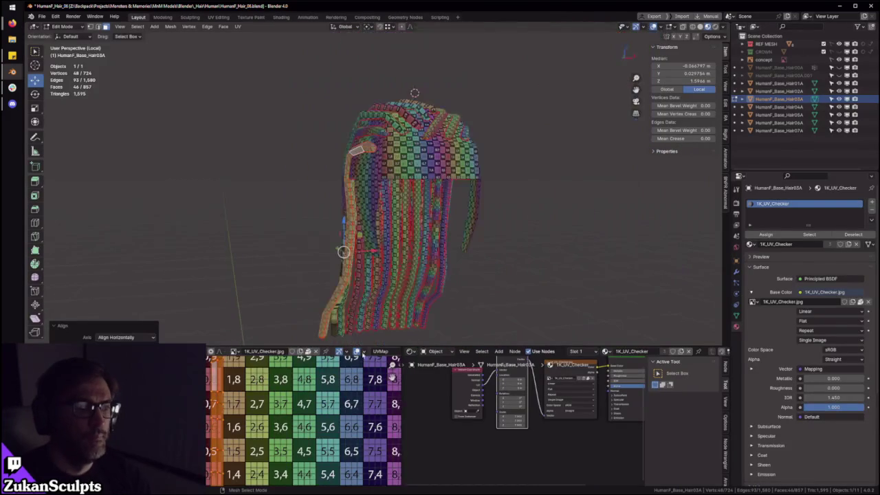
Step: Maximize the 3D view and orbit around the hair, viewing the head from above
key("ctrl+space")
key("ctrl+space")
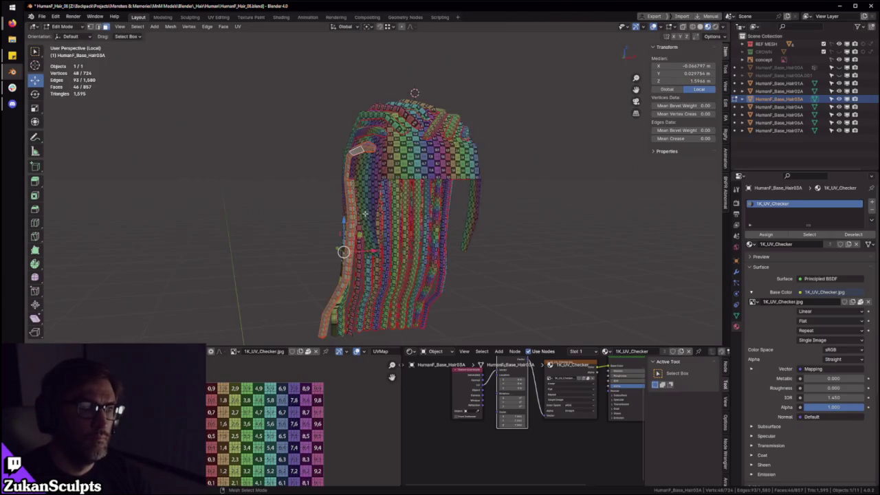
middle_click_drag(359, 259, 385, 207)
scroll(403, 163, "up", 2)
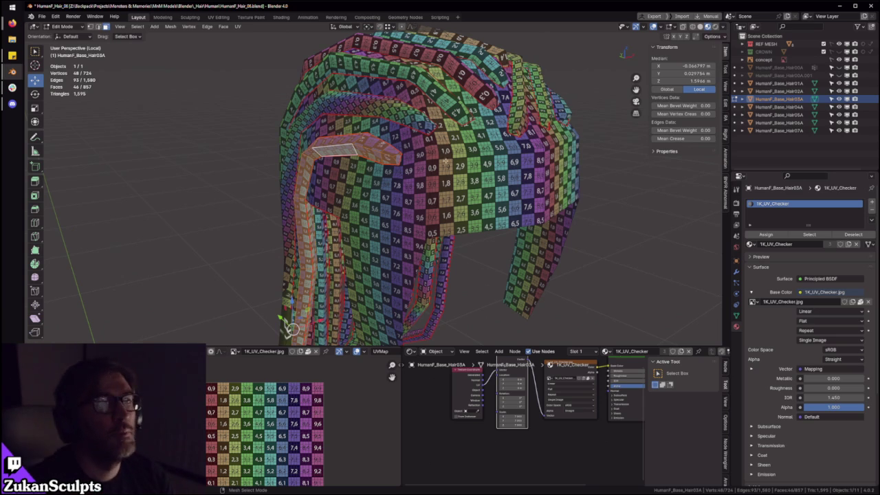
scroll(443, 166, "up", 2)
scroll(463, 125, "up", 3)
scroll(463, 125, "down", 4)
scroll(463, 125, "down", 3)
middle_click_drag(463, 125, 457, 52)
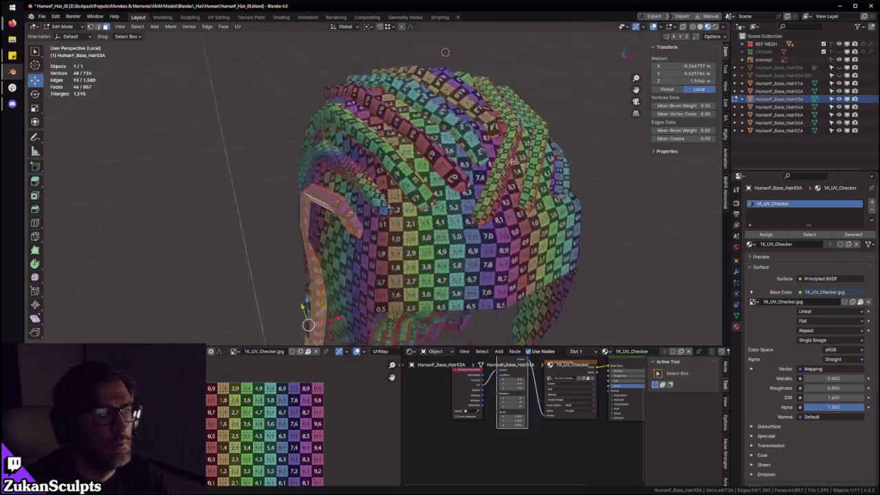
scroll(377, 123, "up", 2)
scroll(378, 123, "up", 2)
scroll(377, 123, "up", 3)
left_click(378, 123)
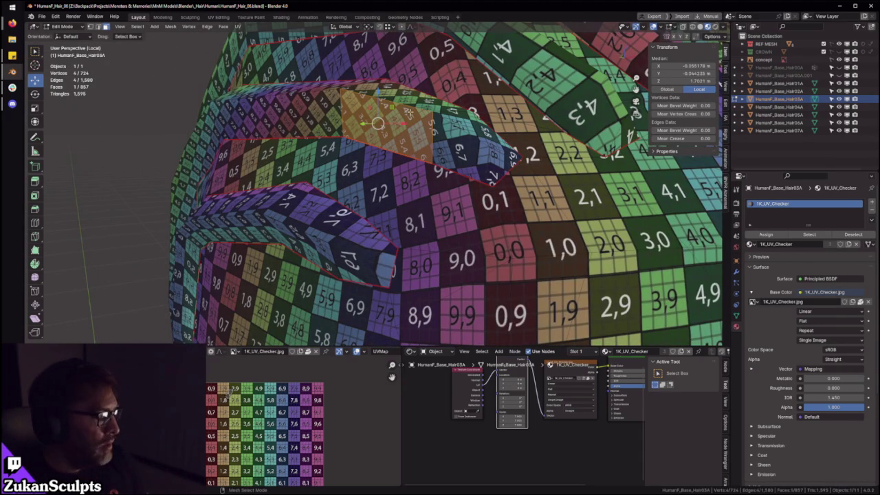
scroll(405, 126, "down", 5)
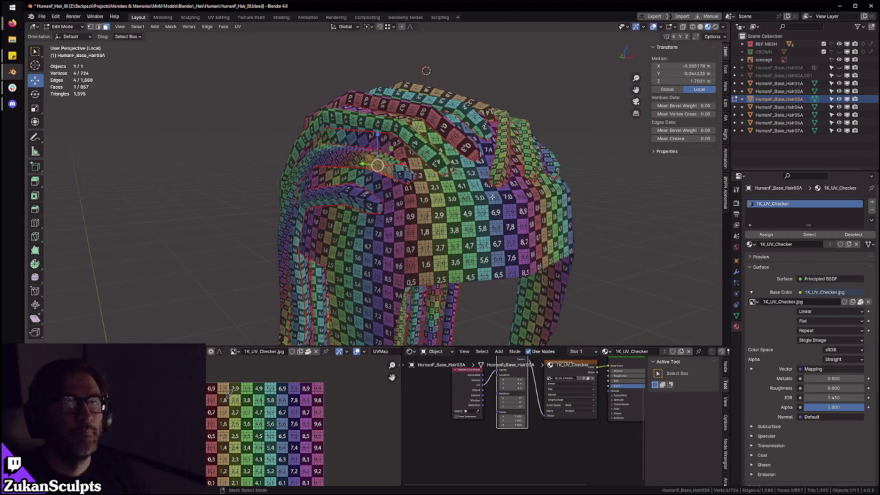
scroll(516, 108, "down", 2)
Step: Inspect the checker-textured hair in Object Mode, then return to Edit Mode
key("Tab")
mouse_move(516, 108)
middle_mouse_down()
mouse_move(501, 163)
mouse_move(516, 167)
mouse_move(500, 160)
middle_mouse_up()
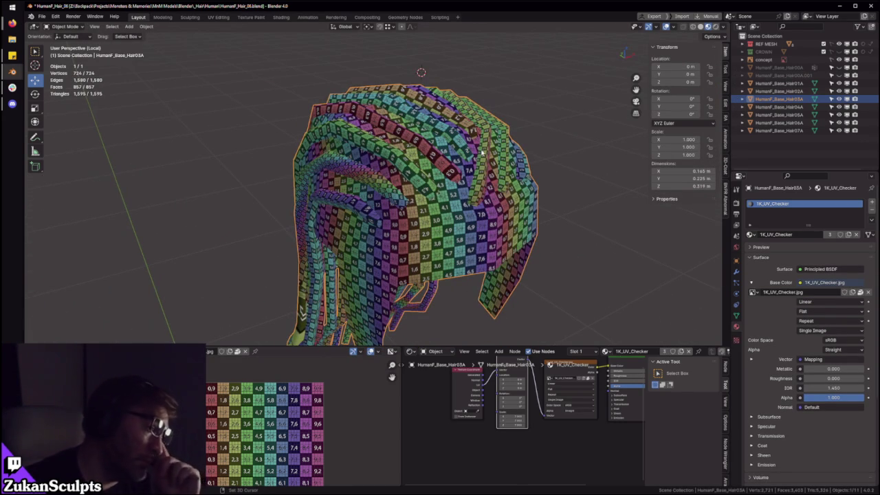
scroll(431, 183, "up", 3)
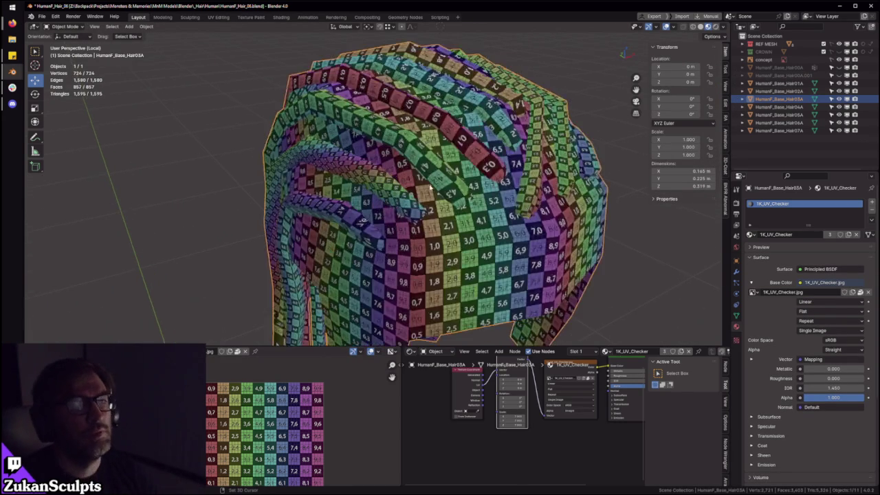
scroll(429, 183, "up", 2)
scroll(430, 182, "up", 2)
scroll(420, 193, "down", 8)
key("Tab")
mouse_move(415, 201)
middle_mouse_down()
mouse_move(479, 185)
mouse_move(458, 133)
mouse_move(495, 129)
mouse_move(486, 192)
mouse_move(479, 177)
mouse_move(425, 161)
mouse_move(477, 191)
middle_mouse_up()
Step: Leave local view to compare the hair with the other heads, then re-isolate it with Numpad /
key("KP_Divide")
key("Tab")
scroll(490, 165, "up", 4)
scroll(477, 191, "up", 3)
scroll(406, 199, "up", 2)
middle_click_drag(407, 199, 436, 197)
scroll(436, 196, "down", 2)
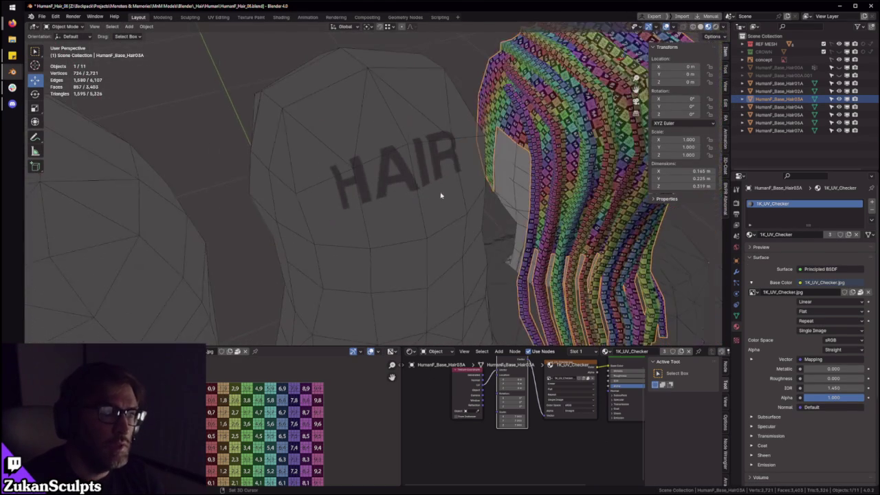
scroll(413, 201, "up", 3)
scroll(371, 207, "down", 5)
mouse_move(367, 212)
middle_mouse_down()
mouse_move(515, 223)
mouse_move(365, 213)
mouse_move(570, 216)
mouse_move(344, 169)
mouse_move(387, 138)
mouse_move(417, 201)
middle_mouse_up()
key("KP_Divide")
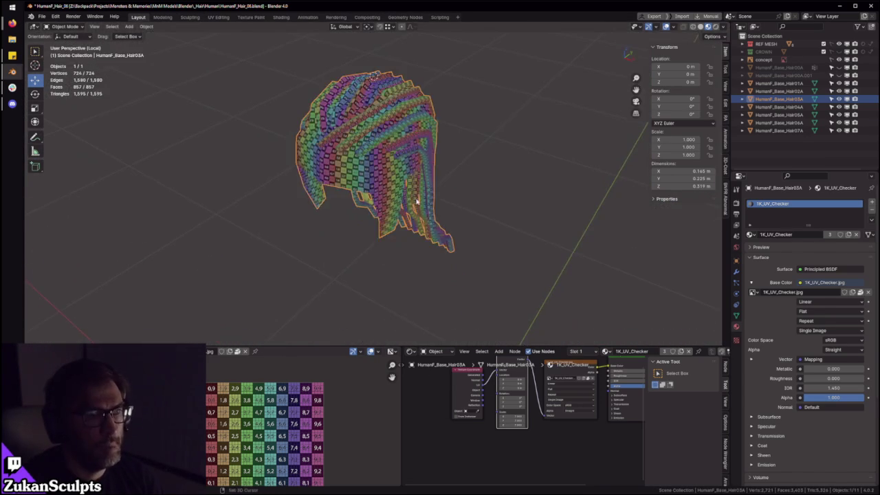
Step: Enter Edit Mode and check the current strip's UV island in the maximized UV Editor
key("Tab")
scroll(418, 200, "up", 8)
scroll(417, 198, "down", 3)
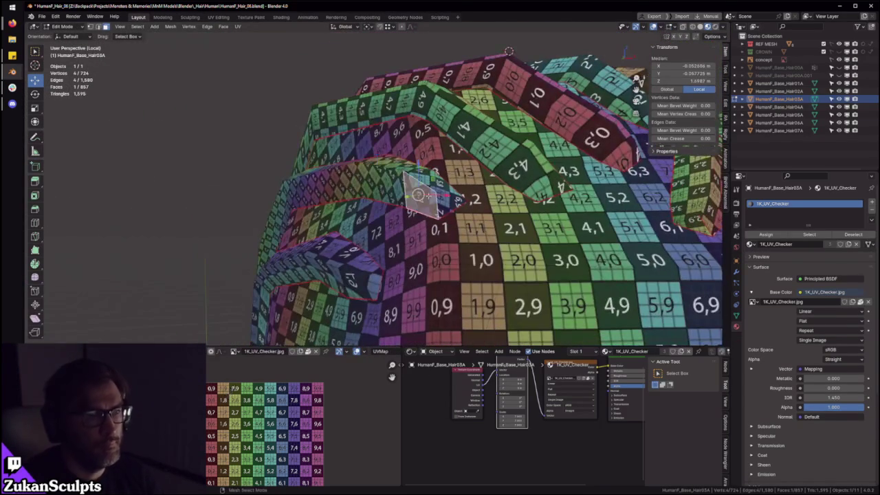
key("ctrl+space")
scroll(338, 197, "down", 4)
scroll(338, 197, "up", 4)
scroll(484, 319, "up", 3)
key("a")
scroll(639, 373, "down", 5)
scroll(537, 331, "up", 4)
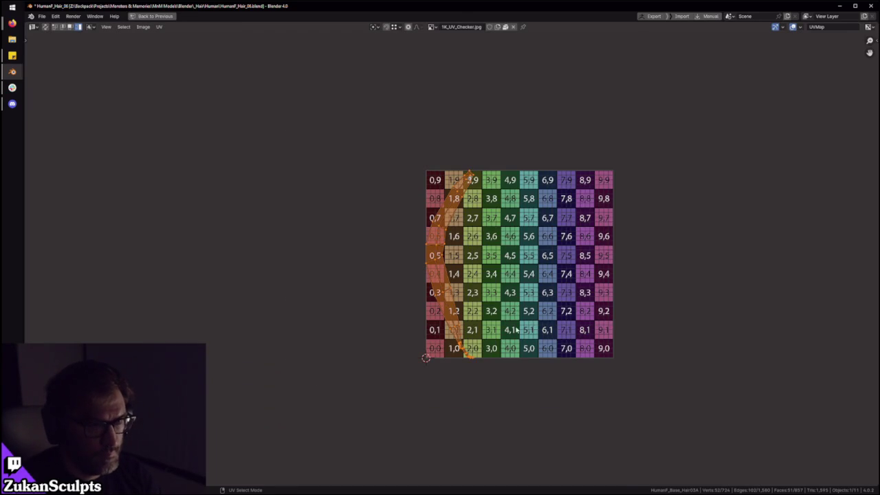
scroll(516, 330, "up", 1)
scroll(509, 313, "up", 1)
scroll(491, 274, "up", 3)
key("ctrl+space")
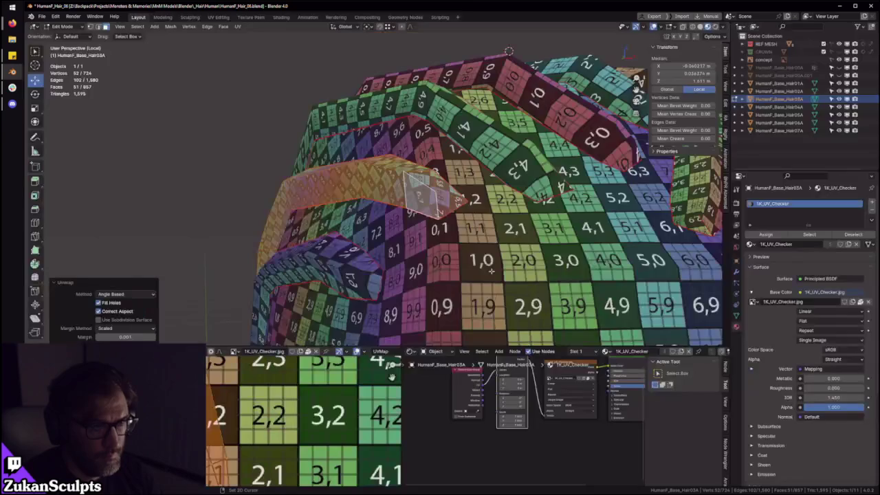
Step: Orbit to another hair strand and select the whole strip up to its seams
mouse_move(403, 255)
middle_mouse_down()
mouse_move(293, 247)
mouse_move(468, 182)
middle_mouse_up()
scroll(409, 204, "up", 4)
mouse_move(345, 117)
middle_mouse_down()
mouse_move(409, 200)
mouse_move(398, 192)
middle_mouse_up()
left_click(393, 172)
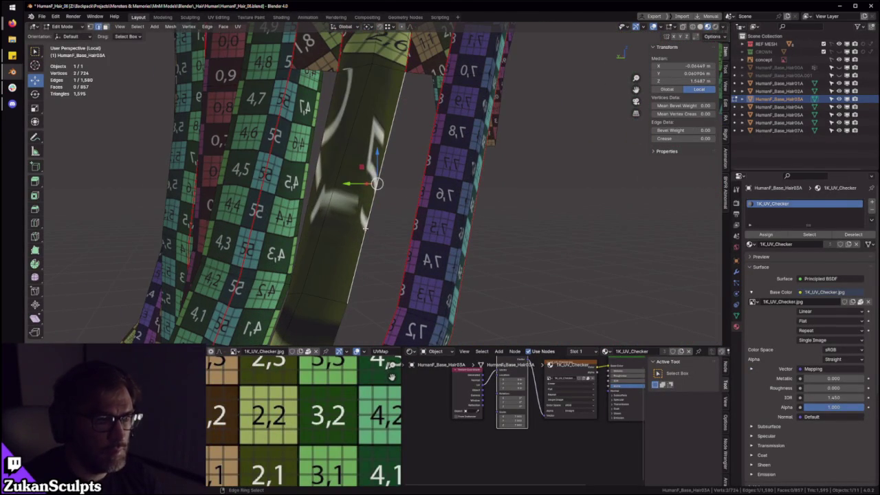
middle_click_drag(359, 160, 414, 154)
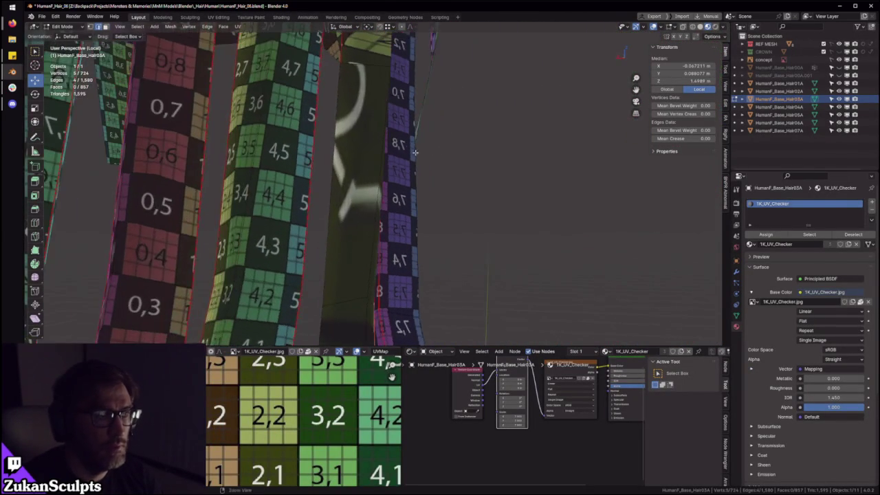
mouse_move(340, 95)
middle_mouse_down()
mouse_move(421, 134)
mouse_move(387, 190)
middle_mouse_up()
key("ctrl+Tab")
left_click(387, 190)
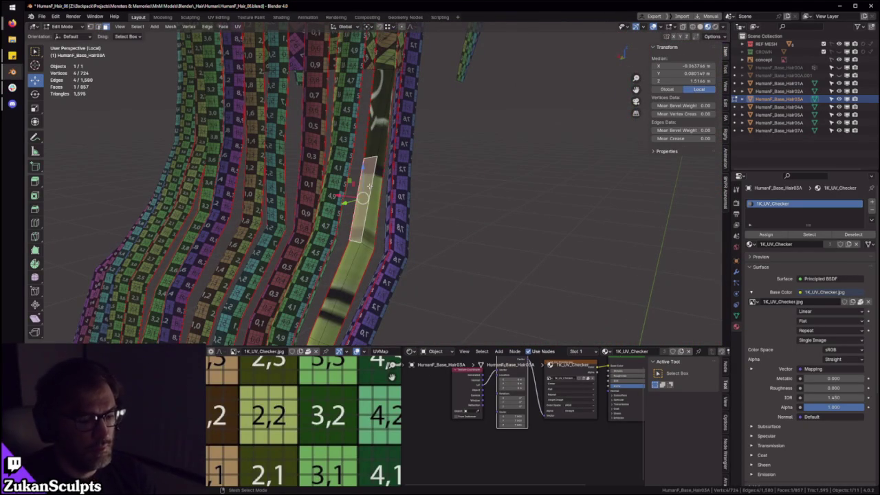
key("ctrl+l")
Step: Unwrap the selected strip and straighten its UVs vertically in the full-screen UV Editor
key("ctrl+space")
key("Home")
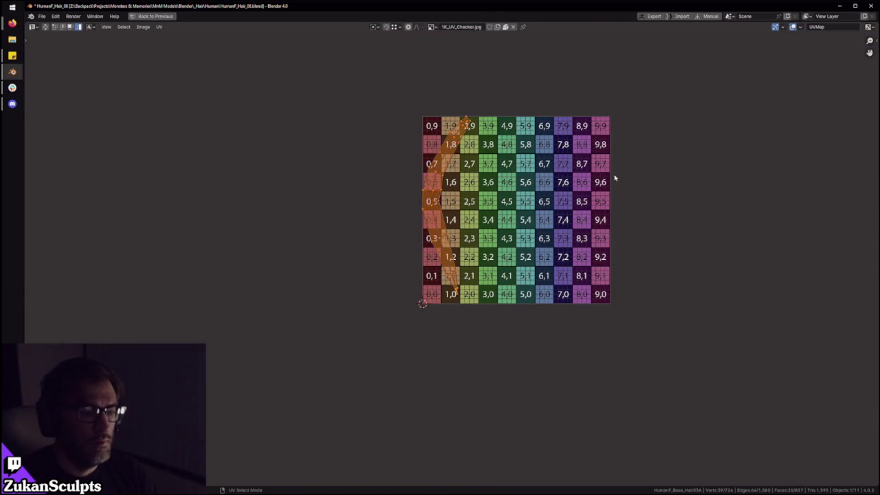
key("u")
key("Return")
key("ctrl+space")
Step: Add the connected and neighbouring strips with Ctrl+L and view their UVs full screen
scroll(385, 206, "up", 5)
key("ctrl+l")
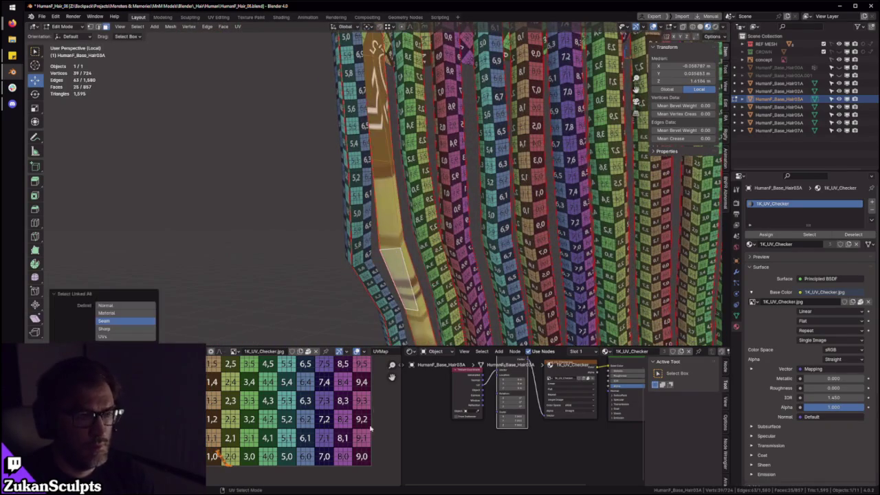
key("ctrl+space")
scroll(606, 154, "down", 3)
key("ctrl+space")
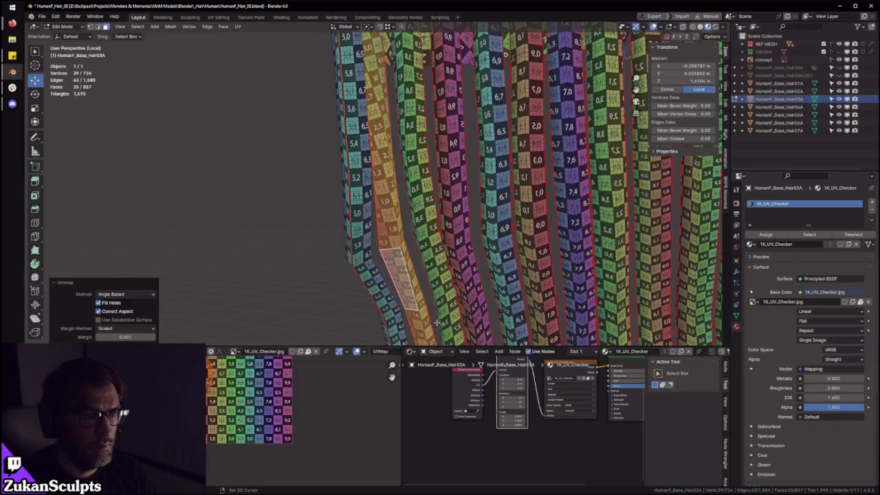
middle_click_drag(273, 268, 394, 224)
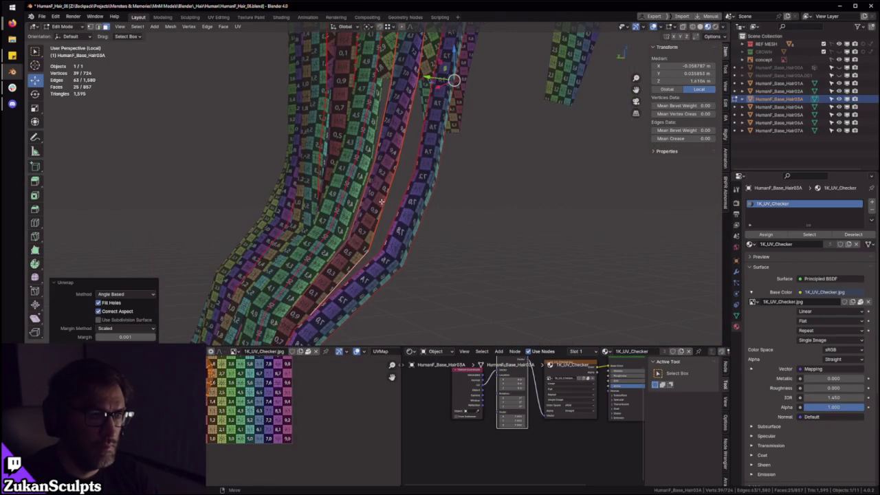
key("ctrl+l")
key("ctrl+space")
scroll(448, 290, "up", 3)
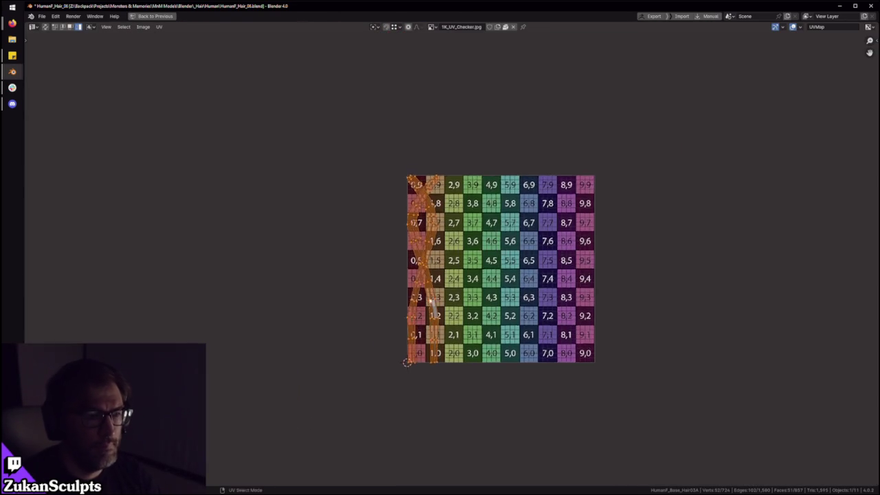
Step: Move and rotate the two UV strips apart into columns 2 and 4
scroll(419, 306, "up", 2)
left_click_drag(416, 309, 556, 303)
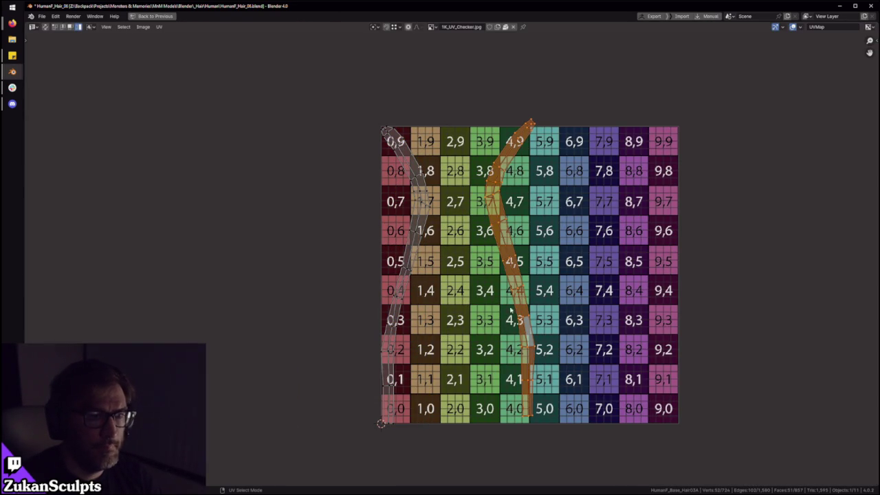
left_click_drag(413, 315, 468, 314)
key("r")
left_click(615, 328)
left_click(556, 341)
key("r")
left_click(603, 370)
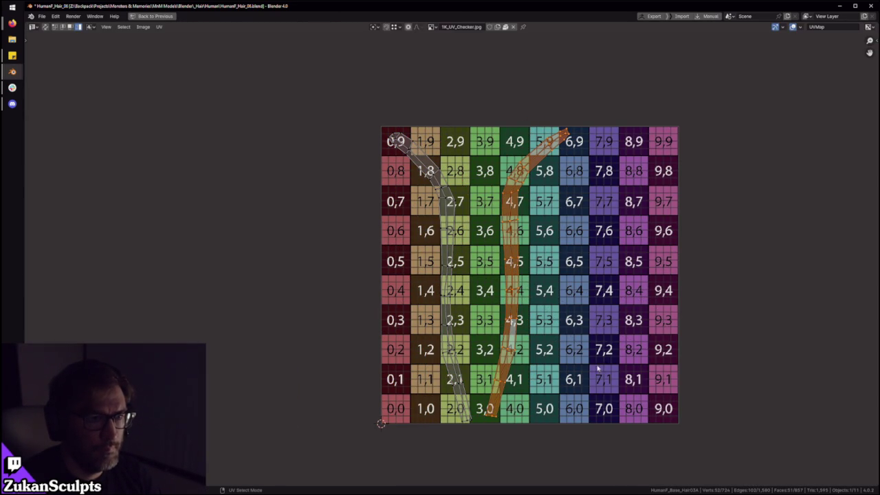
Step: Set the UV select mode to Vertex
key("2")
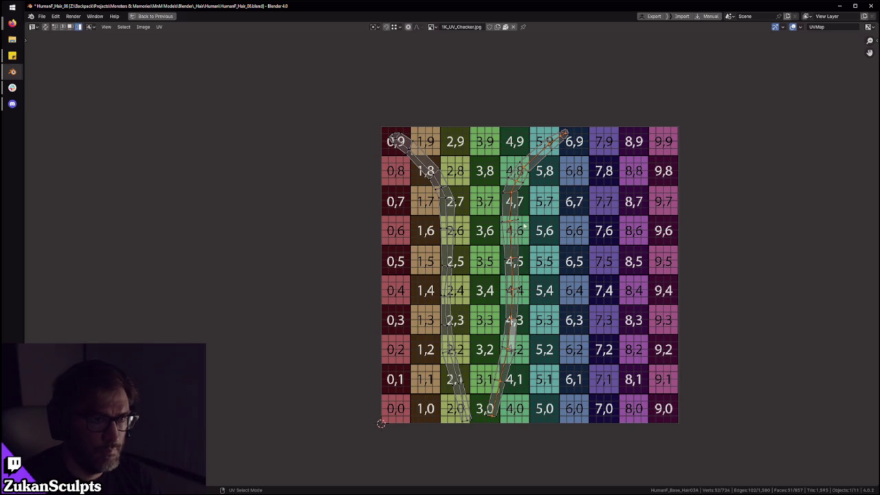
scroll(550, 114, "up", 1)
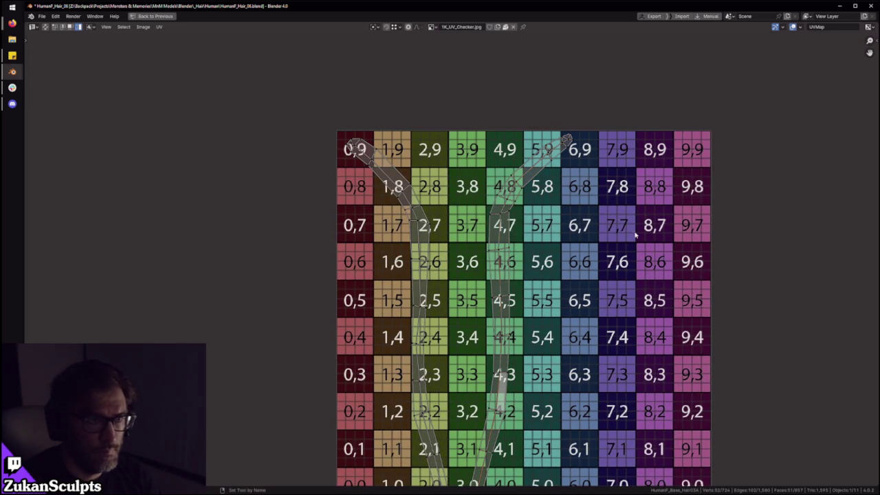
key("ctrl+Tab")
left_click(517, 235)
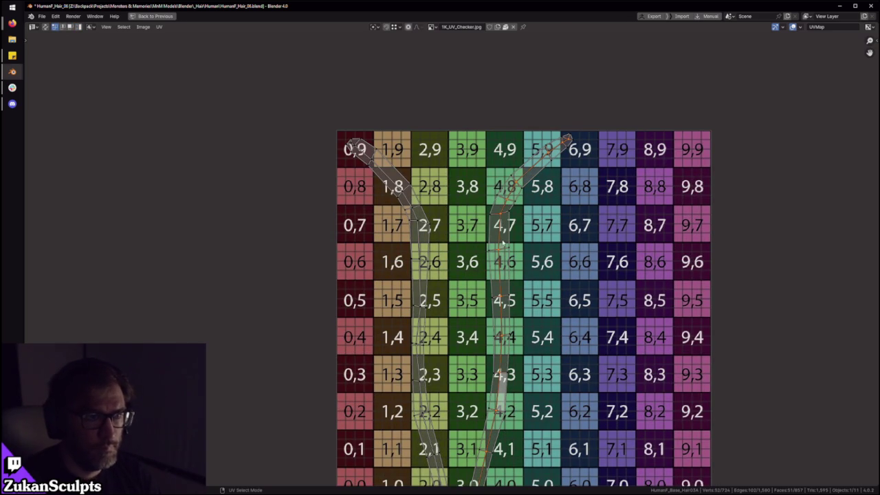
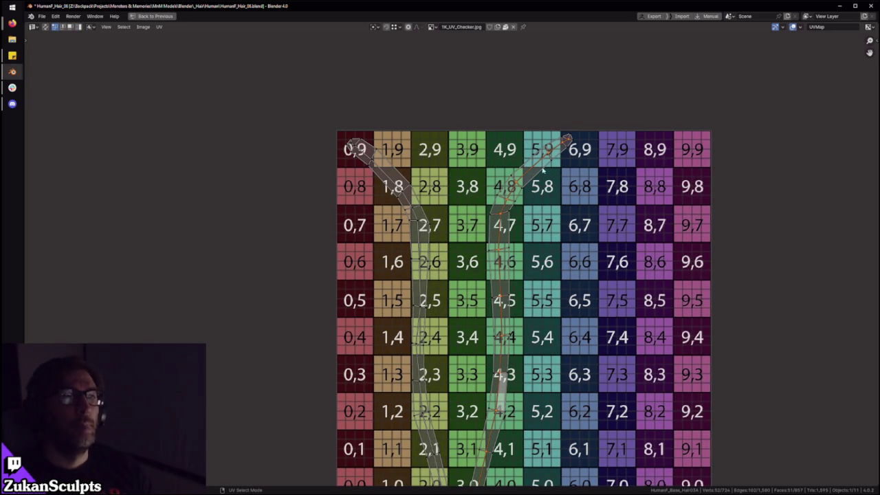
Step: Inspect the two Y-shaped hair islands on the checker grid in edge select mode
left_click_drag(444, 71, 630, 203)
middle_click_drag(550, 355, 563, 235)
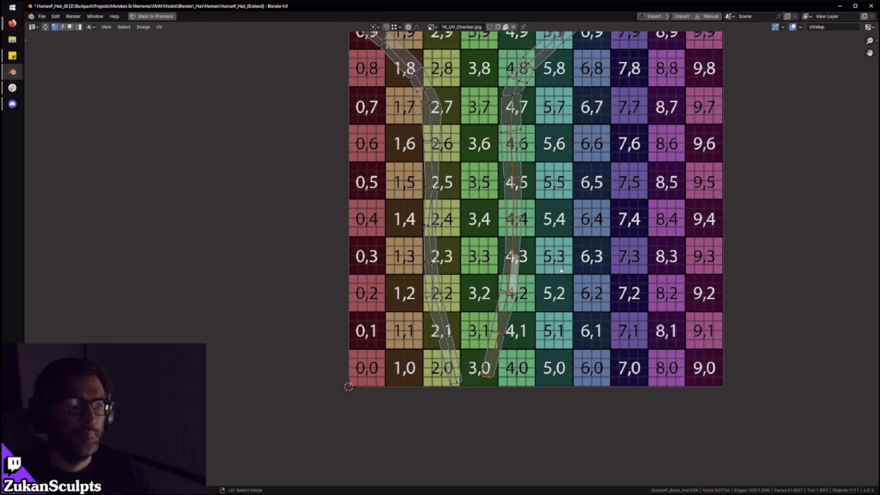
key("2")
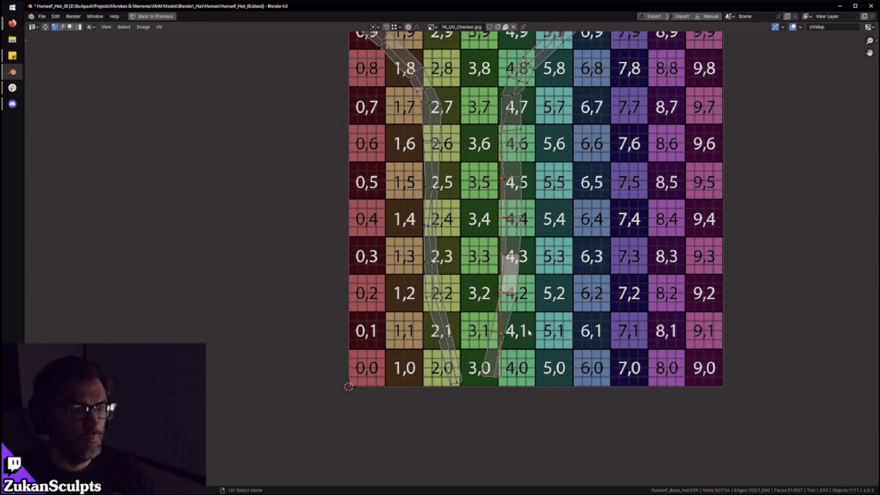
scroll(433, 244, "down", 2)
left_click_drag(315, 70, 472, 177)
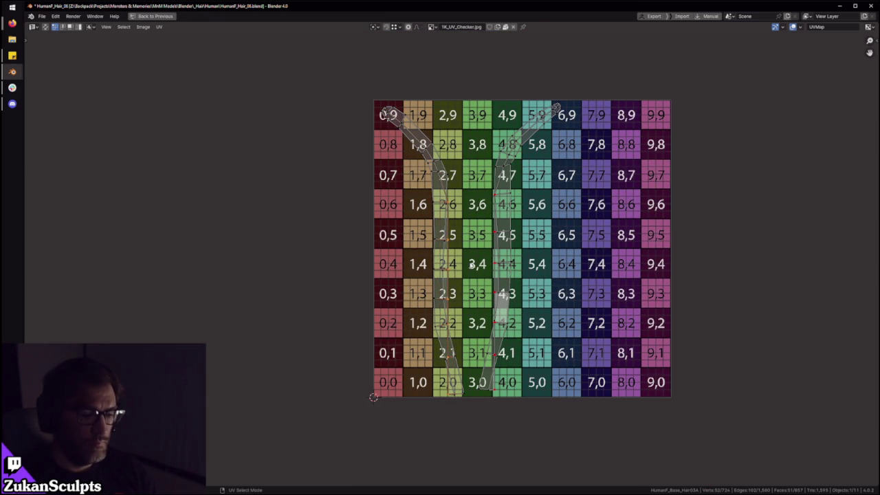
key("a")
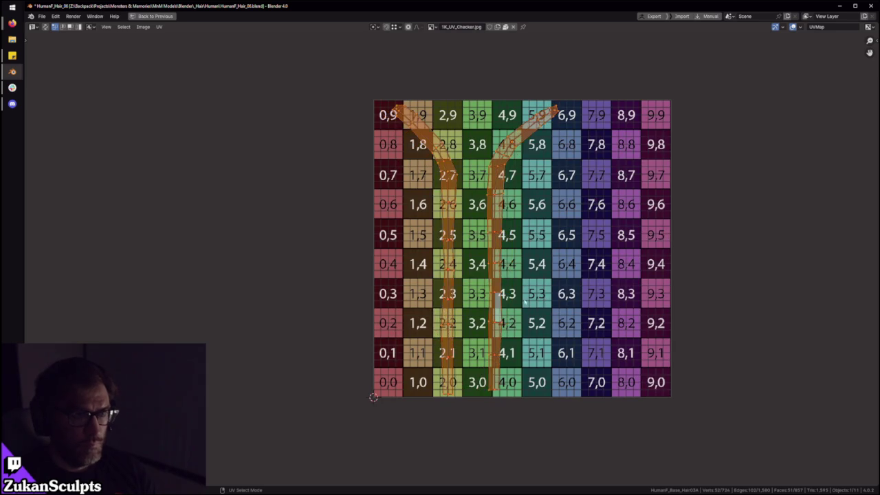
scroll(526, 295, "up", 3)
scroll(509, 275, "down", 1)
mouse_move(482, 187)
middle_mouse_down()
mouse_move(480, 254)
mouse_move(445, 256)
middle_mouse_up()
scroll(449, 258, "up", 1)
key("alt+a")
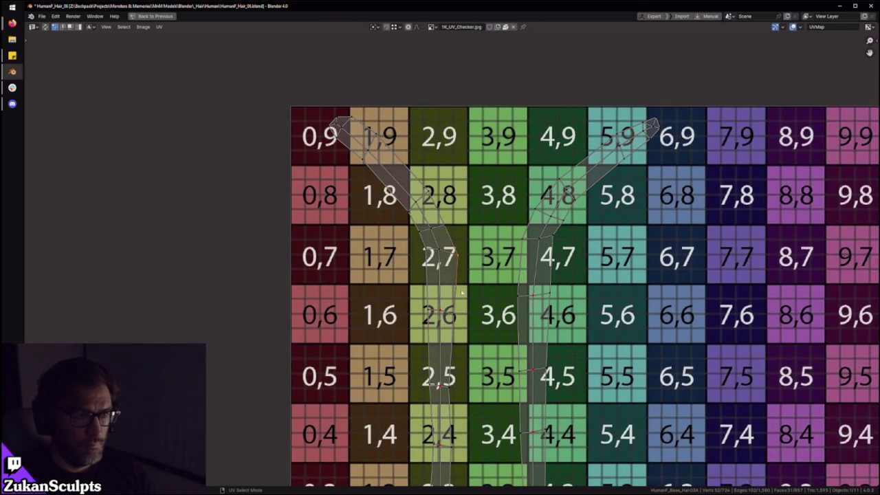
scroll(456, 282, "down", 1)
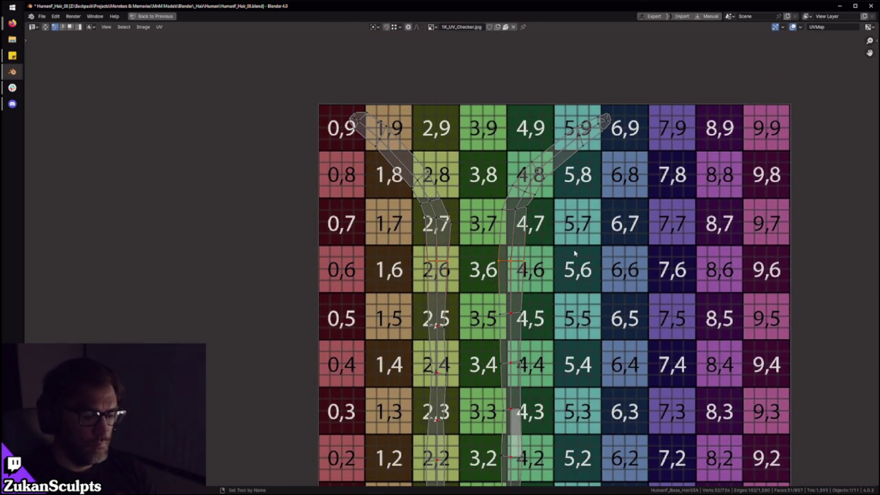
scroll(630, 259, "down", 2)
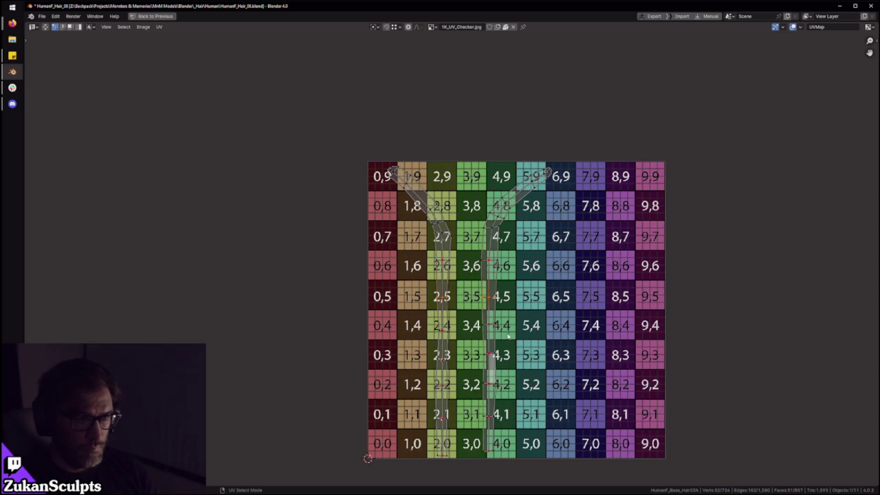
Step: Select vertex rows across both hair islands, then clear the selection
left_click_drag(424, 341, 527, 313)
left_click_drag(403, 369, 525, 339)
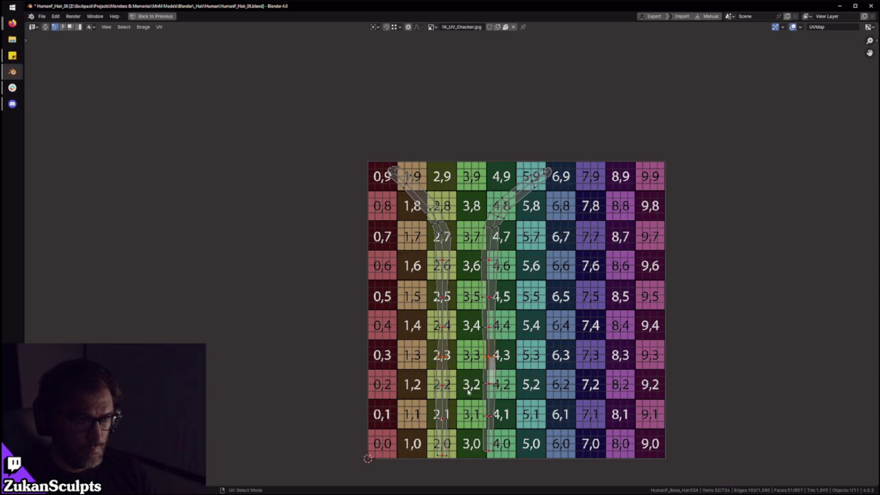
left_click_drag(427, 428, 519, 400)
key("a")
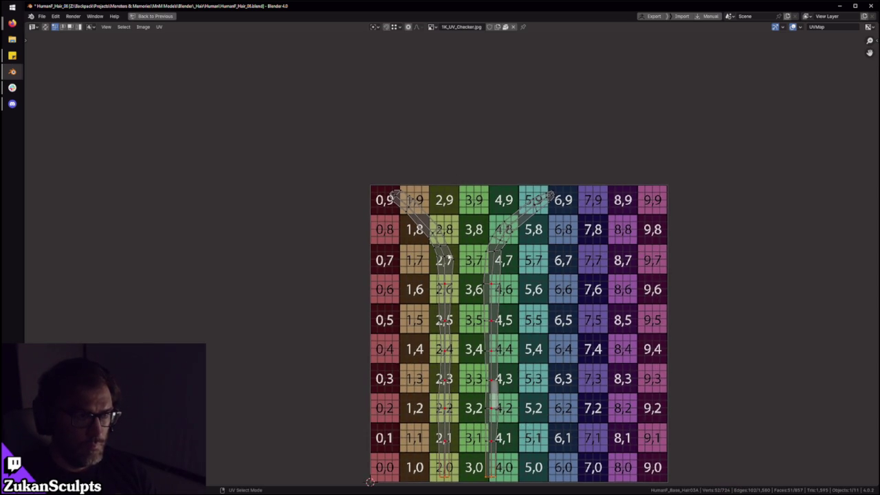
scroll(413, 234, "down", 5)
scroll(485, 319, "up", 3)
scroll(481, 313, "up", 4)
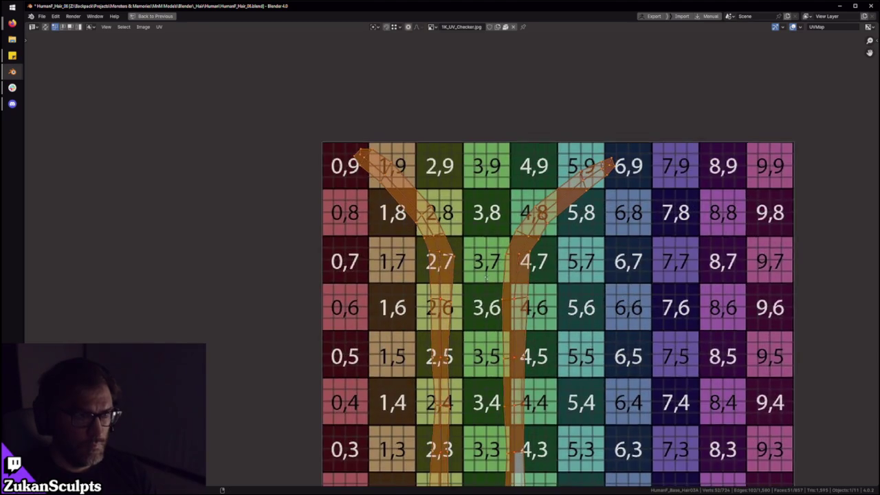
scroll(489, 267, "up", 3)
key("alt+a")
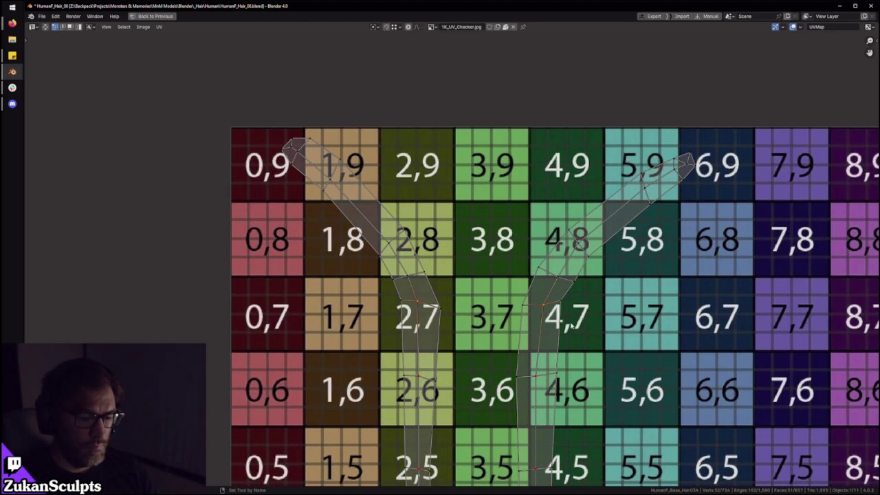
Step: Select and deselect both islands repeatedly to check their layout on the grid
key("2")
scroll(524, 278, "down", 2)
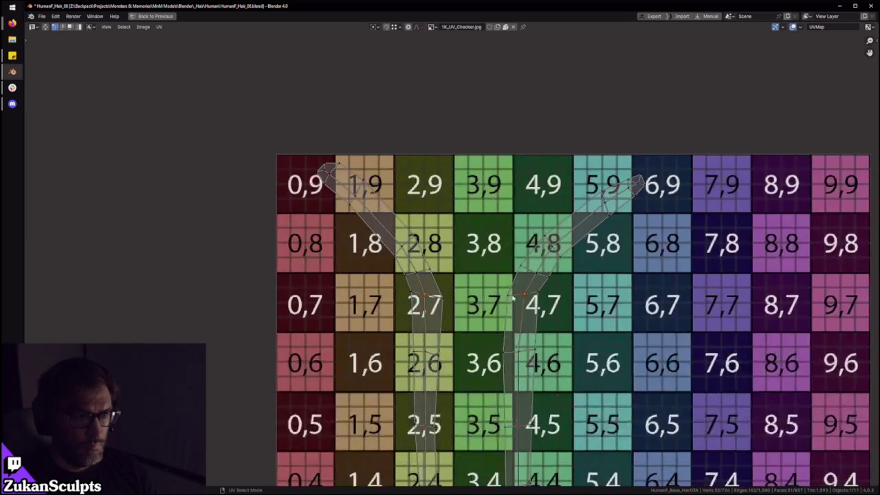
scroll(397, 220, "down", 3)
key("a")
scroll(453, 255, "up", 2)
key("alt+a")
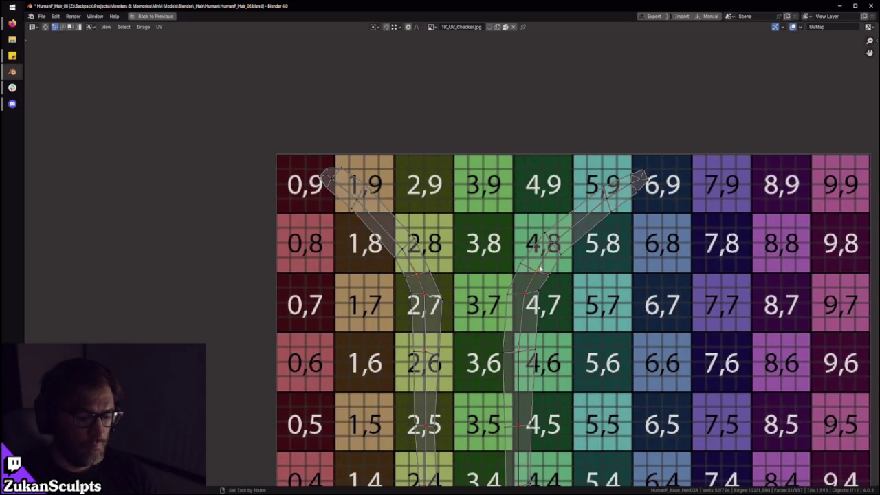
scroll(541, 269, "down", 3)
key("a")
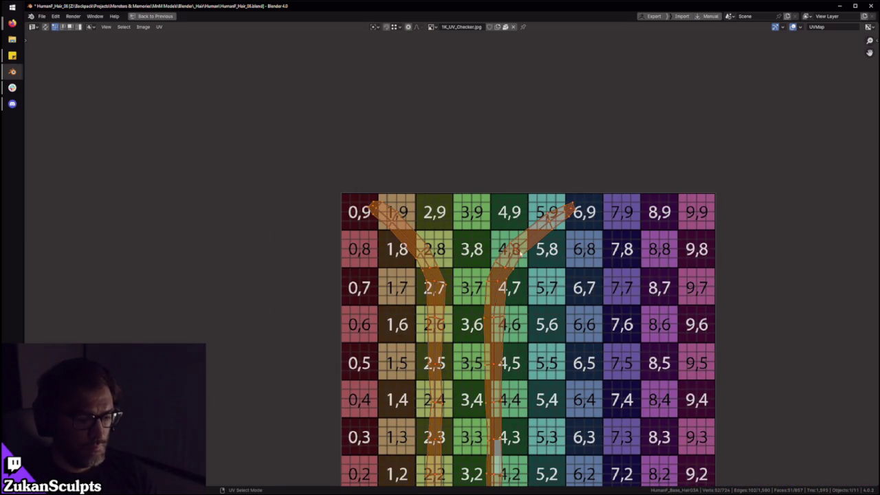
scroll(466, 273, "up", 3)
middle_click_drag(466, 273, 455, 288)
key("alt+a")
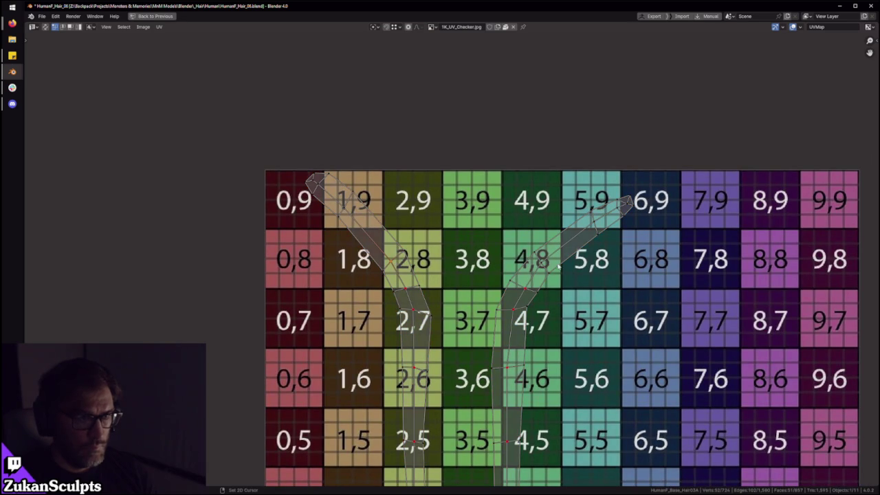
scroll(533, 256, "down", 4)
key("a")
scroll(467, 224, "up", 5)
key("alt+a")
Step: Straighten the left and right islands into vertical strips with Align/Straighten
key("u")
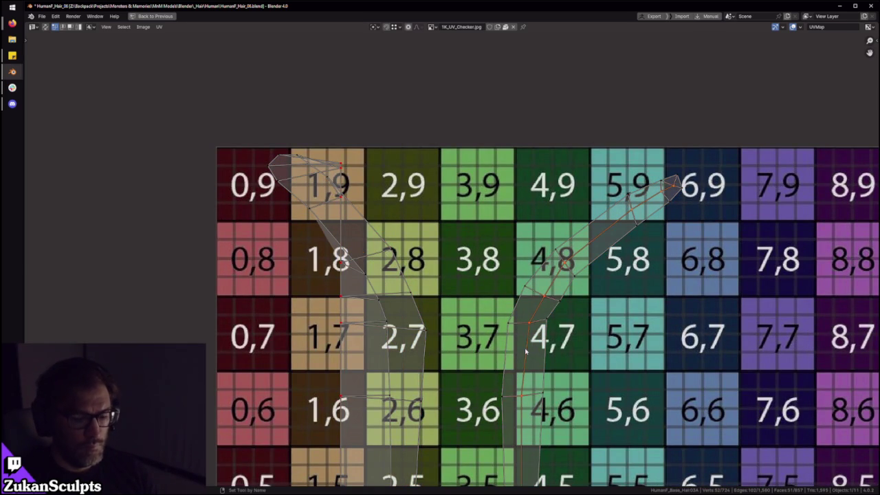
key("u")
scroll(521, 349, "down", 6)
key("a")
scroll(447, 322, "up", 2)
scroll(441, 346, "up", 2)
middle_click_drag(442, 346, 451, 334)
key("ctrl+Tab")
Step: Switch to island selection and move the right strip onto the left strip's column
left_click(559, 356)
key("ctrl+Tab")
left_click(533, 371)
left_click_drag(533, 372, 411, 362)
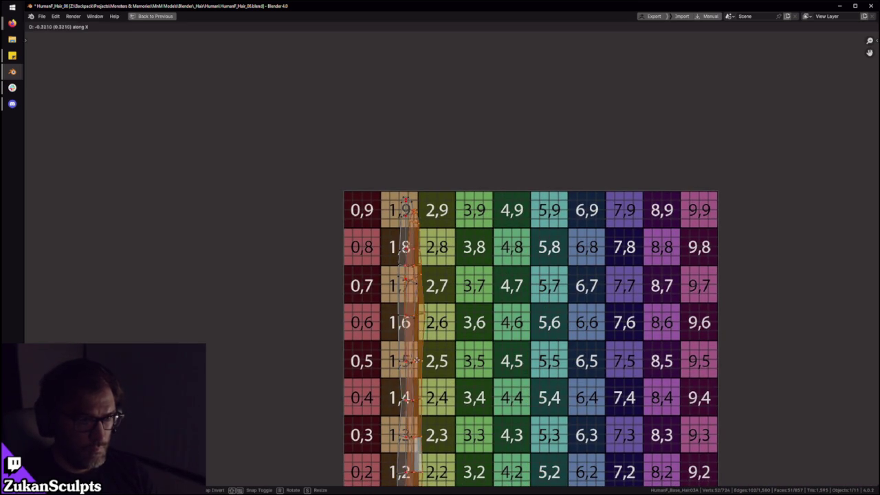
Step: Switch to vertex mode and check the strip's rows from the bottom up to the image top
middle_click_drag(411, 363, 514, 163)
scroll(479, 370, "up", 3)
key("ctrl+Tab")
left_click(531, 354)
middle_click_drag(531, 354, 508, 377)
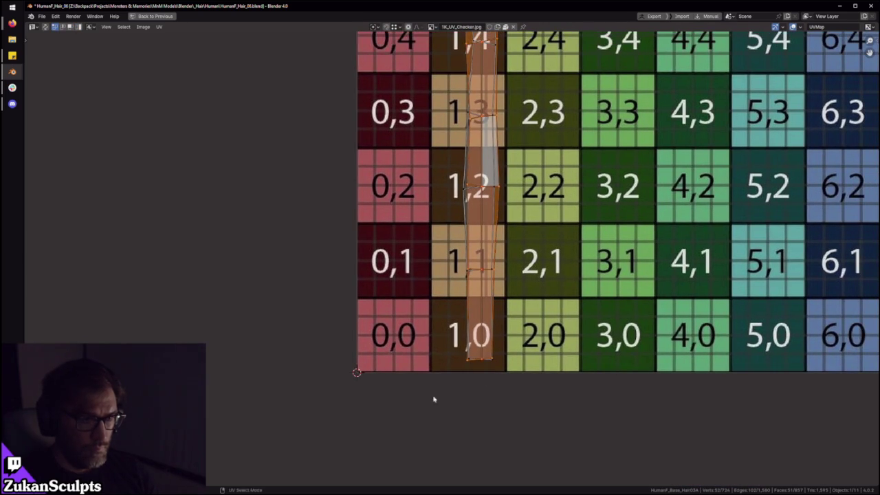
middle_click_drag(535, 312, 509, 381)
scroll(436, 378, "up", 1)
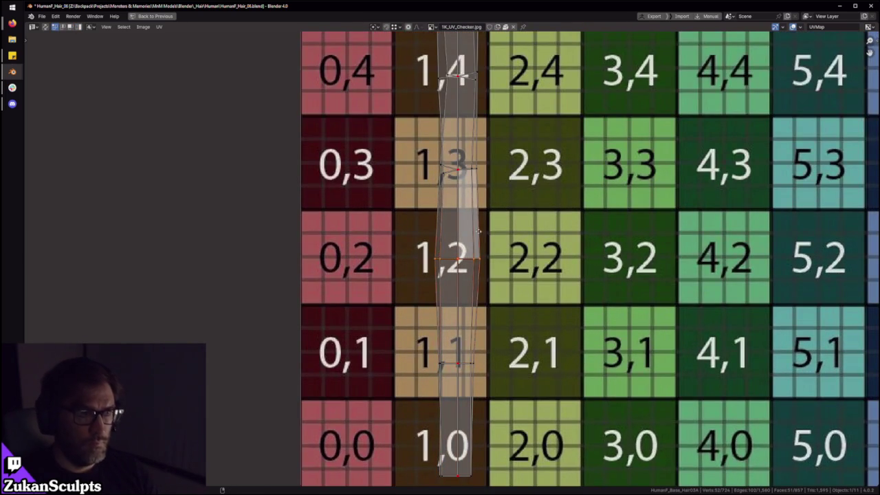
middle_click_drag(401, 184, 408, 339)
middle_click_drag(470, 246, 414, 343)
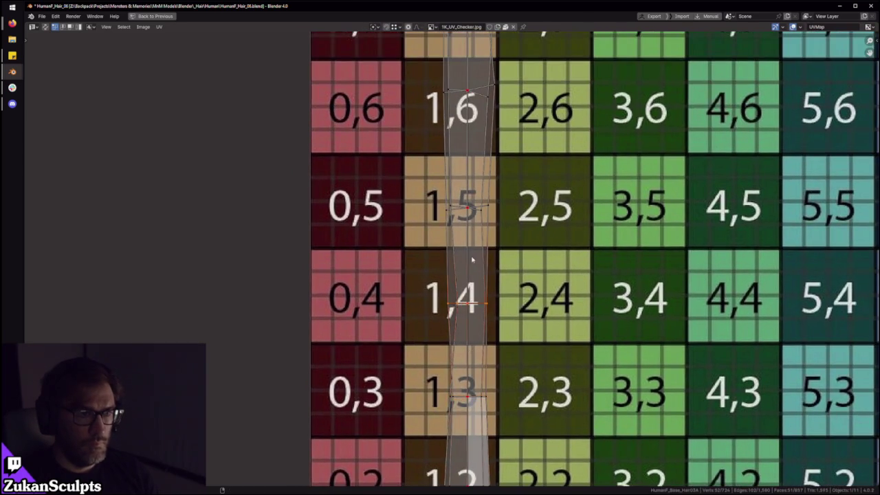
middle_click_drag(473, 255, 436, 337)
middle_click_drag(456, 245, 448, 334)
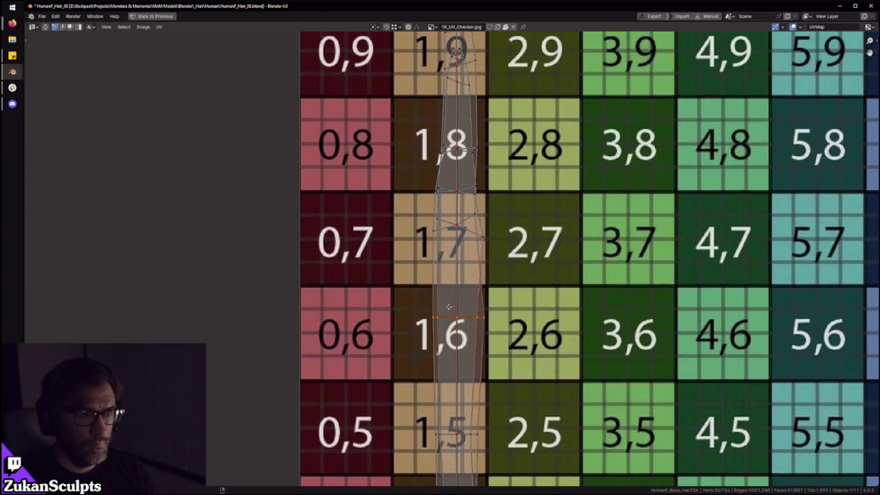
middle_click_drag(448, 234, 454, 328)
scroll(513, 307, "up", 2)
Step: Select the edge loops across tile 1,8 and the whole column-1 strip, then return to vertex mode
left_click_drag(393, 290, 530, 311)
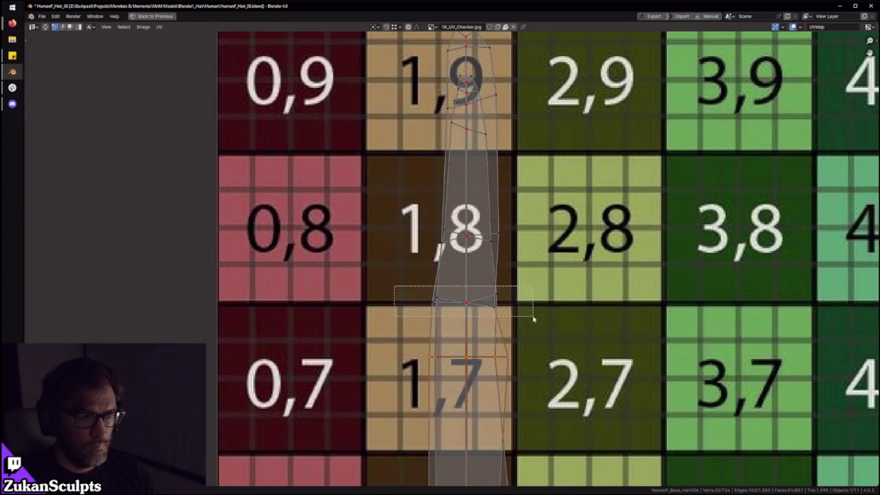
left_click_drag(413, 261, 544, 219)
key("Home")
key("ctrl+Tab")
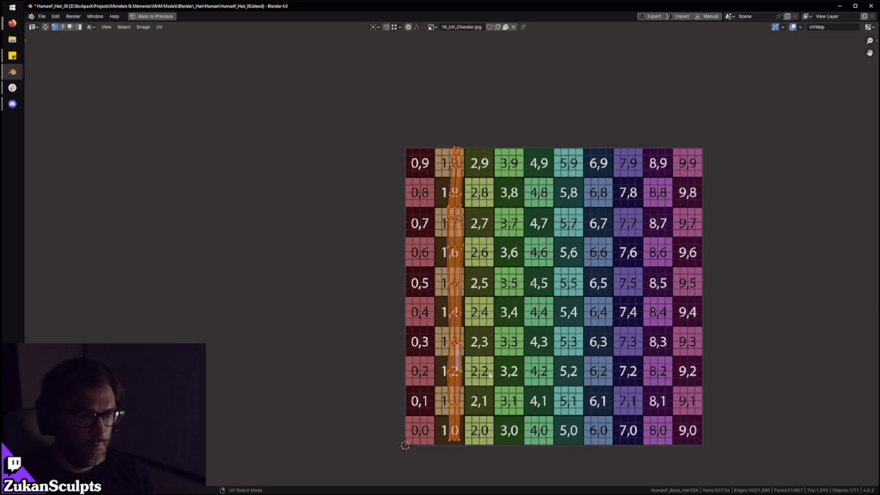
left_click(433, 285)
scroll(492, 327, "up", 6)
key("ctrl+Tab")
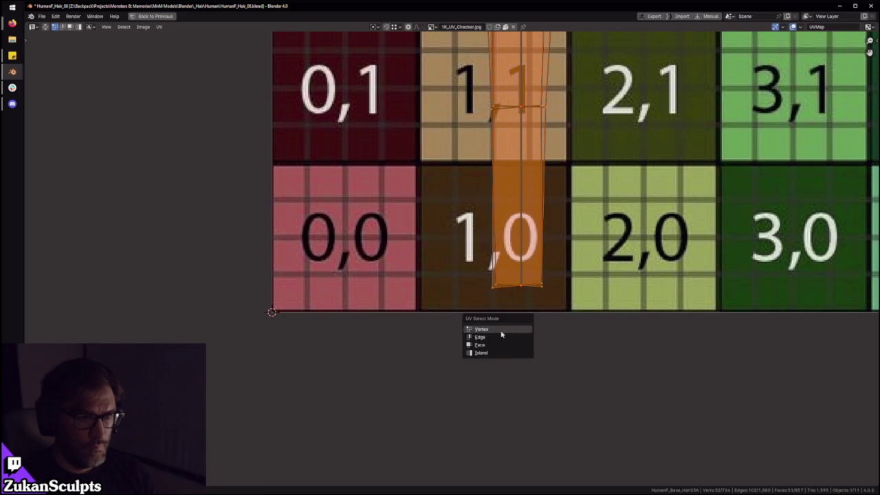
left_click(502, 333)
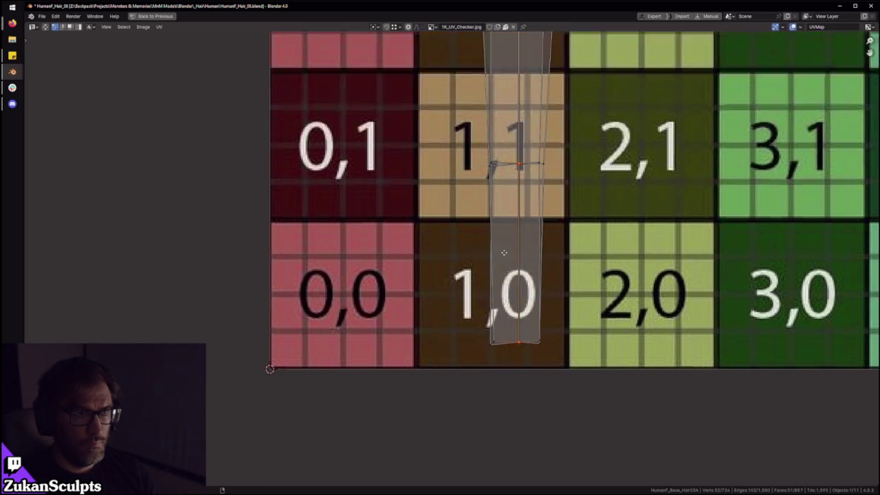
Step: Check rows 4 through 9 of the strip and centre the view on its top end
scroll(459, 233, "down", 2)
middle_click_drag(459, 233, 460, 335)
middle_click_drag(469, 147, 437, 351)
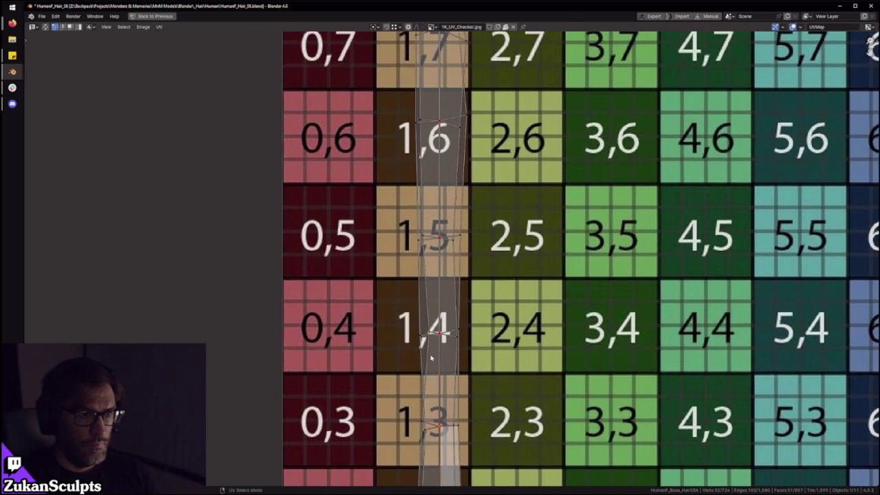
middle_click_drag(444, 213, 415, 344)
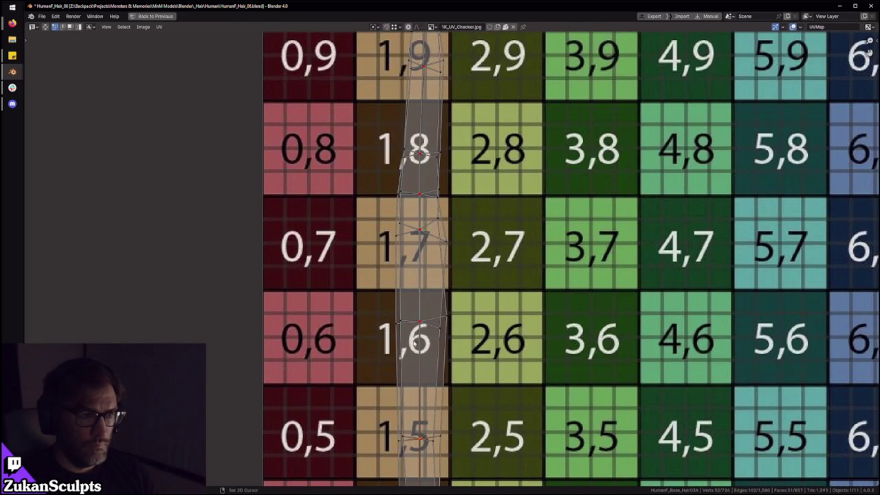
mouse_move(416, 157)
middle_mouse_down()
mouse_move(419, 375)
mouse_move(423, 310)
middle_mouse_up()
scroll(419, 375, "up", 2)
middle_click_drag(416, 422, 433, 480)
scroll(439, 275, "up", 1)
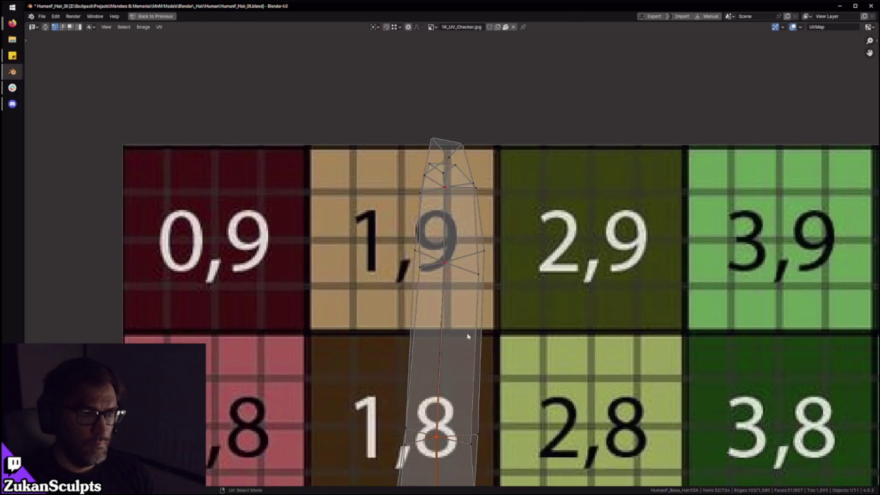
scroll(451, 183, "down", 3)
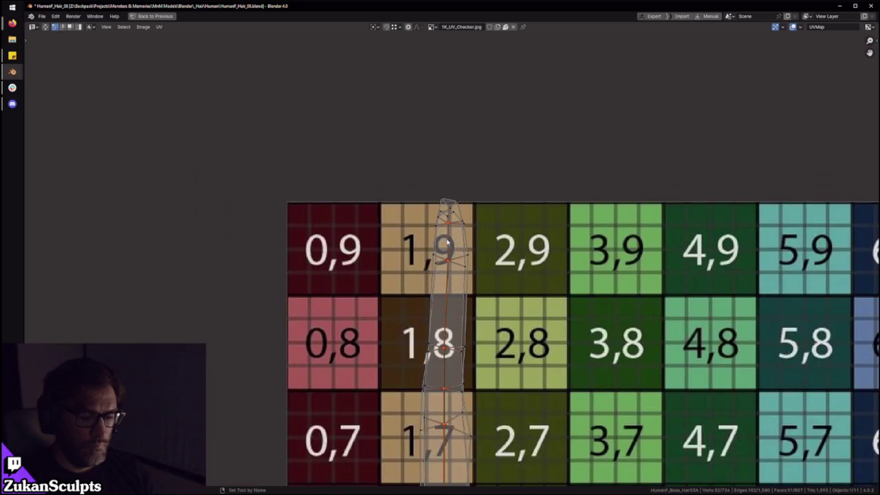
Step: Select the hair island and move its top face straight up along Y
scroll(405, 254, "down", 6)
scroll(405, 261, "down", 4)
key("a")
scroll(405, 261, "up", 5)
scroll(454, 248, "up", 4)
scroll(464, 241, "up", 4)
scroll(475, 268, "up", 1)
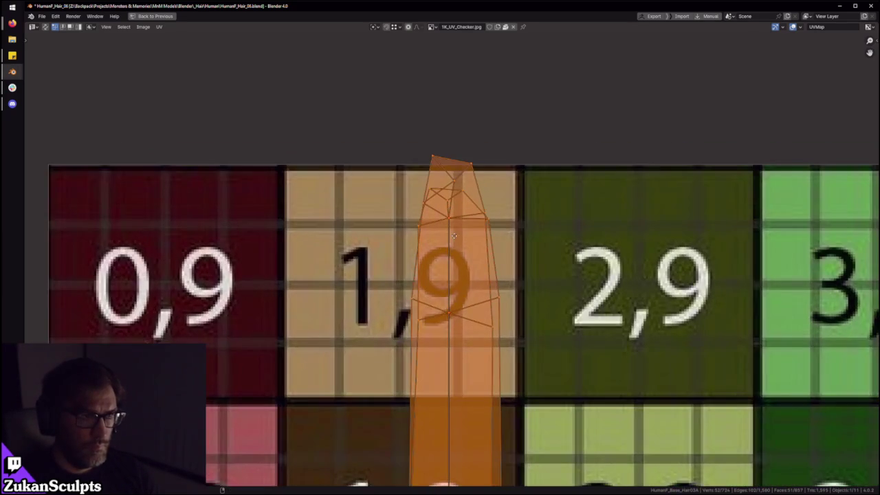
scroll(481, 289, "up", 2)
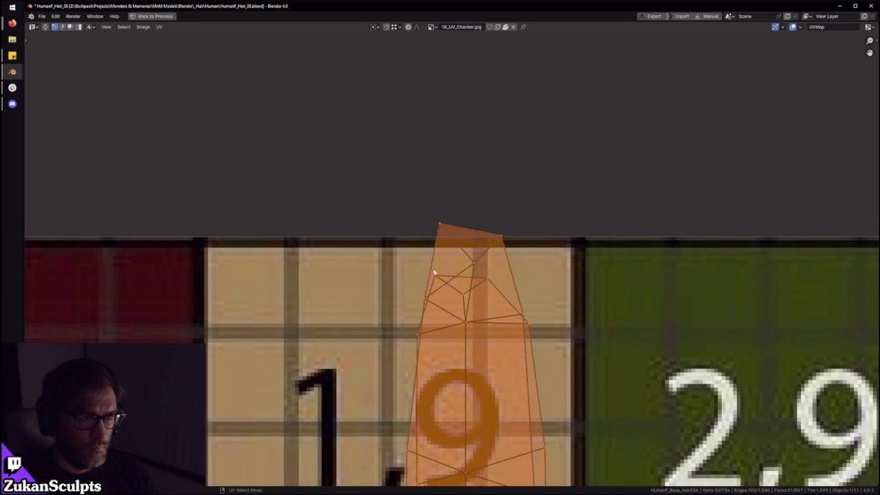
left_click_drag(433, 270, 514, 309)
key("g")
key("y")
left_click(523, 260)
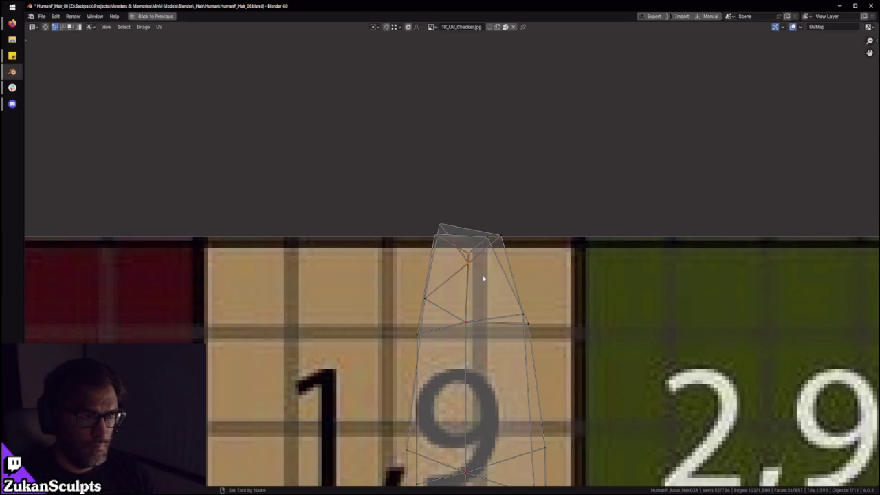
Step: Adjust the island's top corner vertices and select the vertices along its top edge
left_click_drag(366, 182, 447, 245)
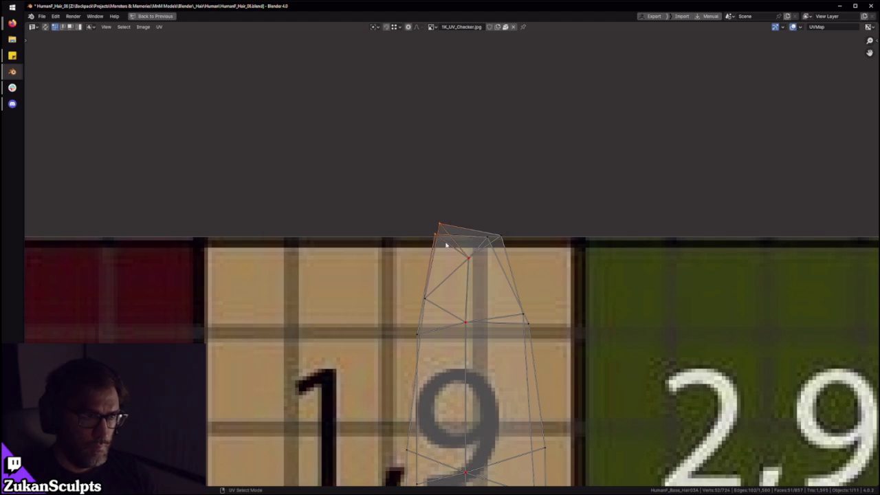
left_click_drag(525, 195, 475, 260, "shift")
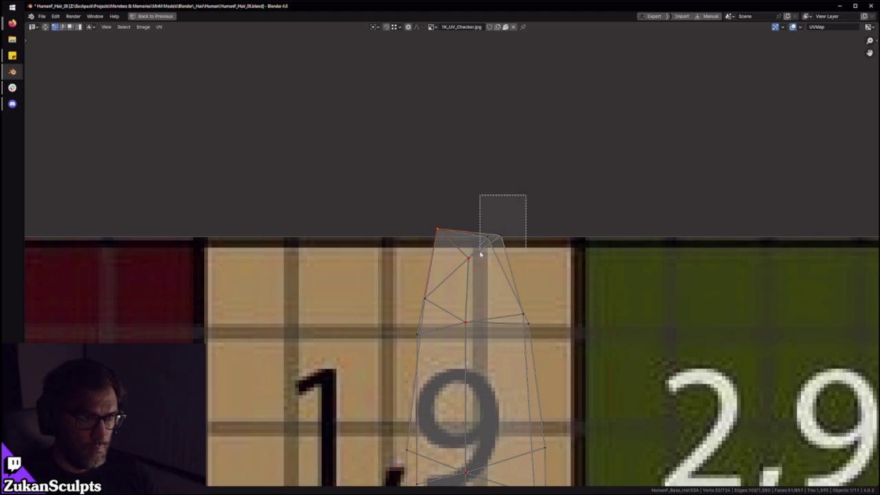
key("ctrl+z")
left_click_drag(395, 193, 537, 250)
scroll(537, 251, "down", 3)
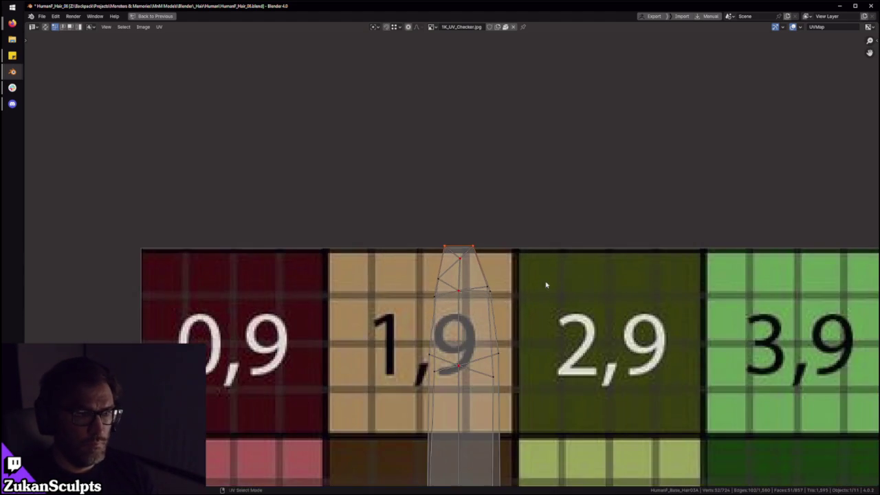
scroll(536, 267, "down", 2)
scroll(534, 230, "down", 8)
scroll(453, 259, "up", 5)
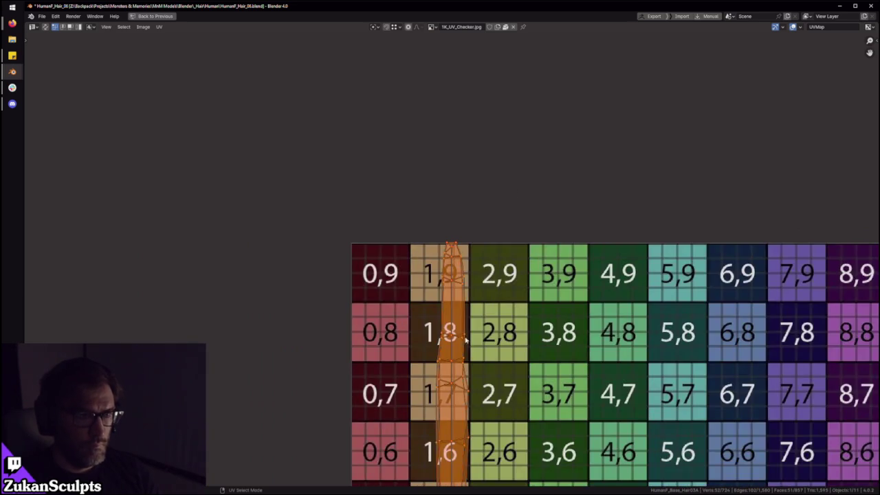
scroll(447, 259, "up", 6)
scroll(452, 254, "up", 3)
middle_click_drag(459, 252, 474, 307)
scroll(474, 307, "down", 4)
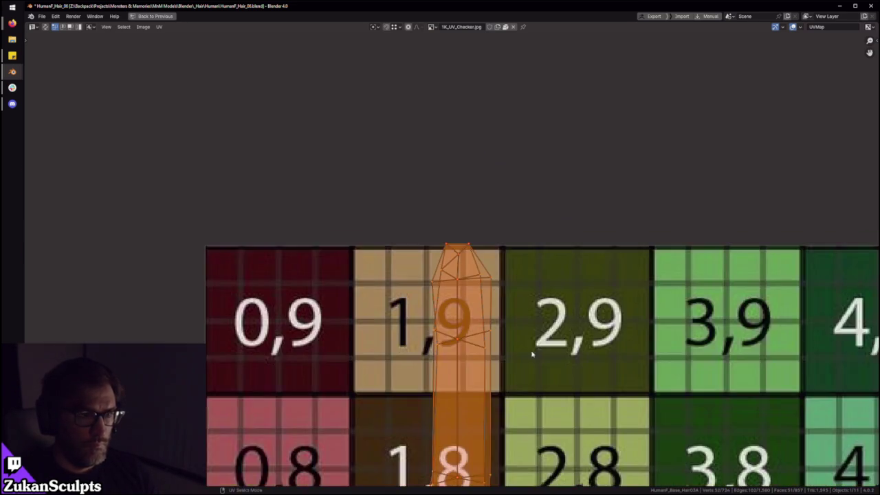
middle_click_drag(501, 271, 524, 310)
Step: Switch to Island select and mirror the hair island on the X axis
key("ctrl+Tab")
left_click(511, 297)
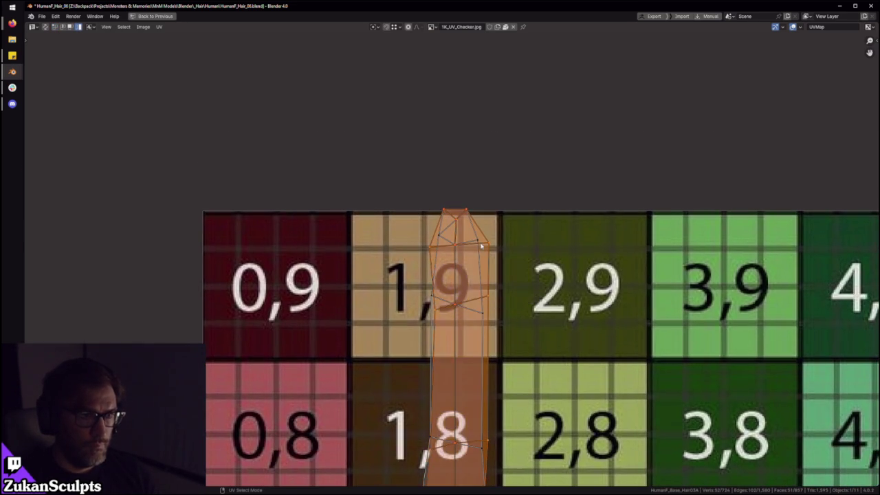
scroll(458, 255, "up", 2)
scroll(444, 255, "up", 1)
left_click(158, 27)
mouse_move(172, 44)
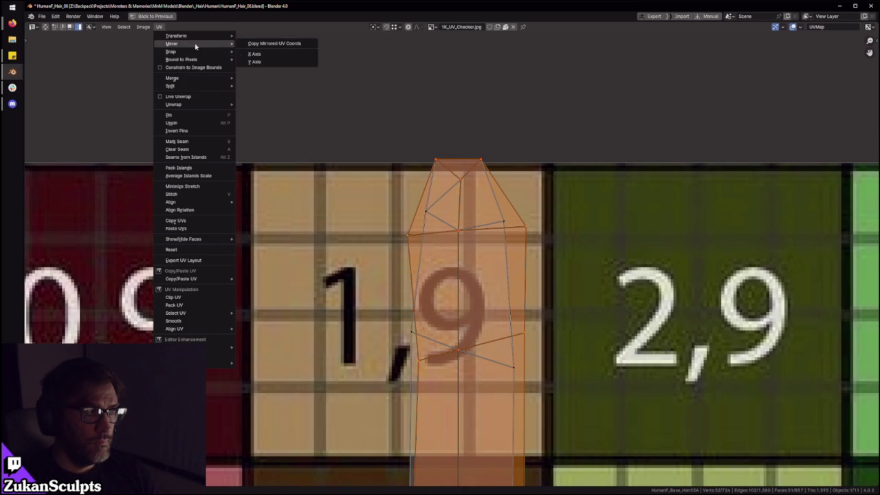
left_click(275, 57)
scroll(454, 193, "down", 3)
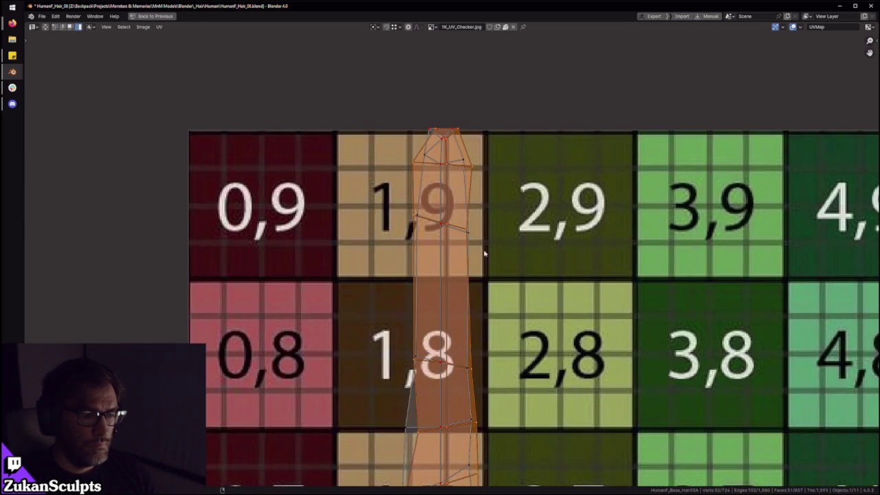
scroll(440, 145, "up", 3)
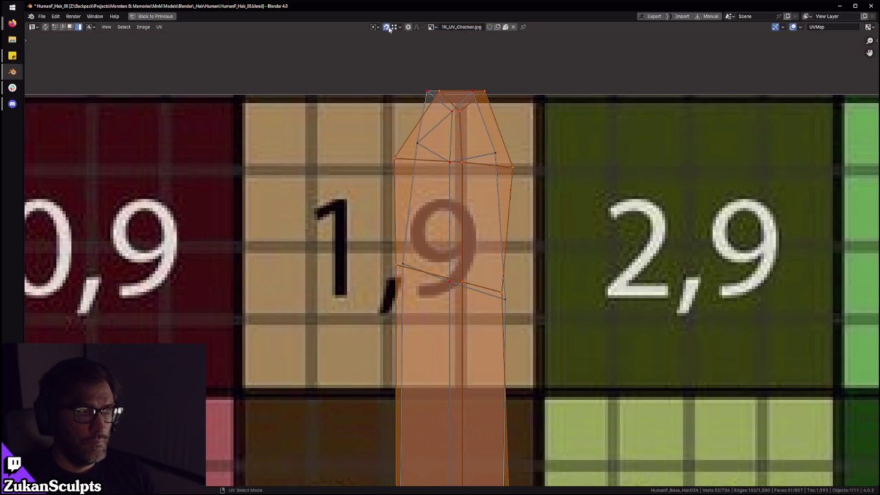
key("ctrl+z")
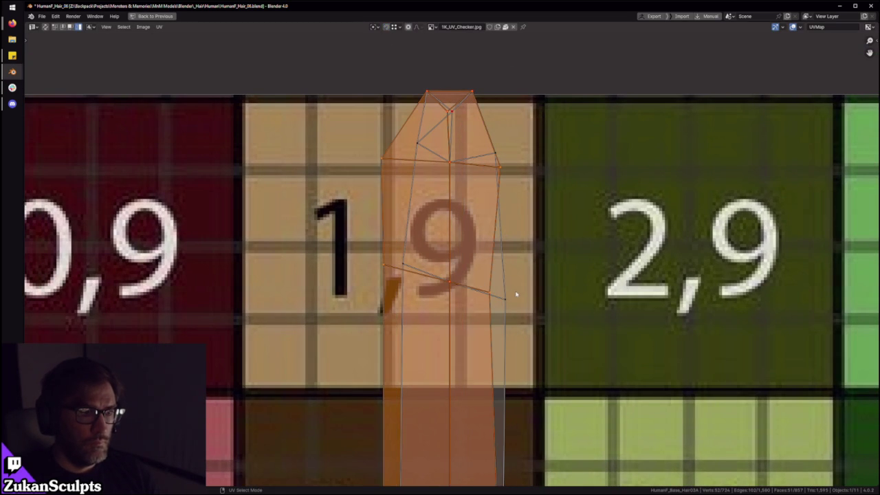
Step: Switch to Edge select and select the edges at the strip's bottom
scroll(516, 297, "down", 4)
scroll(485, 311, "down", 1)
scroll(485, 311, "down", 1)
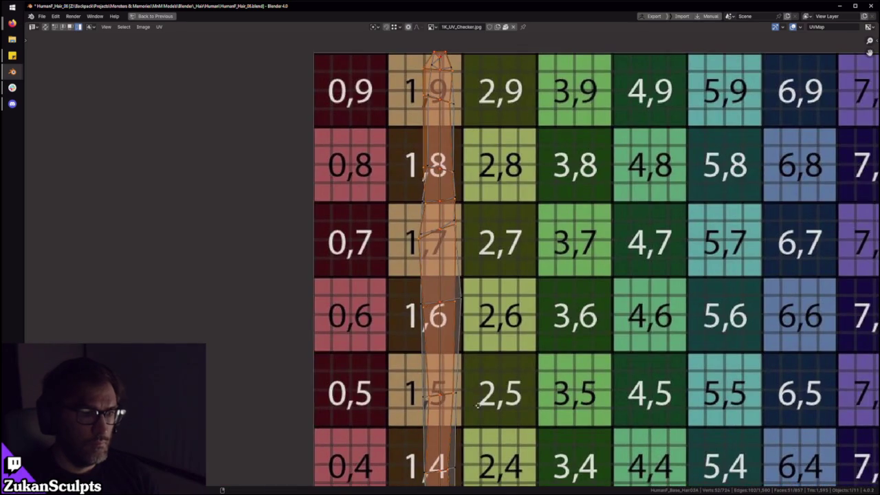
middle_click_drag(480, 437, 444, 251)
scroll(452, 202, "down", 3)
scroll(441, 392, "up", 2)
scroll(440, 393, "up", 2)
scroll(445, 389, "up", 3)
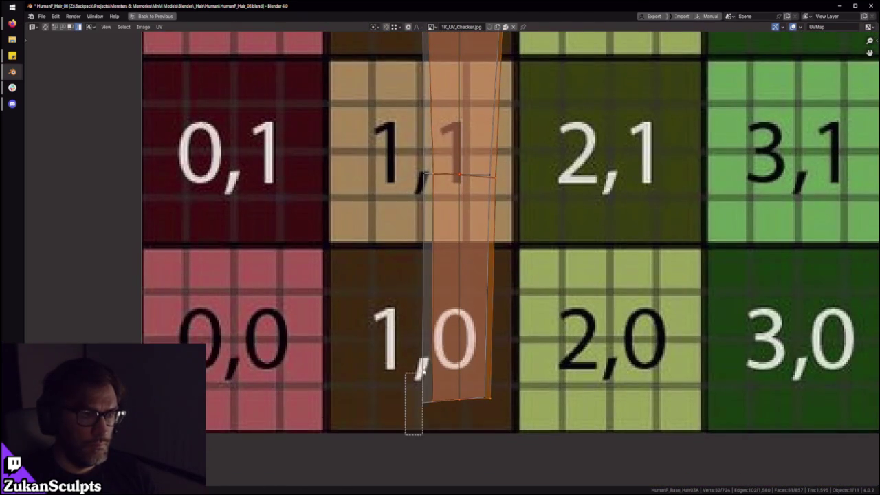
scroll(423, 289, "down", 2)
key("ctrl+Tab")
left_click(410, 280)
left_click_drag(396, 296, 440, 383)
Step: Select the edges running up the strip's left side to its top
middle_click_drag(408, 130, 396, 340)
mouse_move(421, 107)
middle_mouse_down()
mouse_move(415, 258)
mouse_move(389, 351)
middle_mouse_up()
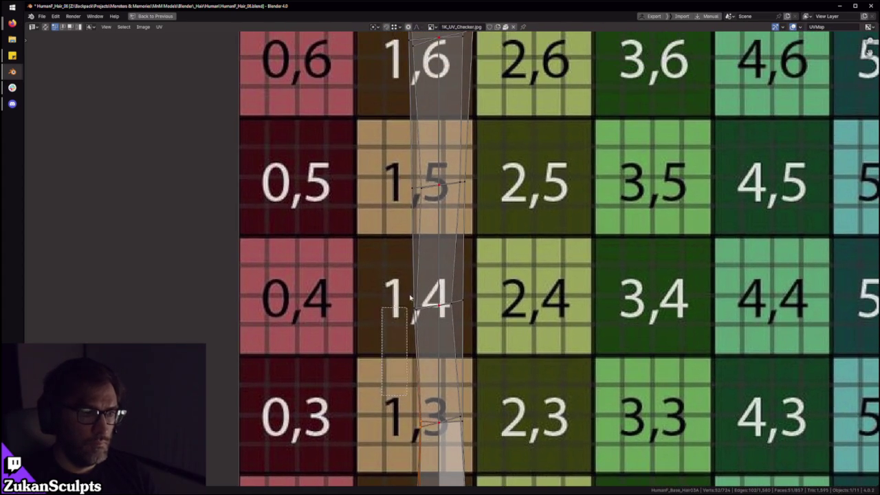
middle_click_drag(361, 182, 368, 388)
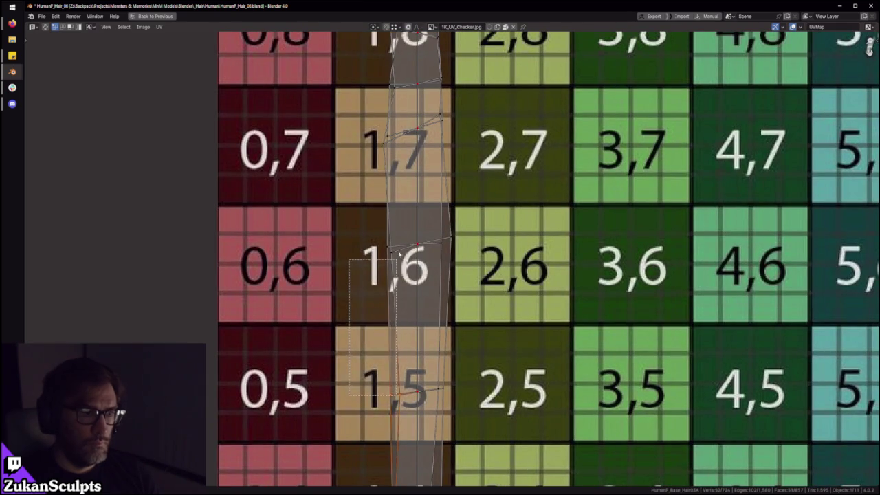
middle_click_drag(349, 207, 344, 371)
left_click_drag(344, 416, 395, 225)
middle_click_drag(395, 225, 399, 315)
left_click_drag(325, 410, 381, 211)
left_click_drag(397, 164, 406, 176)
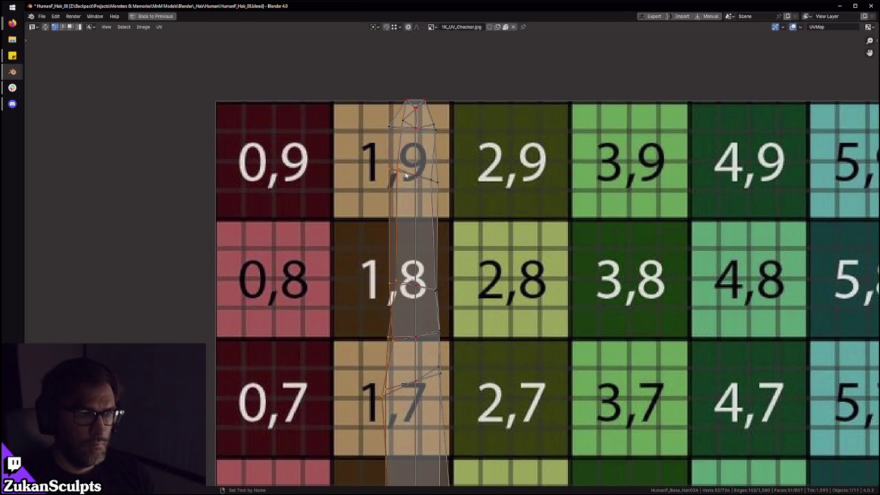
Step: Select the strip's right-side edges and vertices from tile 1,5 up to 1,8
scroll(407, 176, "down", 5)
middle_click_drag(440, 386, 440, 216, "shift")
scroll(514, 417, "up", 2)
left_click_drag(514, 416, 448, 237)
middle_click_drag(455, 261, 438, 426)
left_click_drag(475, 448, 433, 234)
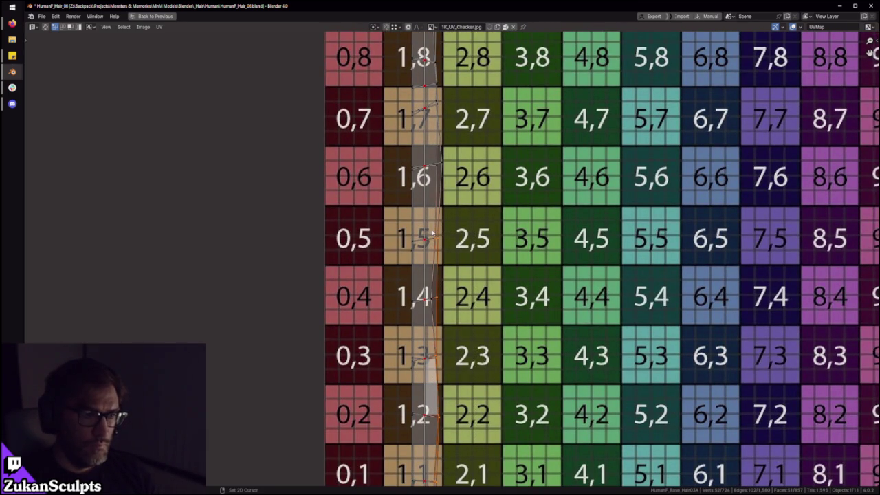
middle_click_drag(444, 215, 460, 298)
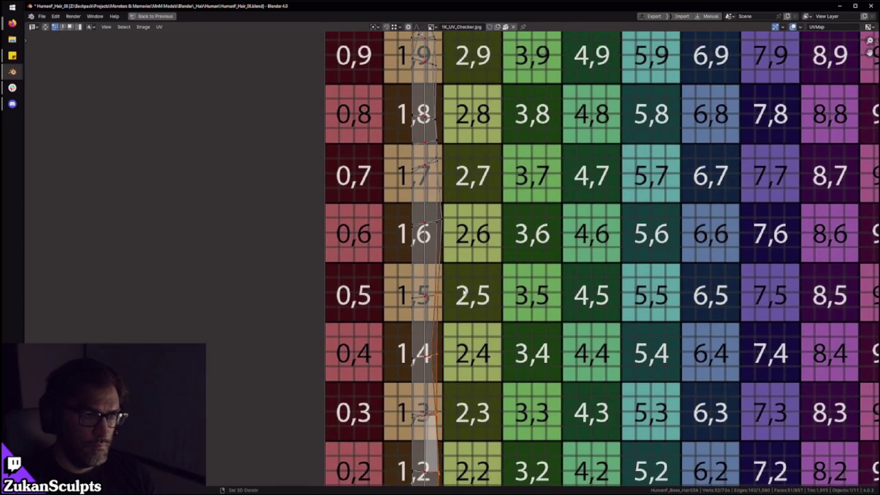
left_click_drag(441, 214, 441, 251)
left_click(447, 264)
left_click_drag(444, 221, 468, 221)
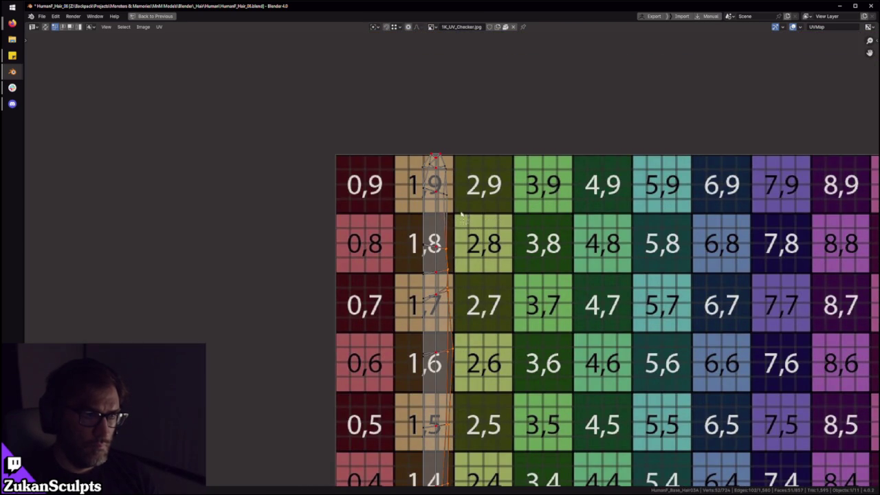
Step: Clear the edge selection and select the strip's bottom-left and bottom-right vertices
scroll(508, 249, "up", 2)
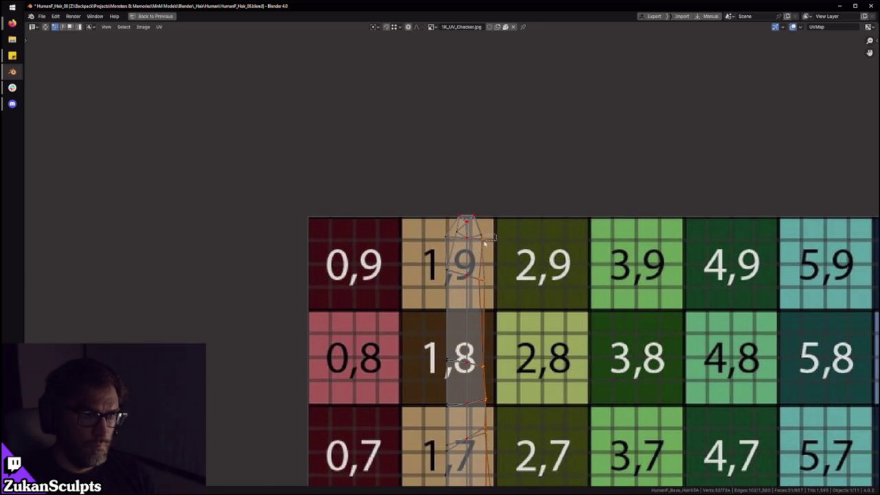
key("1")
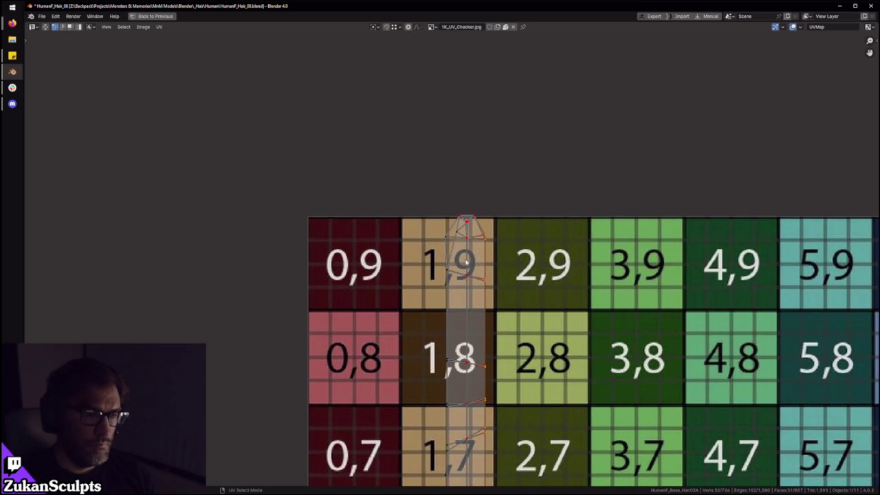
scroll(484, 337, "down", 4)
scroll(486, 450, "up", 5)
left_click(480, 419)
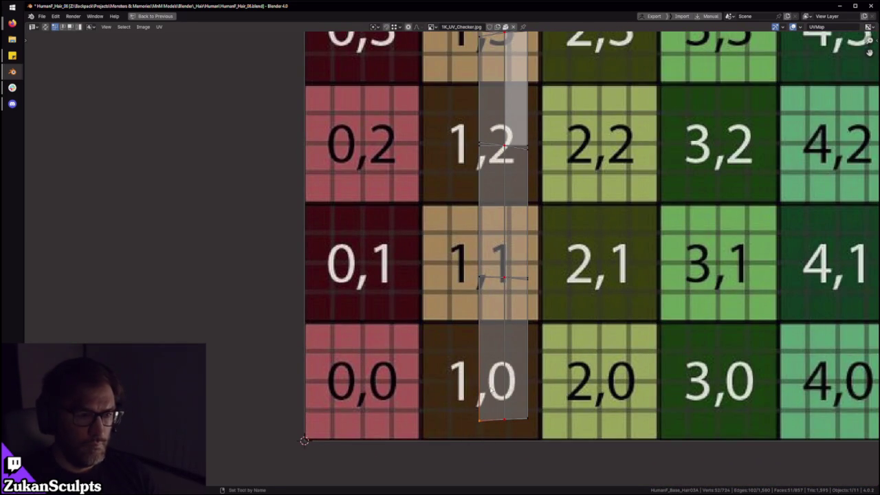
scroll(482, 262, "down", 1)
left_click_drag(560, 424, 505, 361)
middle_click_drag(482, 230, 452, 373)
left_click_drag(496, 364, 496, 364)
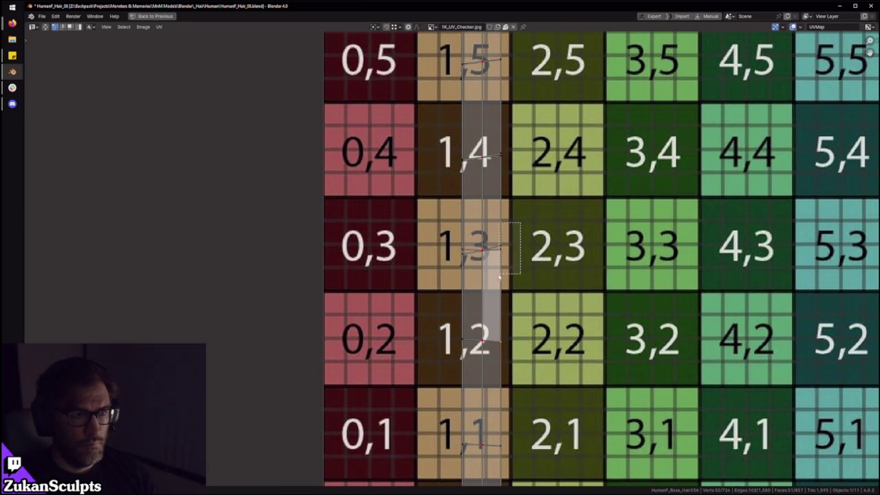
Step: Select the tip vertices in tile 1,9 and pull the stray vertex left into line
middle_click_drag(478, 215, 475, 375)
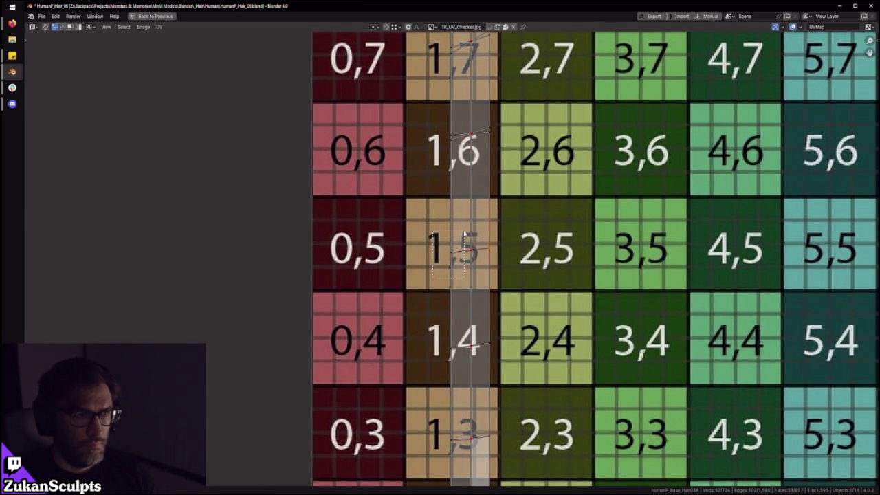
middle_click_drag(493, 203, 427, 370)
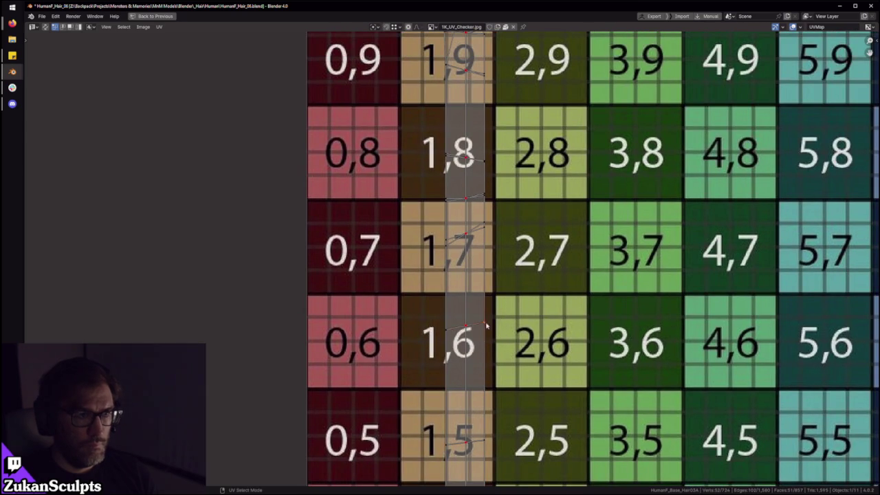
middle_click_drag(482, 221, 464, 337)
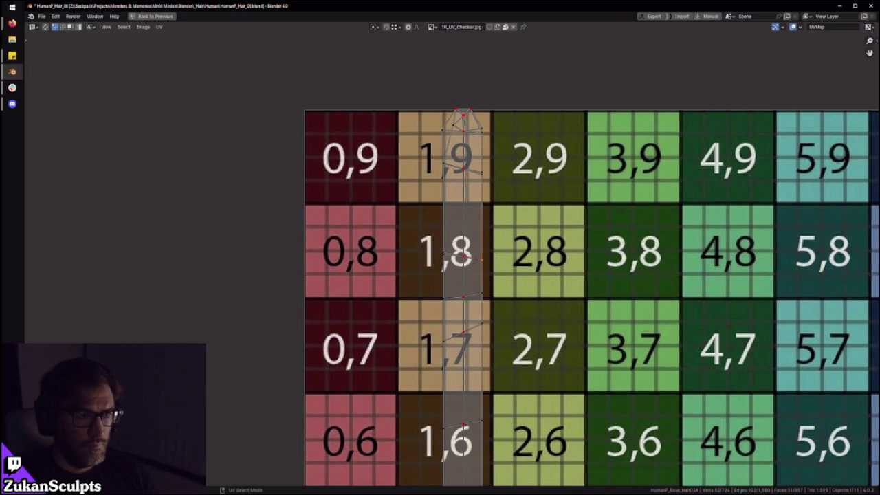
scroll(453, 230, "up", 1)
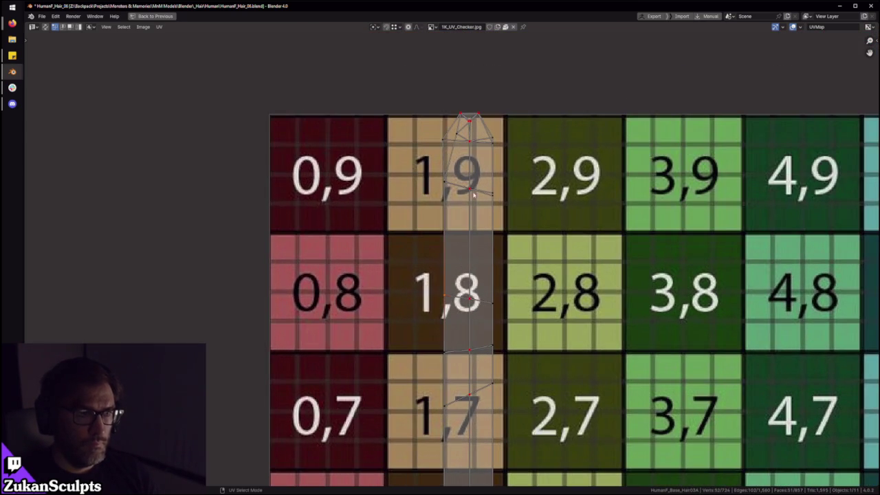
scroll(523, 323, "up", 1)
left_click_drag(553, 323, 509, 360)
left_click_drag(434, 340, 457, 297)
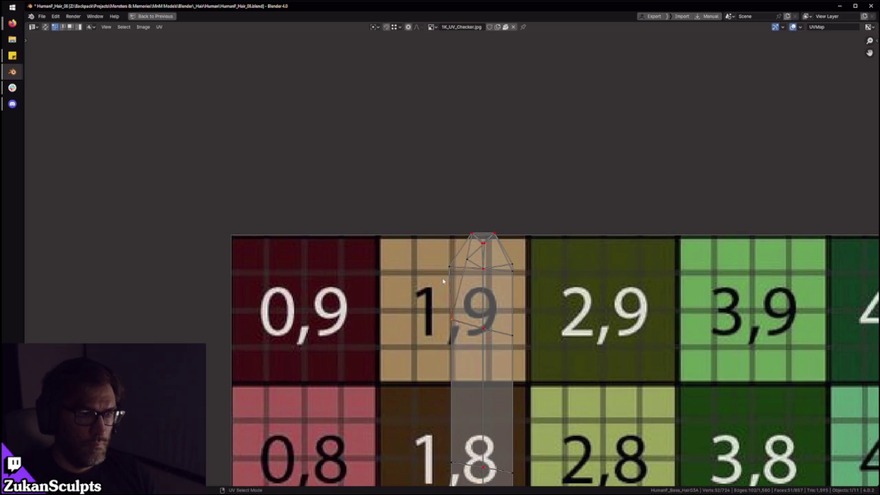
scroll(489, 265, "up", 3)
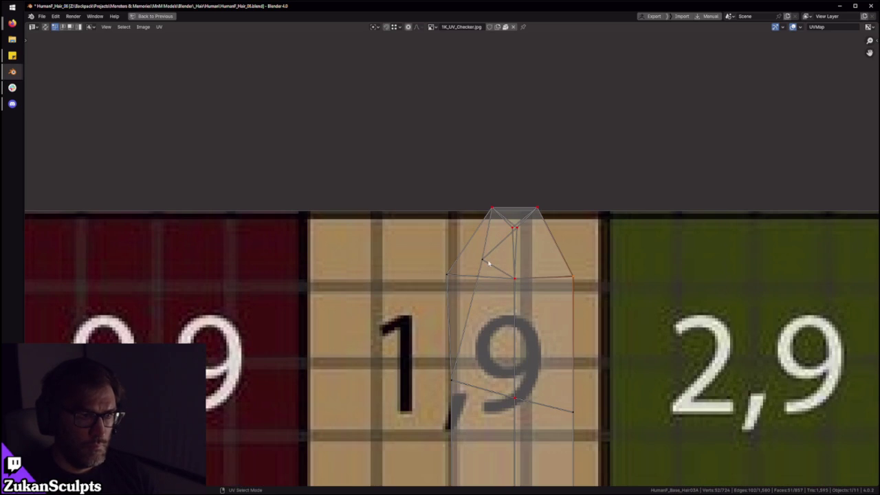
left_click_drag(483, 267, 452, 277)
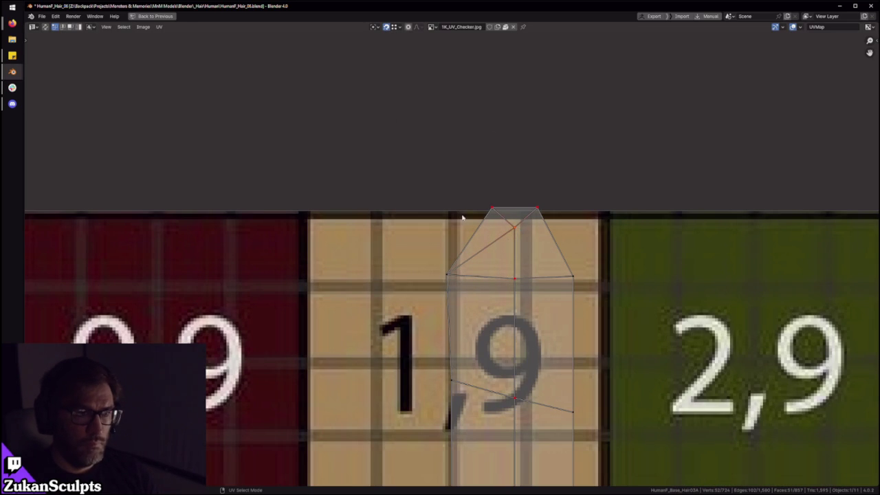
Step: Turn off UV Sync Selection so all the object's hair islands are shown
scroll(472, 258, "down", 5)
scroll(482, 296, "down", 4)
left_click(386, 26)
scroll(483, 242, "down", 4)
scroll(485, 275, "up", 1)
scroll(486, 302, "down", 2)
key("ctrl+space")
key("ctrl+space")
Step: Reposition the orange UV strip with several grab moves
scroll(639, 311, "up", 4)
scroll(640, 311, "down", 3)
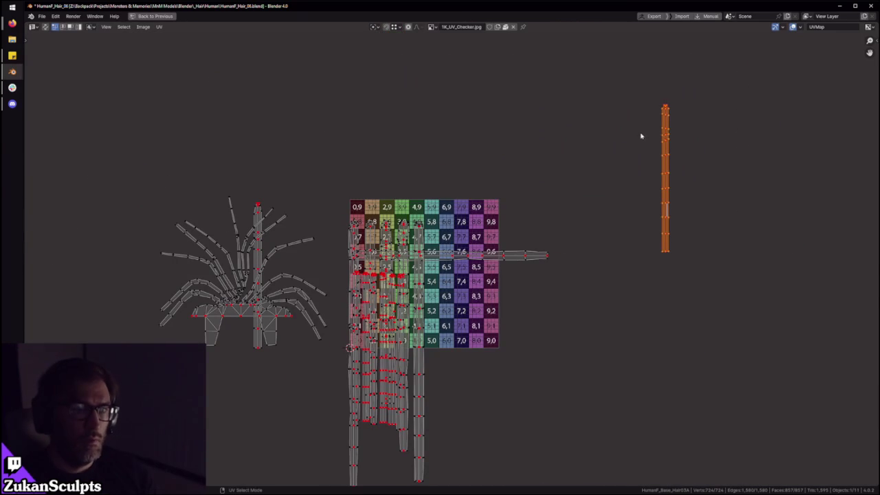
key("g")
left_click(478, 381)
key("g")
left_click(722, 252)
key("shift+w")
left_click(521, 271)
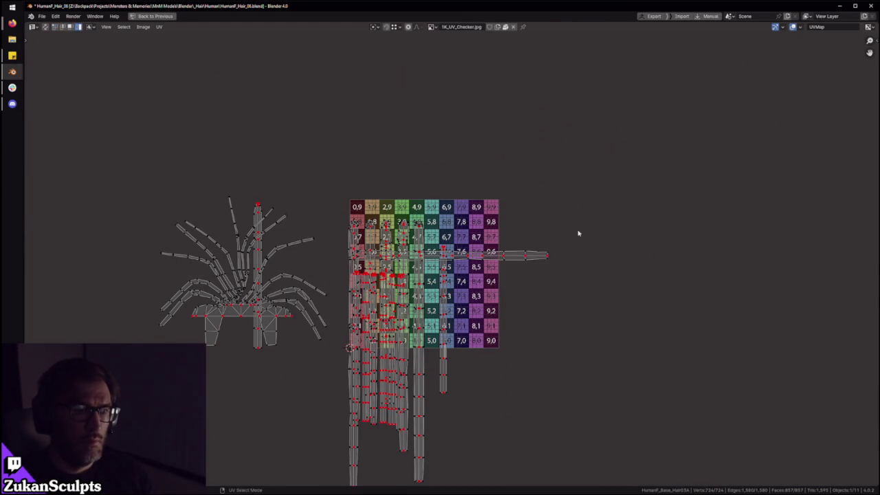
key("g")
Step: Restore the layout, orbit the mesh, and select a whole hair card via a face and its linked geometry
key("ctrl+space")
mouse_move(499, 246)
middle_mouse_down()
mouse_move(483, 199)
mouse_move(441, 289)
middle_mouse_up()
scroll(310, 425, "down", 5)
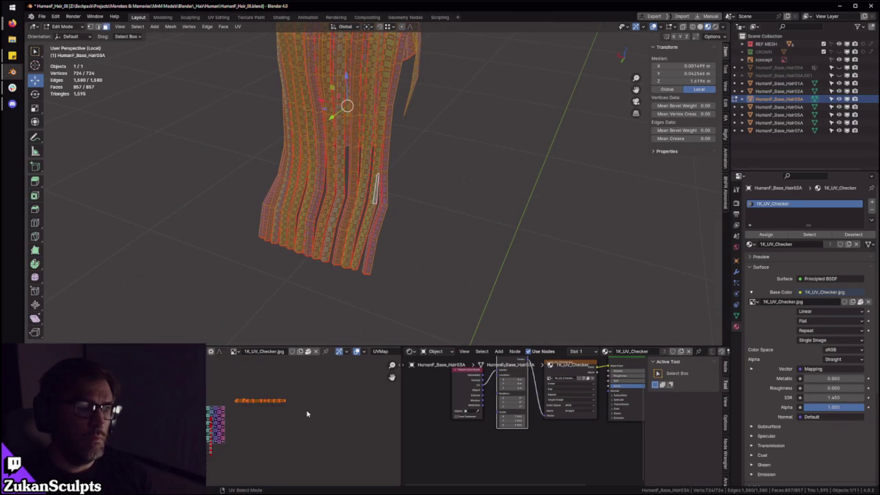
middle_click_drag(385, 206, 440, 179)
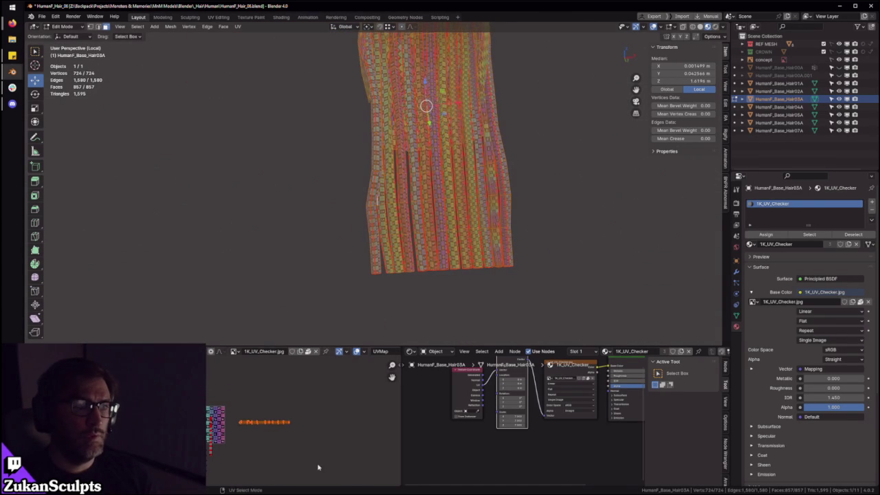
mouse_move(531, 226)
middle_mouse_down()
mouse_move(441, 212)
mouse_move(344, 236)
mouse_move(363, 197)
mouse_move(373, 240)
middle_mouse_up()
scroll(441, 212, "up", 2)
left_click(459, 199)
key("ctrl+l")
key("ctrl+space")
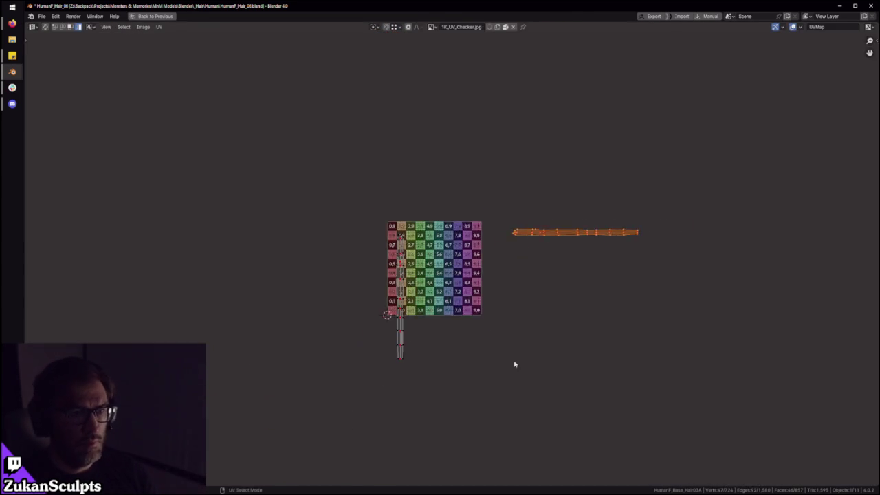
Step: Rotate the horizontal strip exactly 90 degrees to stand it upright
key("r")
left_click(667, 238)
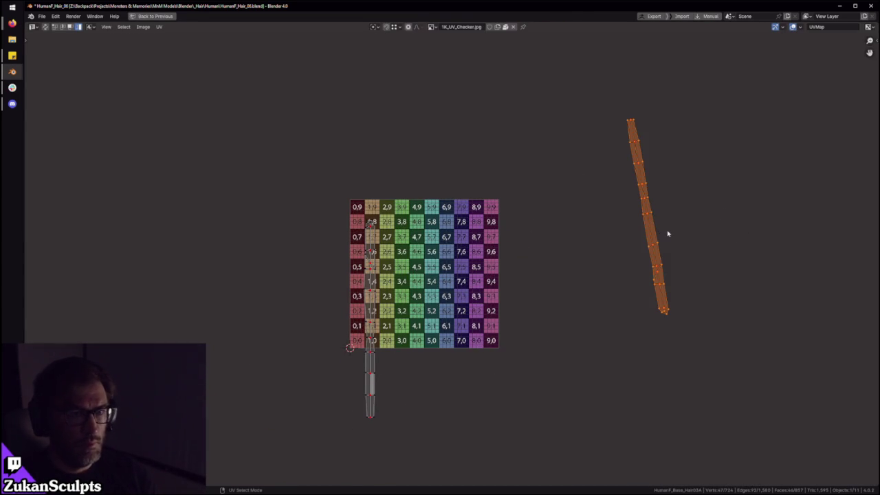
key("ctrl+z")
type("r90")
key("Return")
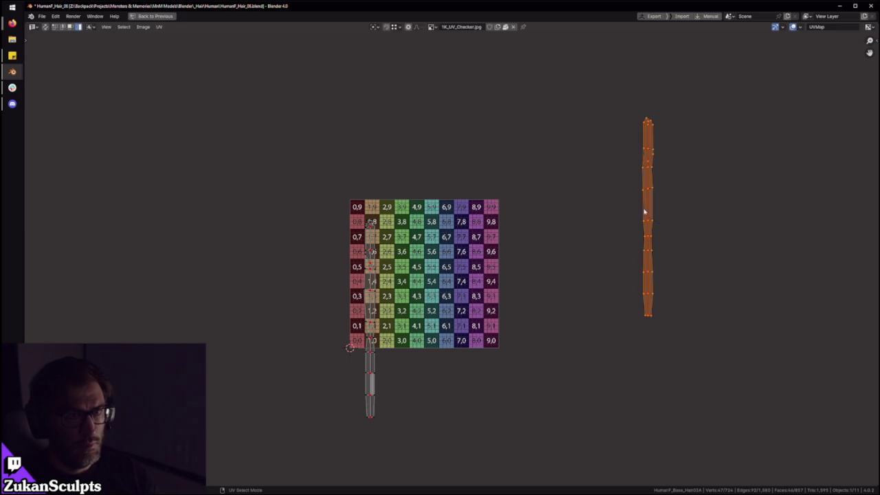
Step: Move the upright strip onto checker column 1 with a final fine adjustment
key("g")
left_click(349, 357)
scroll(454, 339, "up", 3)
key("g")
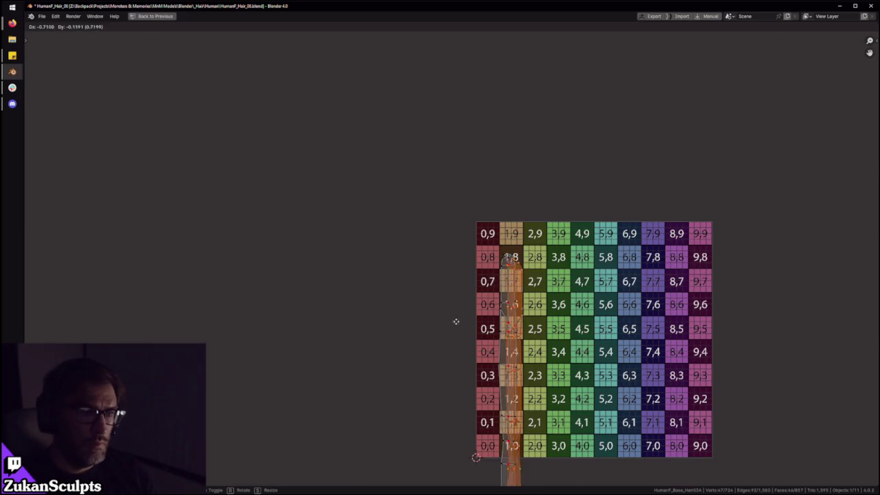
left_click(465, 318)
scroll(447, 300, "up", 4)
scroll(428, 282, "up", 2)
key("g")
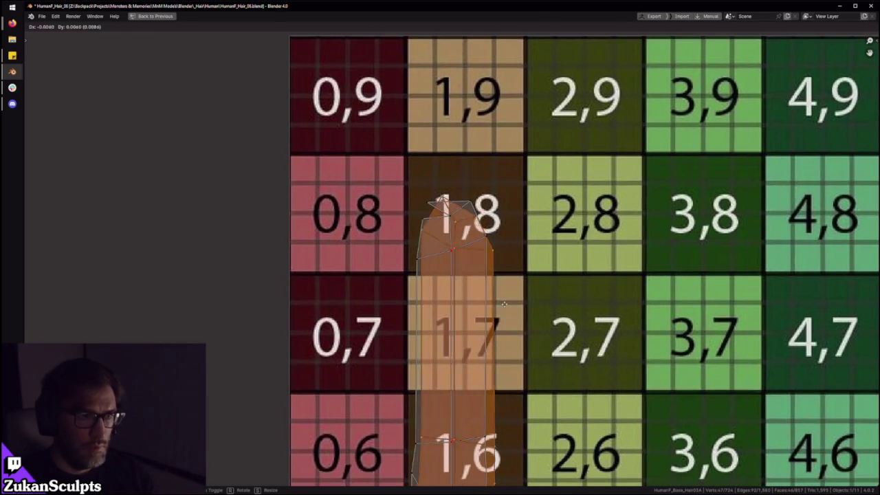
left_click(503, 307)
scroll(474, 295, "down", 2)
scroll(474, 289, "down", 3)
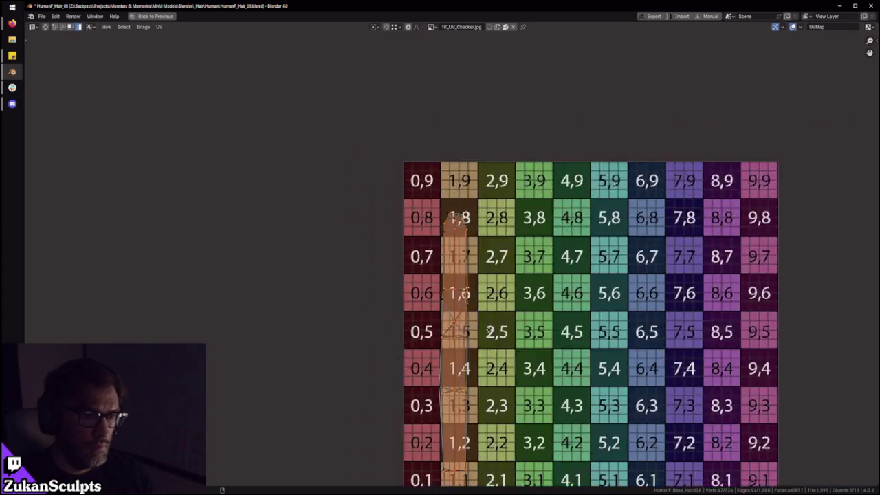
scroll(467, 310, "up", 3)
Step: Re-unwrap the strip's UVs and turn UV Sync Selection back on
left_click(164, 28)
mouse_move(172, 44)
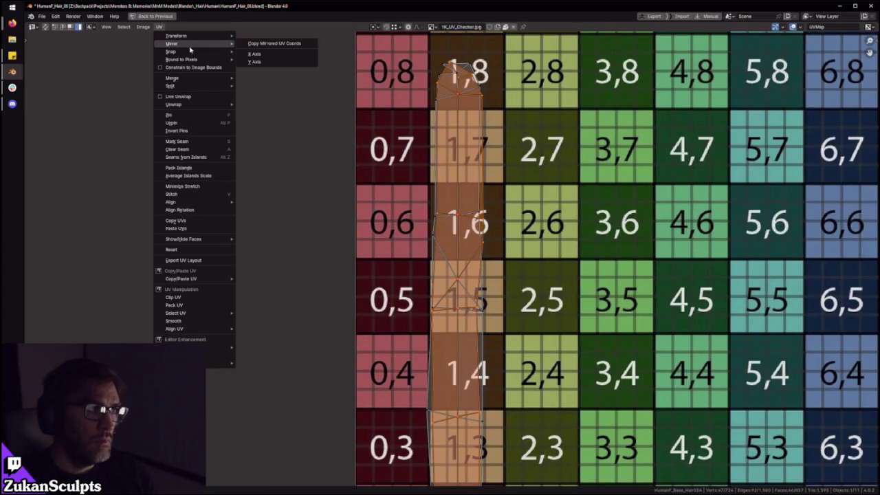
left_click(275, 55)
scroll(487, 331, "down", 3)
middle_click_drag(413, 428, 433, 255)
scroll(571, 359, "up", 5)
scroll(504, 379, "up", 2)
left_click(387, 27)
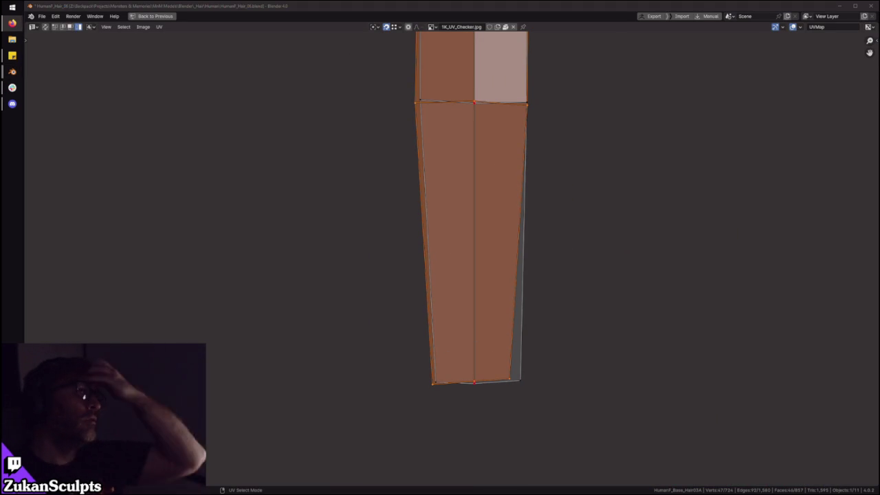
mouse_move(530, 301)
middle_mouse_down()
mouse_move(483, 339)
mouse_move(491, 371)
middle_mouse_up()
Step: Reframe the UV view on the hair-card strip and change the UV selection mode
scroll(456, 346, "up", 2)
scroll(458, 337, "down", 1)
scroll(458, 337, "down", 1)
scroll(507, 289, "down", 1)
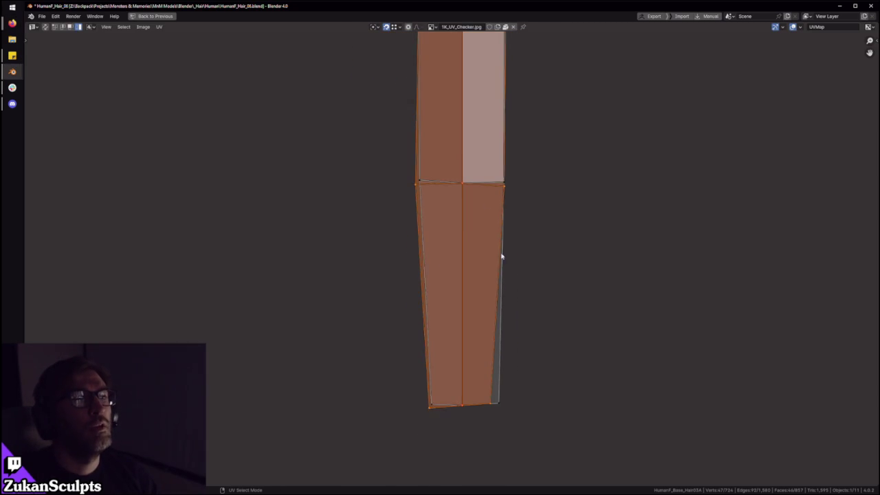
middle_click_drag(506, 289, 479, 232)
scroll(493, 162, "down", 1)
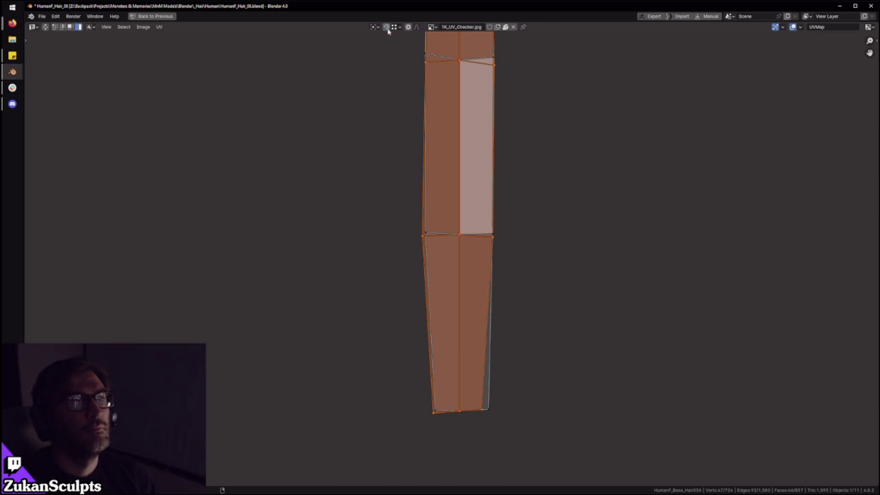
key("ctrl+Tab")
left_click(501, 294)
scroll(486, 291, "down", 2)
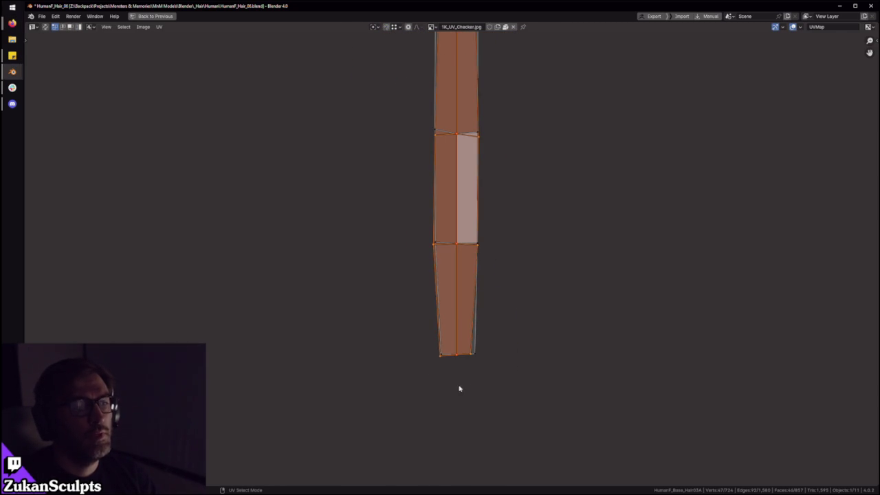
scroll(455, 359, "up", 5, "shift")
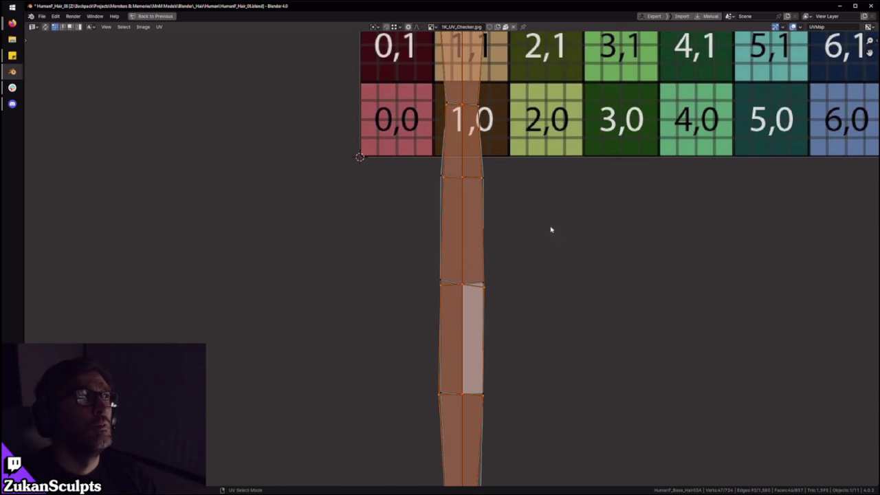
scroll(525, 240, "up", 3)
scroll(525, 242, "up", 1)
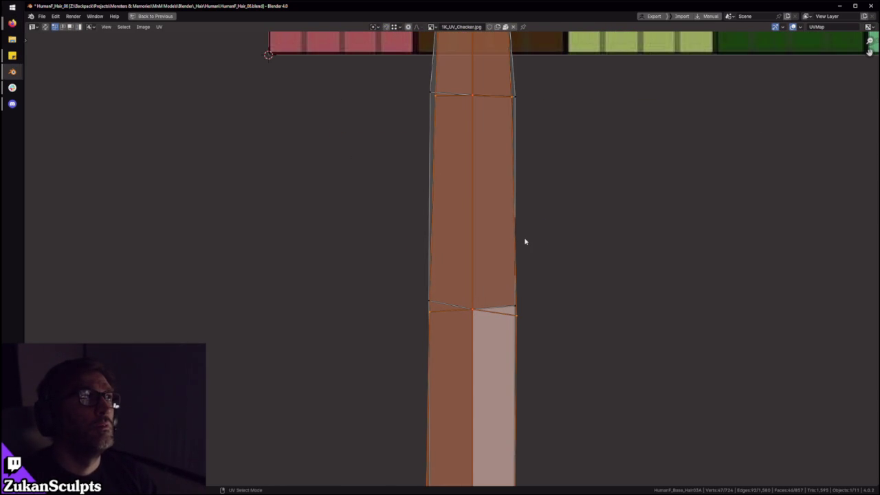
scroll(525, 242, "up", 2)
scroll(468, 225, "down", 4)
scroll(460, 275, "up", 2)
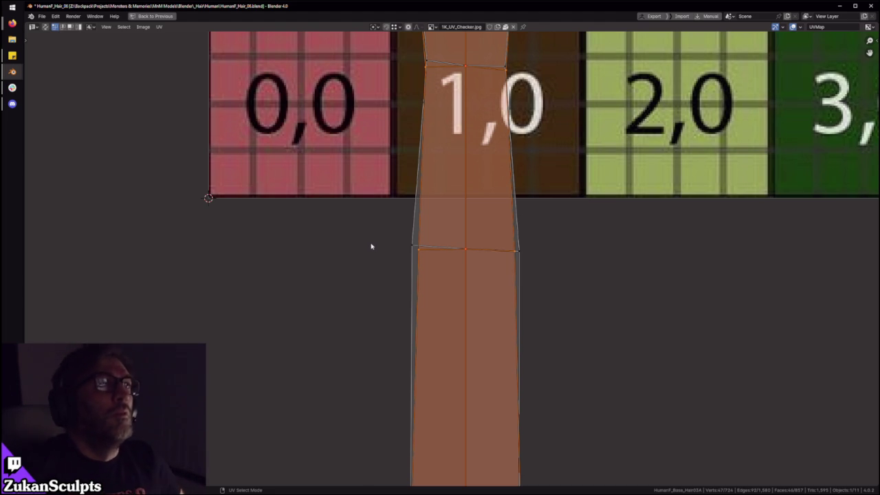
Step: Select the single vertex at the strip's tip
scroll(462, 257, "up", 1)
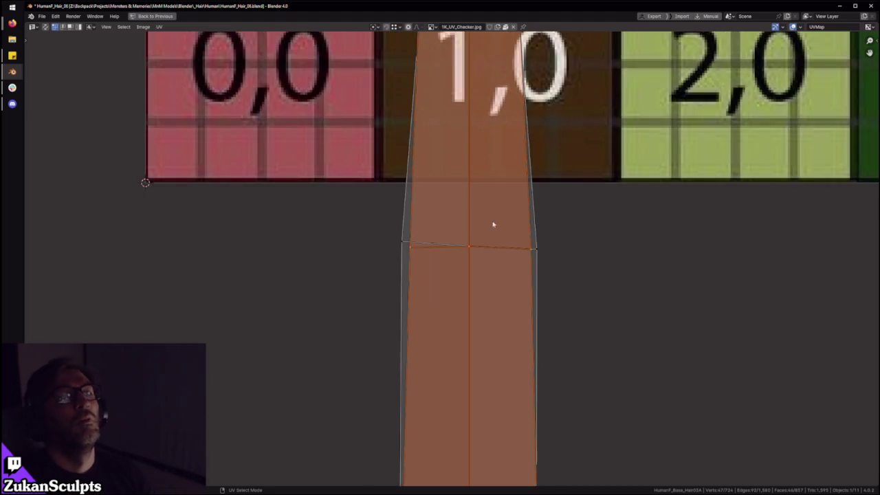
scroll(497, 229, "down", 2)
scroll(468, 211, "up", 1)
scroll(469, 278, "up", 1)
scroll(468, 278, "up", 1)
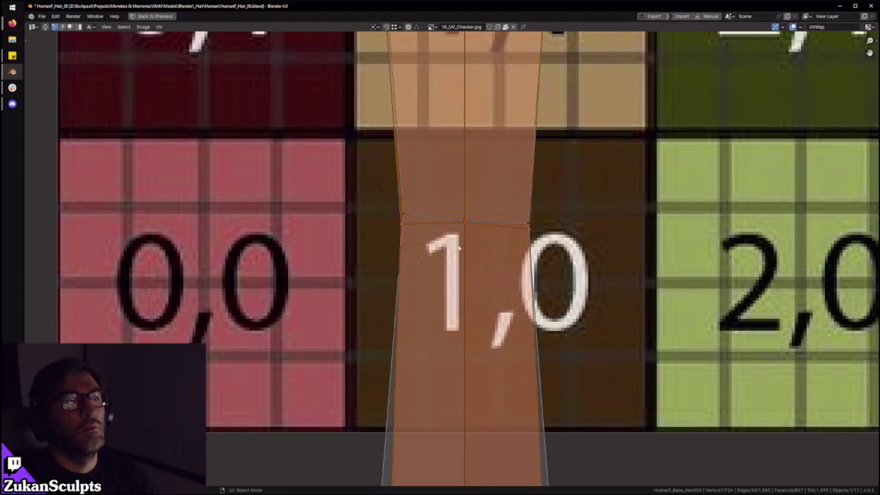
scroll(468, 278, "down", 6)
scroll(444, 208, "down", 2)
scroll(444, 208, "up", 4, "shift")
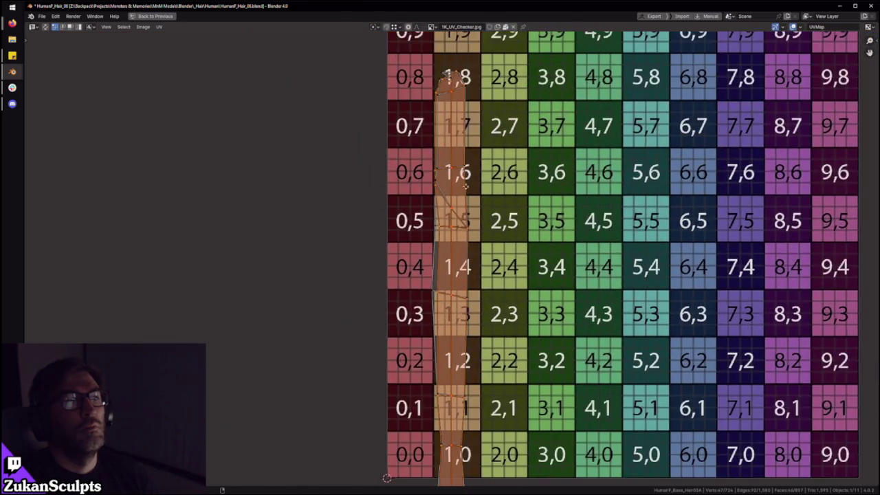
scroll(456, 137, "up", 2)
scroll(456, 138, "up", 2)
scroll(437, 304, "up", 1)
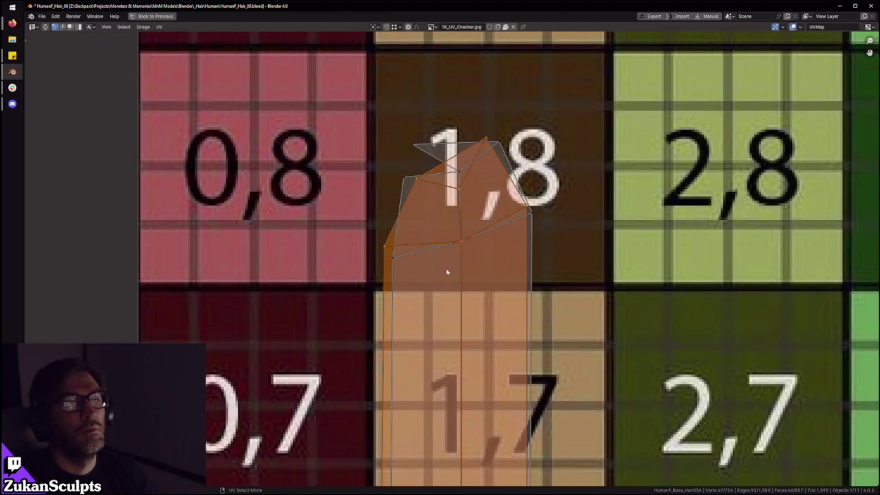
left_click(473, 235)
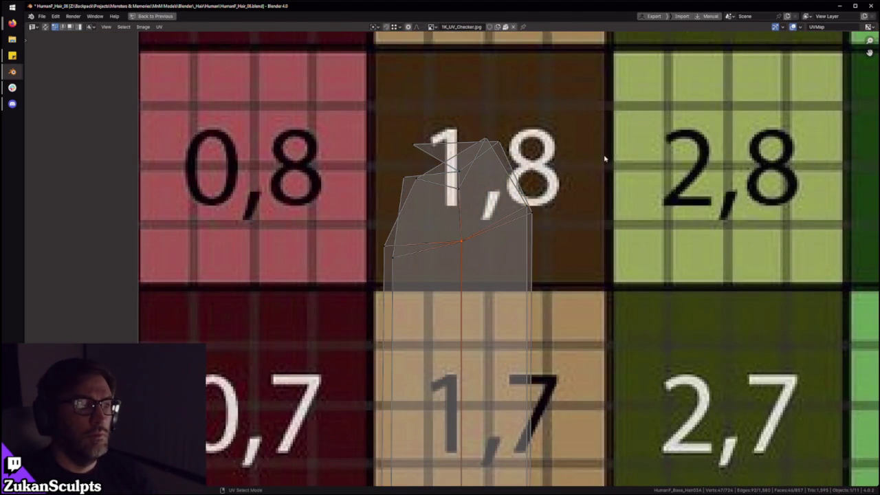
Step: Zoom to check the strip running vertically through checker tiles 1,1 to 1,7
scroll(632, 206, "down", 2)
scroll(632, 206, "down", 3)
scroll(632, 207, "down", 3)
scroll(463, 235, "down", 4, "shift")
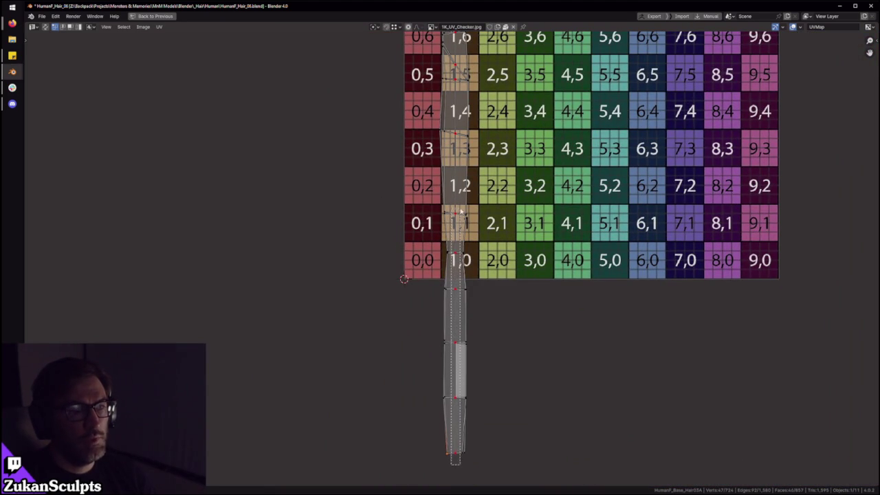
scroll(467, 374, "up", 3, "shift")
scroll(467, 373, "up", 2)
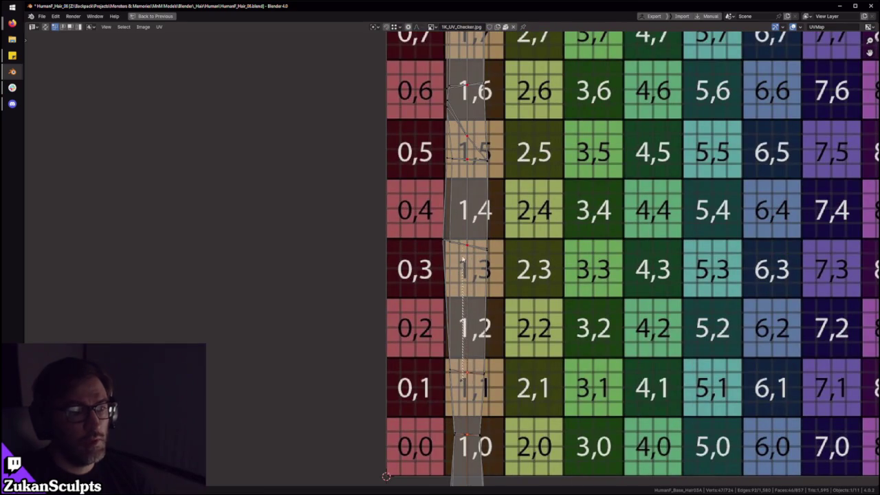
scroll(472, 172, "up", 2)
scroll(454, 319, "up", 3, "shift")
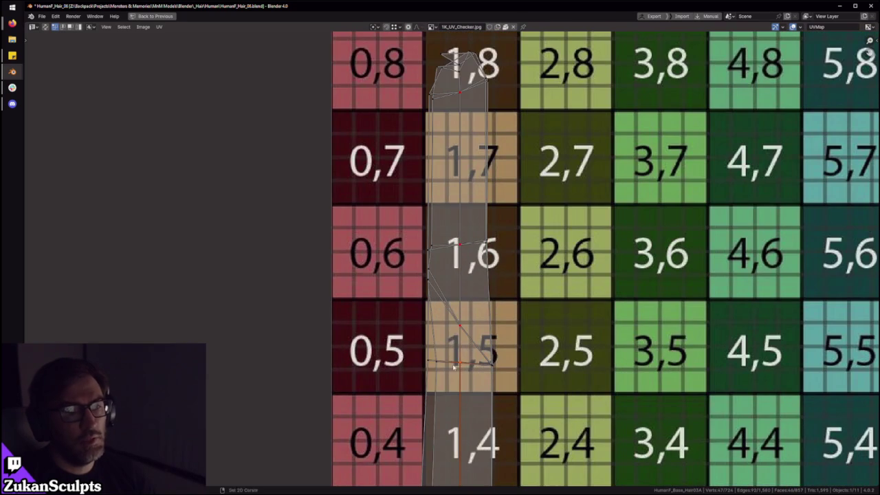
scroll(457, 207, "up", 2, "shift")
scroll(449, 209, "up", 3)
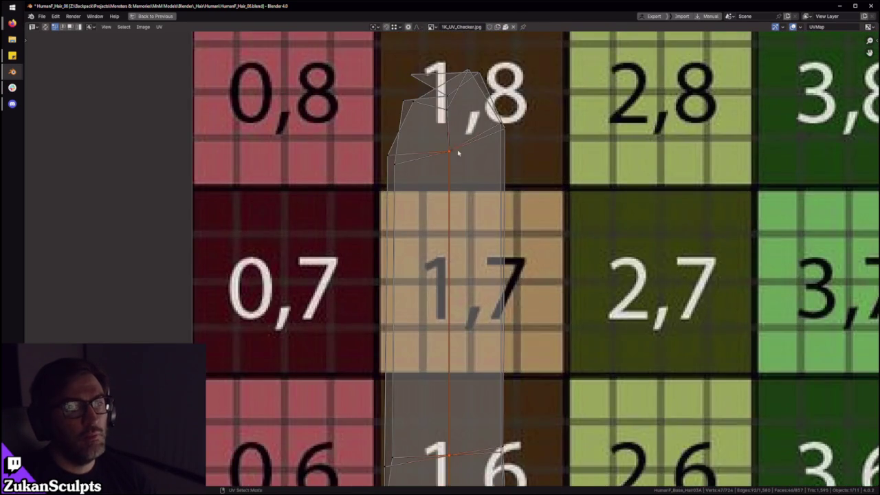
scroll(458, 153, "down", 5)
scroll(460, 318, "down", 3, "shift")
scroll(460, 318, "down", 2, "shift")
scroll(461, 318, "down", 2)
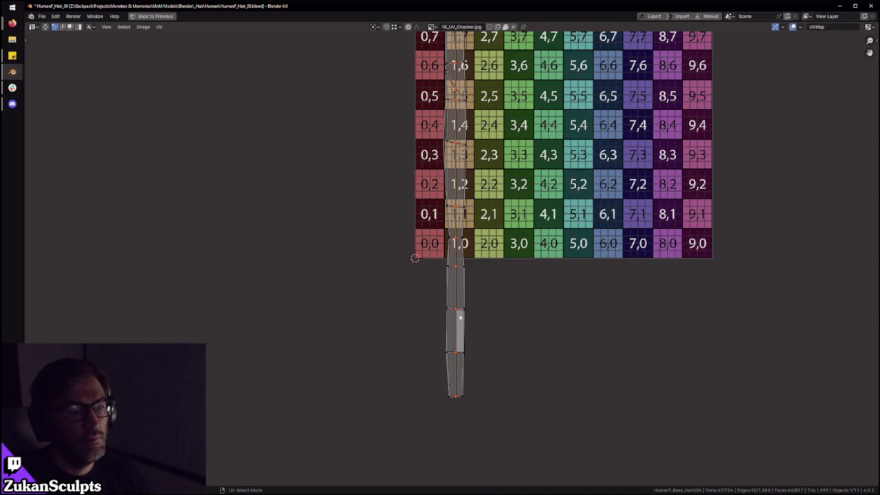
scroll(442, 227, "up", 3, "shift")
scroll(447, 241, "up", 3)
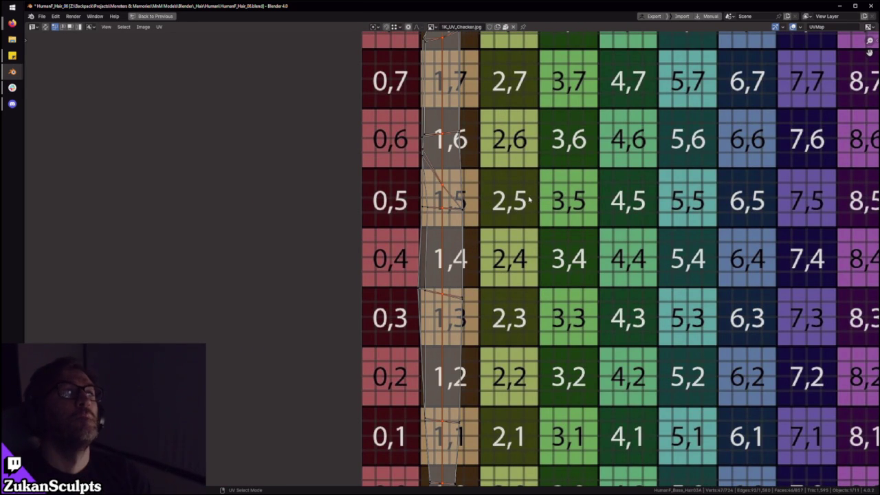
scroll(528, 200, "up", 2)
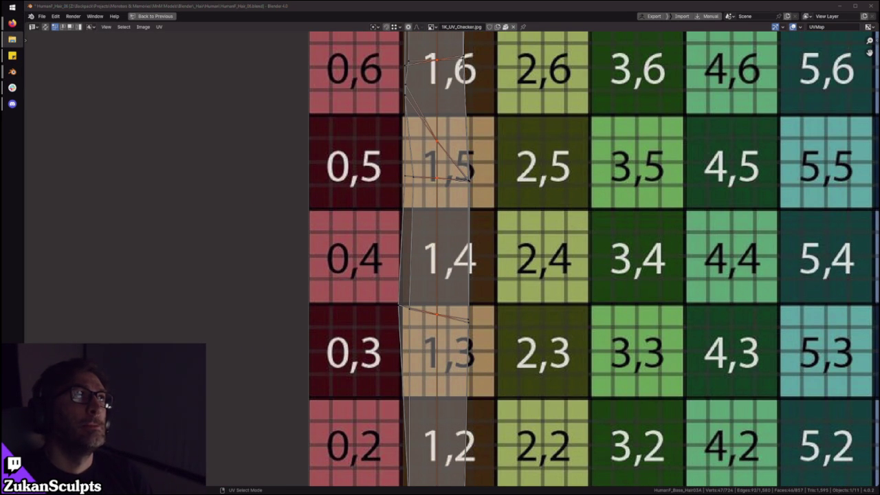
scroll(482, 207, "down", 2)
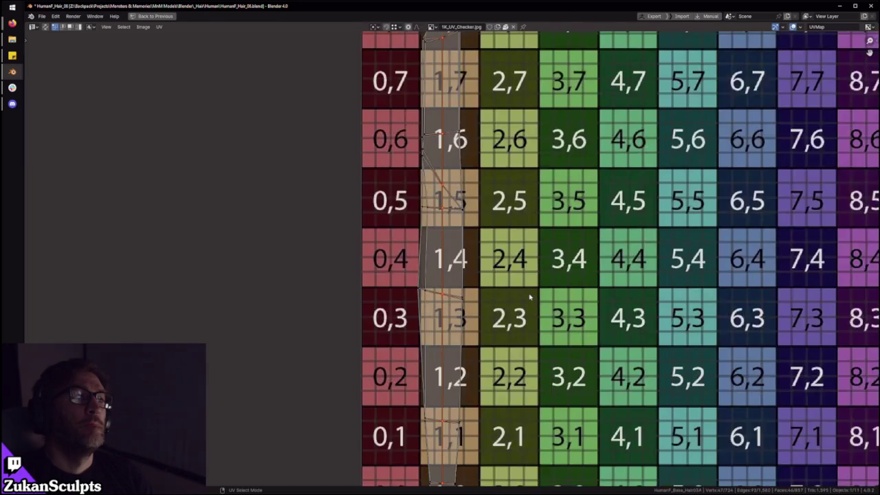
scroll(482, 206, "down", 1)
Step: Frame the strip and box-select the vertices along its left edge
key("KP_Decimal")
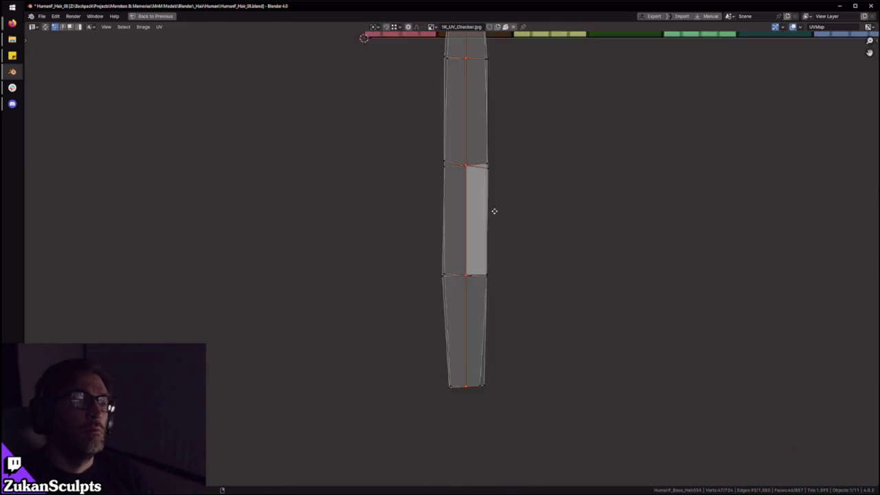
left_click_drag(388, 414, 423, 364)
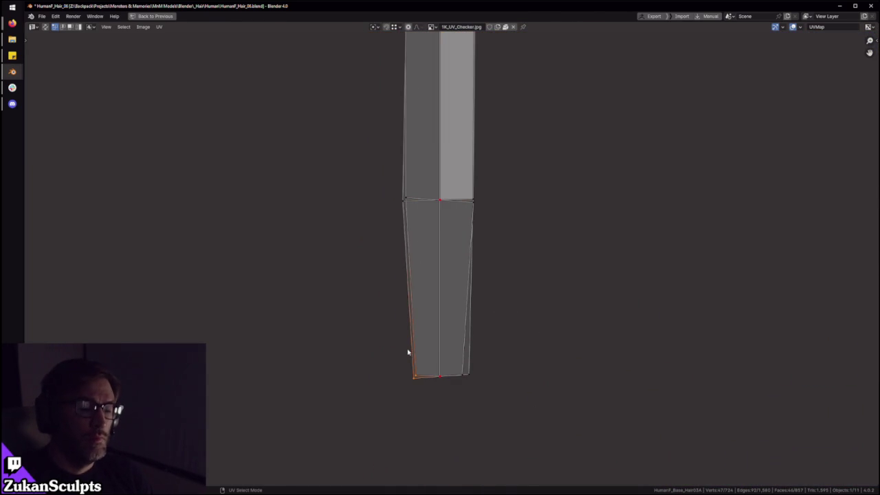
scroll(410, 355, "down", 4)
left_click_drag(387, 466, 436, 147)
middle_click_drag(420, 246, 389, 449)
left_click_drag(352, 374, 416, 173)
middle_click_drag(415, 174, 412, 349)
left_click_drag(349, 428, 395, 176)
scroll(393, 274, "up", 1)
middle_click_drag(395, 176, 390, 295, "shift")
left_click_drag(379, 308, 423, 117)
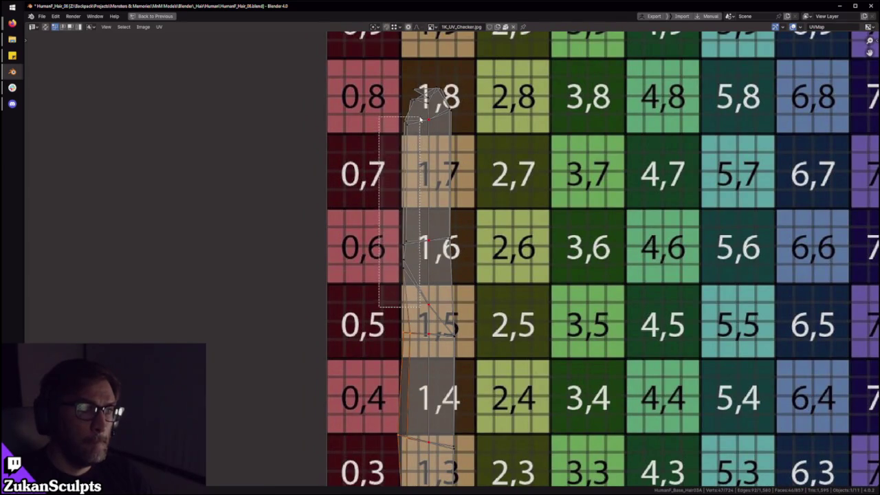
Step: Select the vertices along the strip's right edge and near its bottom
scroll(411, 144, "down", 5)
mouse_move(499, 358)
middle_mouse_down("shift")
mouse_move(526, 279)
mouse_move(537, 435)
middle_mouse_up("shift")
left_click_drag(535, 451, 473, 115)
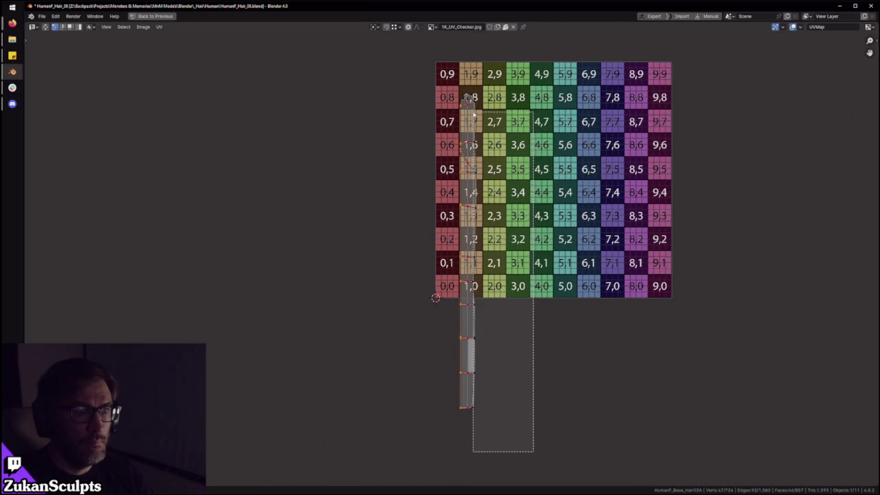
scroll(473, 117, "up", 4)
left_click_drag(521, 365, 450, 275)
scroll(452, 95, "up", 1)
scroll(468, 206, "up", 3)
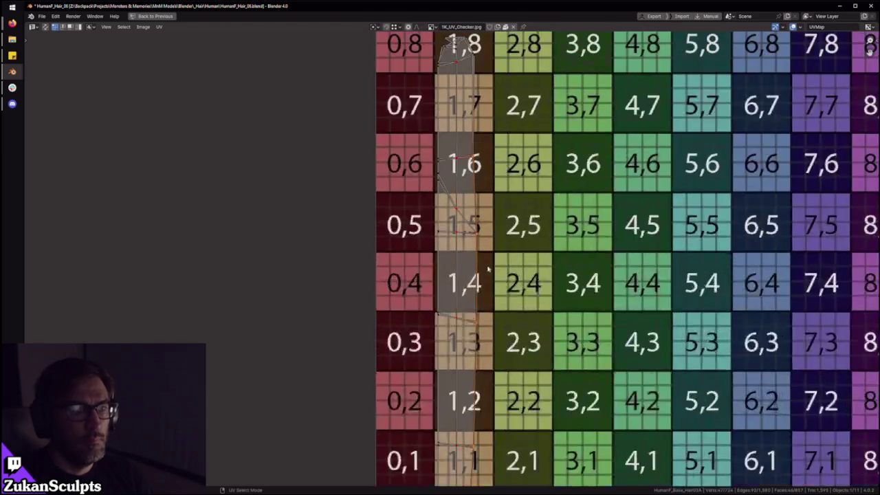
middle_click_drag(496, 205, 495, 321)
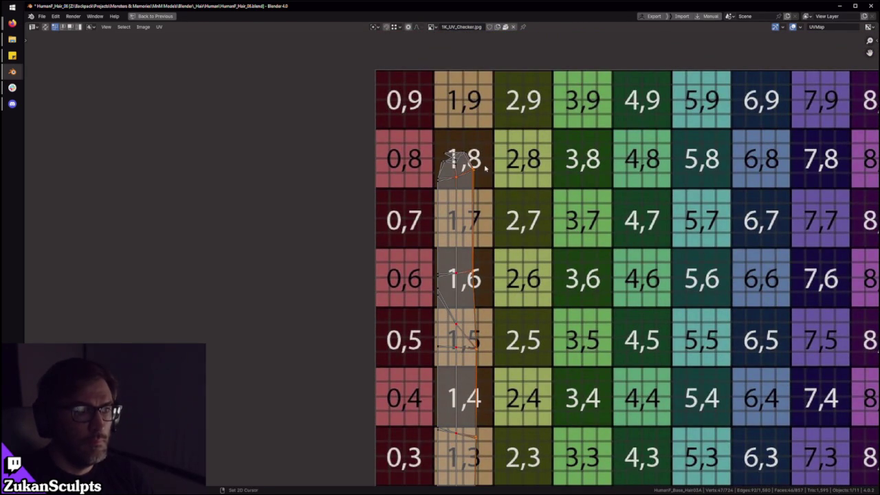
key("3")
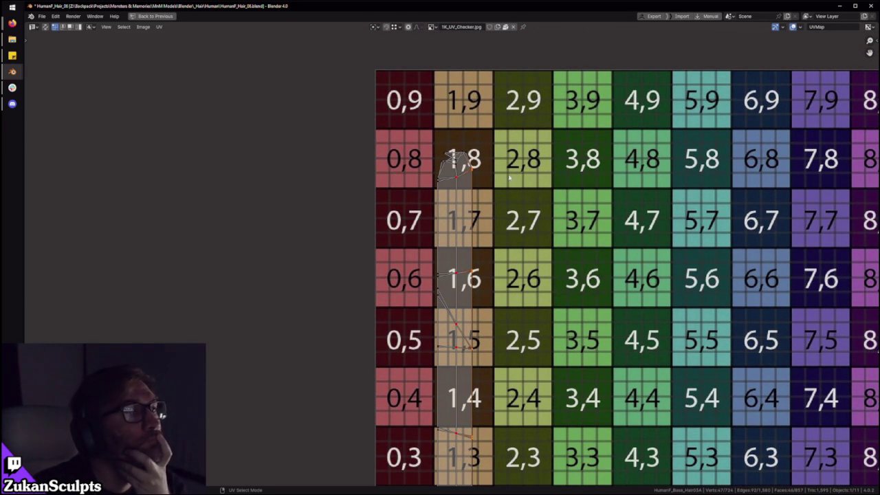
Step: In vertex select mode, pick the left-edge and bottom-left corner vertices below the grid
scroll(436, 303, "up", 4)
key("w")
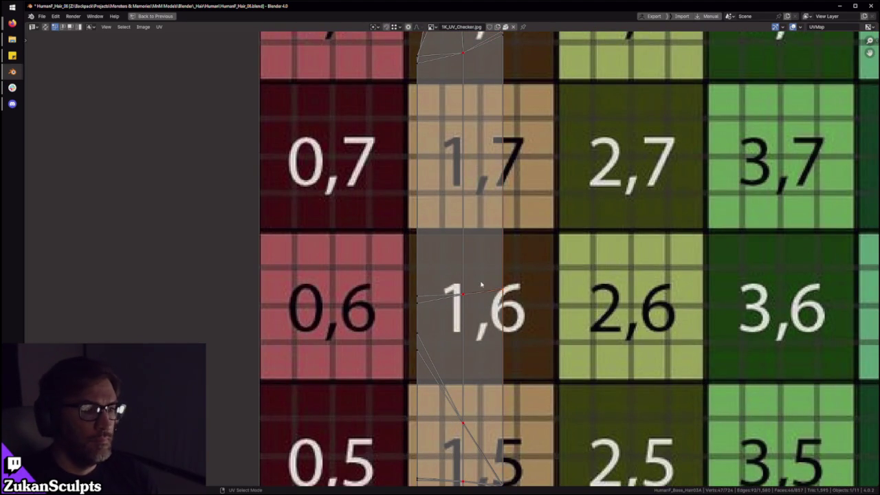
key("1")
scroll(434, 333, "down", 2)
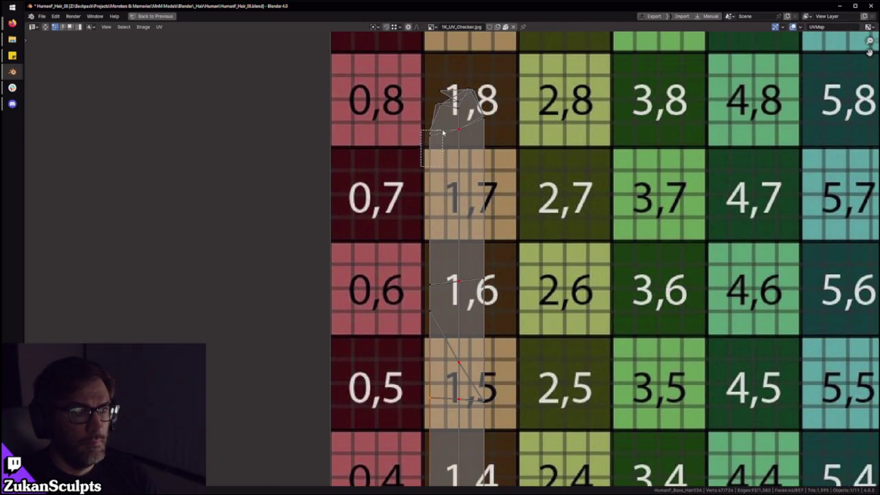
scroll(514, 157, "down", 3, "shift")
scroll(418, 315, "down", 2, "shift")
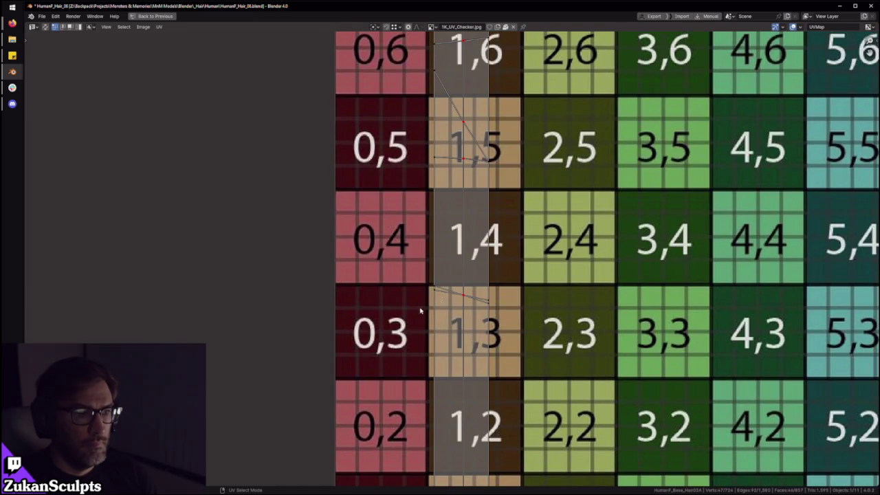
scroll(461, 372, "down", 2)
scroll(413, 358, "down", 2)
scroll(379, 350, "up", 2)
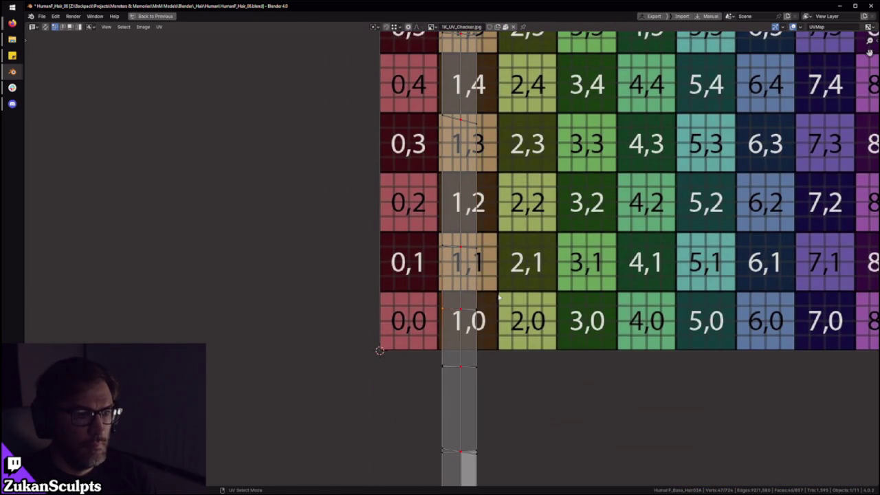
left_click(434, 377)
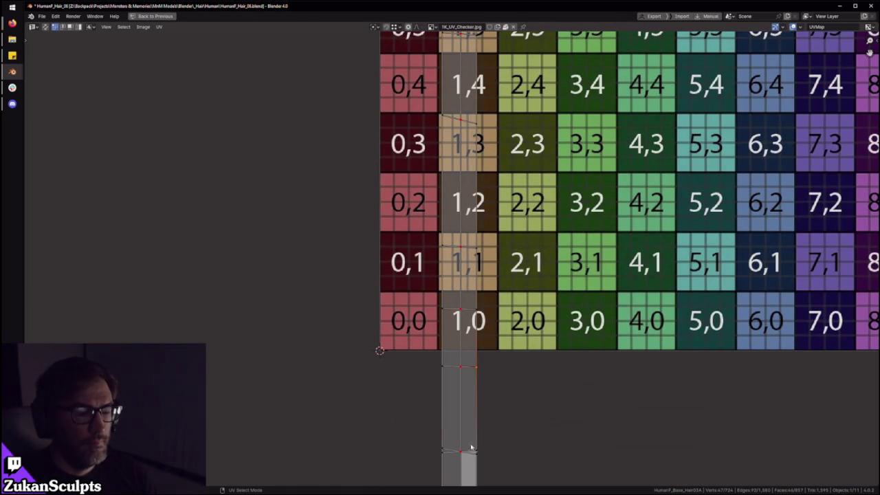
scroll(465, 442, "down", 2, "shift")
scroll(507, 326, "up", 1)
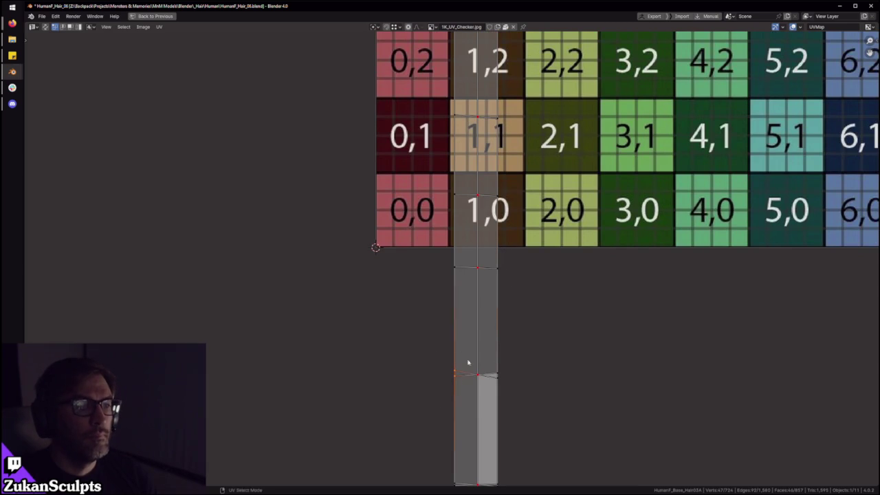
left_click_drag(485, 390, 485, 390)
scroll(474, 358, "down", 2)
left_click(418, 280)
left_click_drag(379, 440, 432, 400)
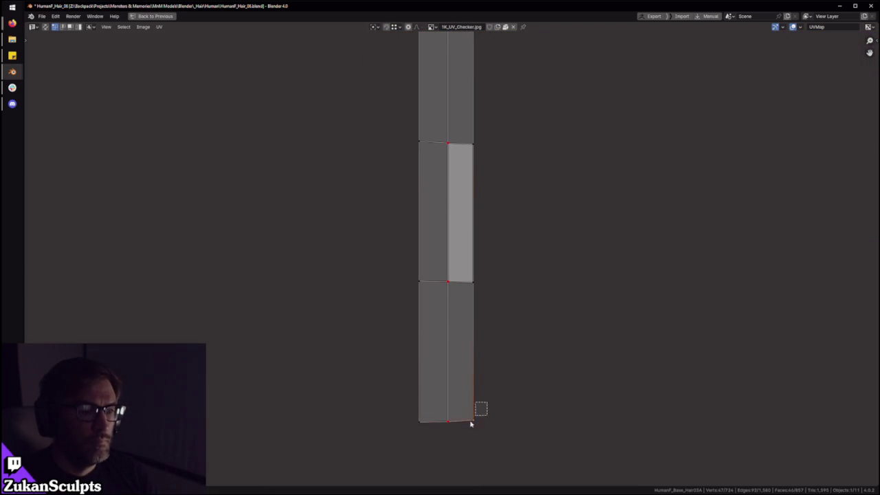
Step: Select the upper-left vertex of the strip's tip in tile 1,8
scroll(436, 373, "up", 3, "shift")
scroll(483, 294, "up", 3, "shift")
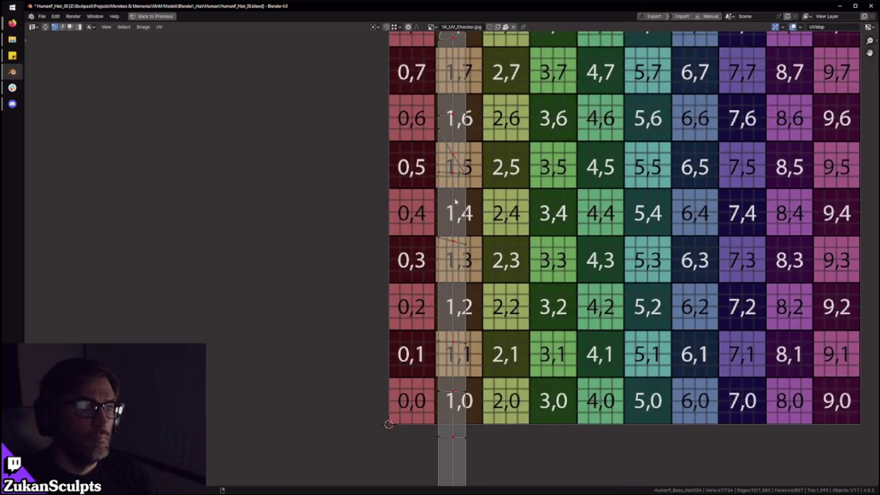
scroll(468, 207, "up", 3, "shift")
scroll(456, 255, "up", 6)
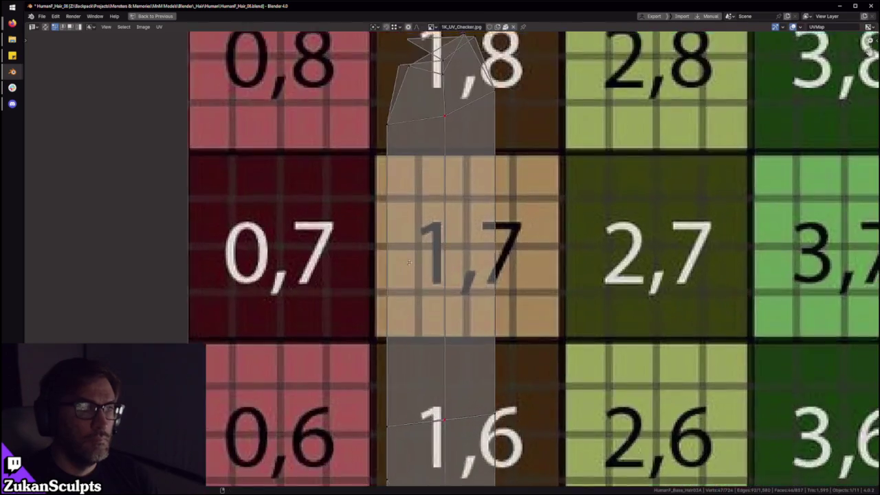
scroll(456, 254, "up", 2)
left_click_drag(390, 305, 435, 340)
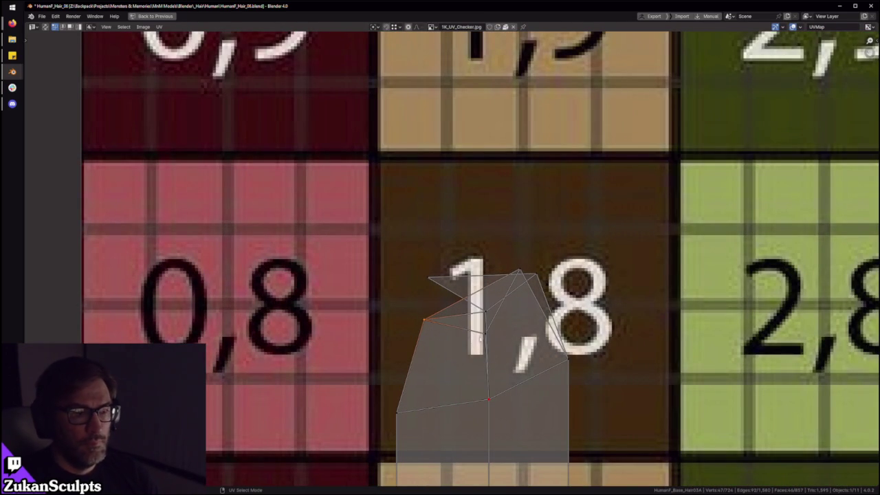
Step: Nudge the tip's upper-right vertex slightly inward, then zoom out over the whole strip
key("1")
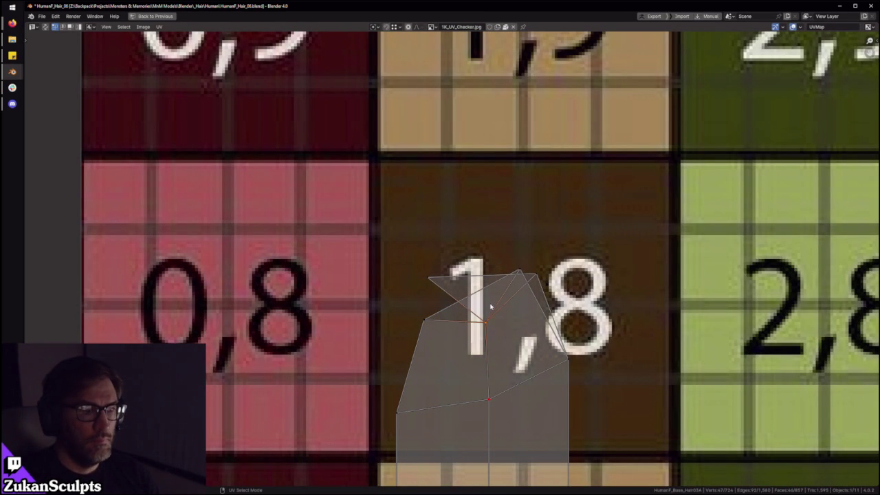
left_click_drag(524, 250, 580, 285)
key("g")
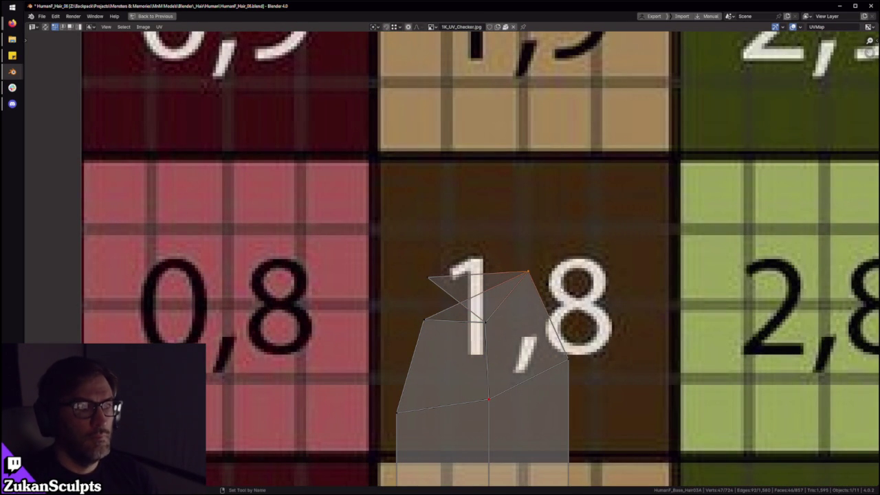
scroll(454, 229, "down", 5)
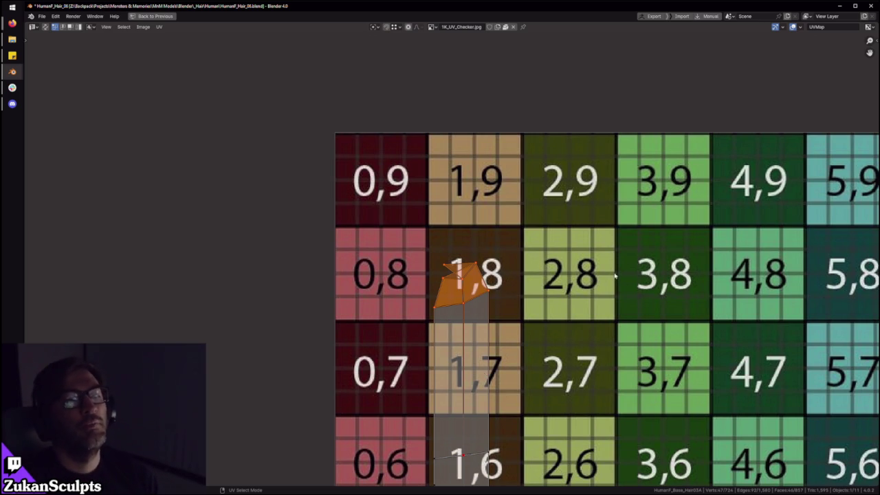
scroll(630, 268, "down", 7)
scroll(385, 186, "down", 1)
scroll(531, 357, "down", 3)
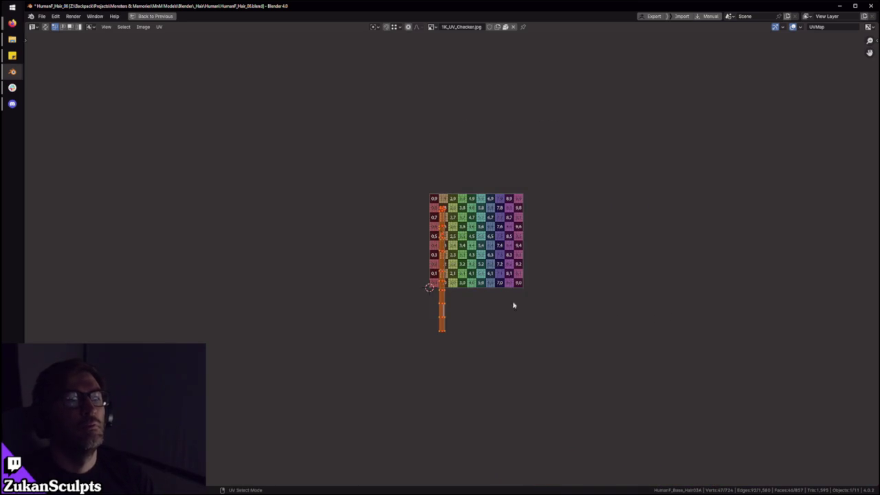
Step: Restore the full layout and orbit the 3D view to the hair cards on the back of the head
key("ctrl+space")
middle_click_drag(385, 137, 350, 93)
key("a")
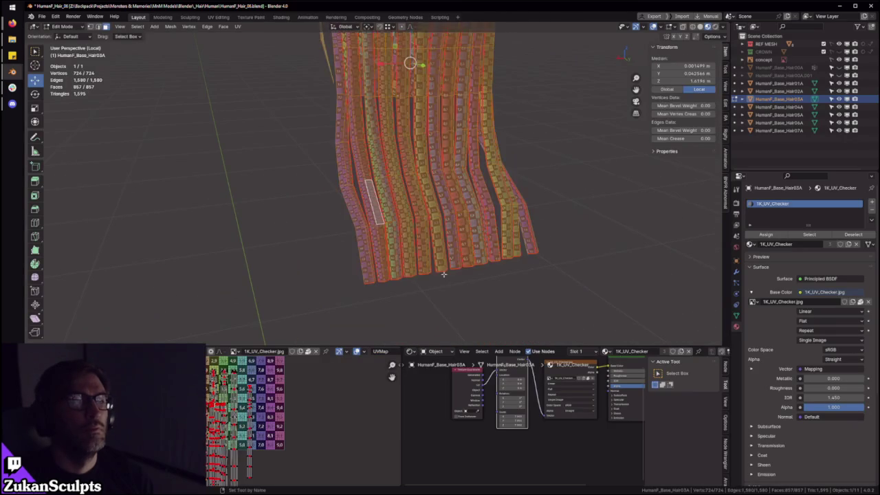
key("ctrl+space")
scroll(458, 332, "up", 5)
scroll(459, 332, "down", 3)
key("ctrl+space")
middle_click_drag(392, 158, 498, 261)
scroll(497, 262, "down", 2)
scroll(498, 261, "up", 3)
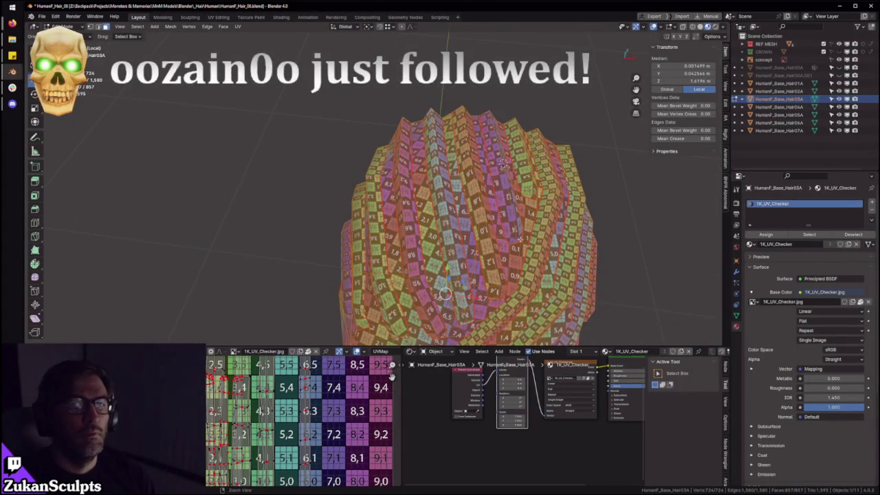
scroll(490, 207, "up", 3)
scroll(447, 175, "down", 3)
scroll(448, 175, "down", 2)
middle_click_drag(448, 175, 350, 78)
scroll(447, 176, "up", 3)
Step: Select the faces along one hair card and add another card face
left_click(412, 137)
left_click(364, 192, "alt")
mouse_move(365, 193)
middle_mouse_down()
mouse_move(415, 155)
mouse_move(384, 173)
middle_mouse_up()
left_click(429, 159, "shift")
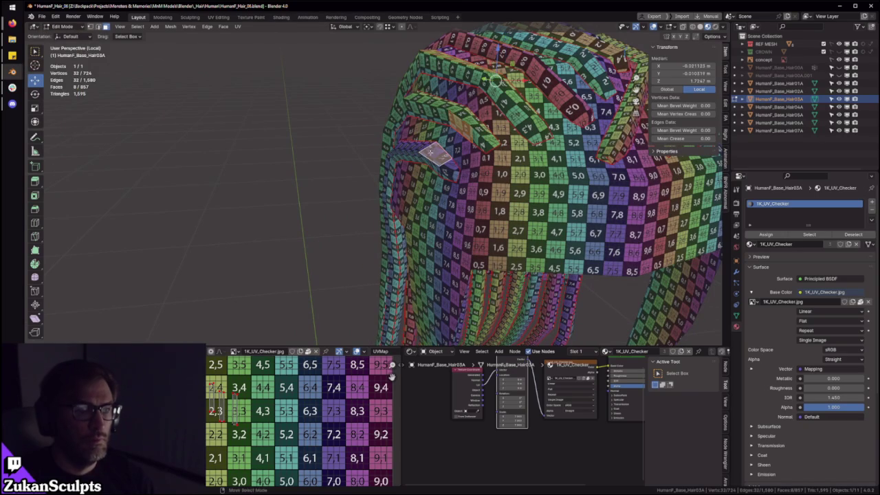
key("ctrl+space")
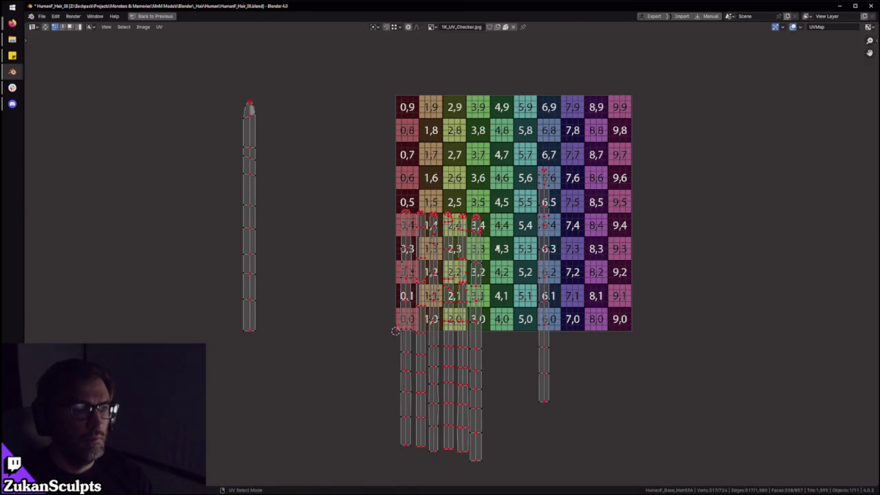
key("ctrl+space")
Step: Add faces from further strips, including the left strip, and select the whole linked piece
mouse_move(500, 250)
middle_mouse_down()
mouse_move(363, 198)
mouse_move(412, 221)
mouse_move(408, 102)
middle_mouse_up()
left_click(408, 101, "shift")
left_click(414, 95, "shift")
left_click(459, 136, "shift")
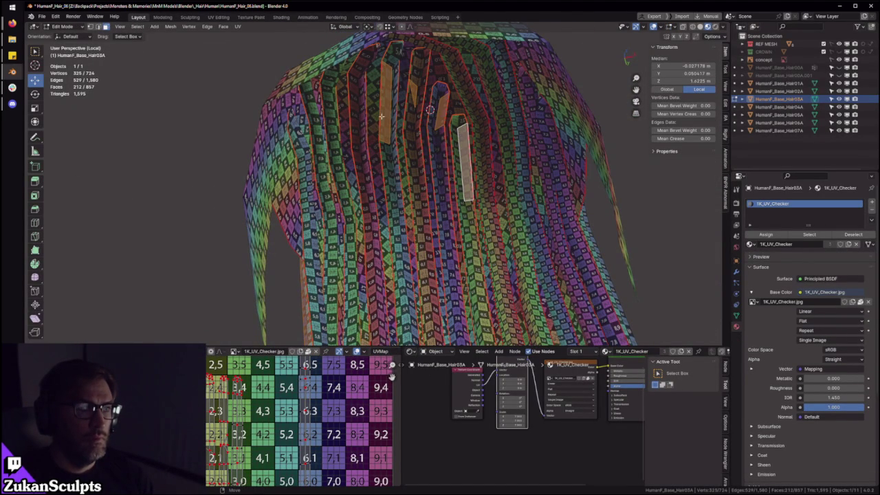
left_click(361, 110, "shift")
left_click(332, 123, "shift")
left_click(313, 162, "shift")
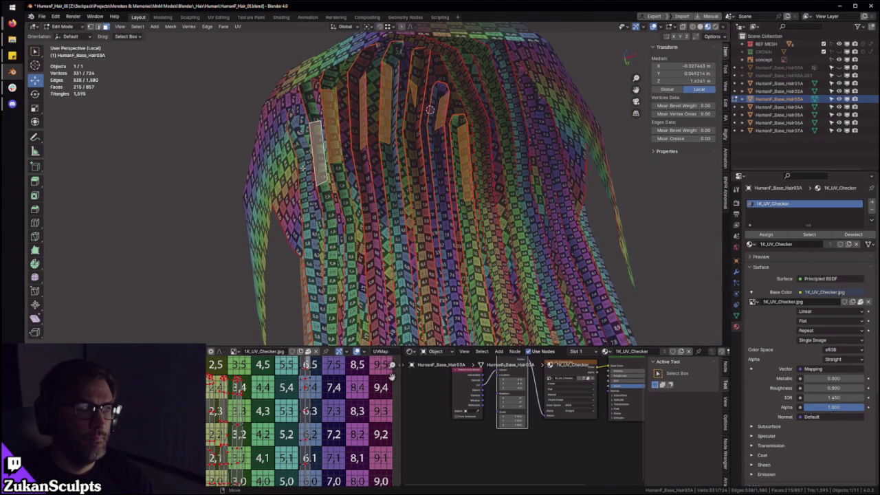
key("ctrl+l")
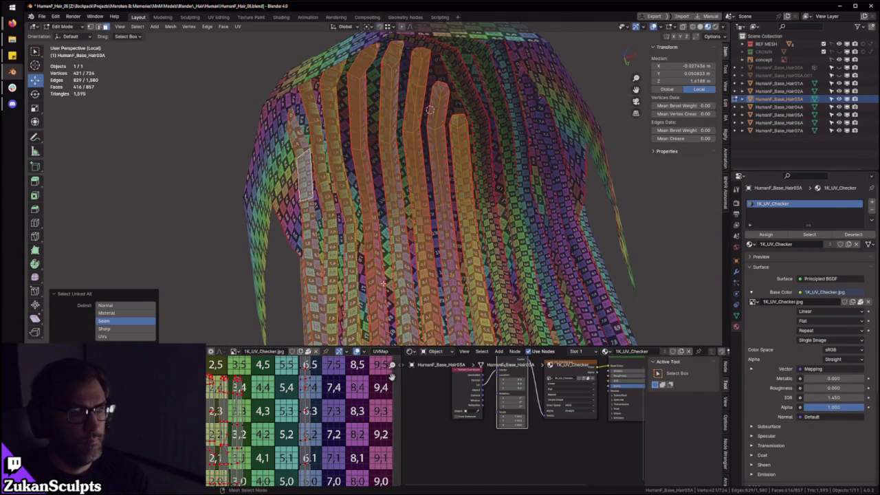
middle_click_drag(310, 172, 425, 224)
key("ctrl+space")
Step: Switch the UV selection mode to whole islands
key("ctrl+Tab")
left_click(282, 268)
scroll(358, 255, "down", 1)
scroll(383, 337, "up", 1)
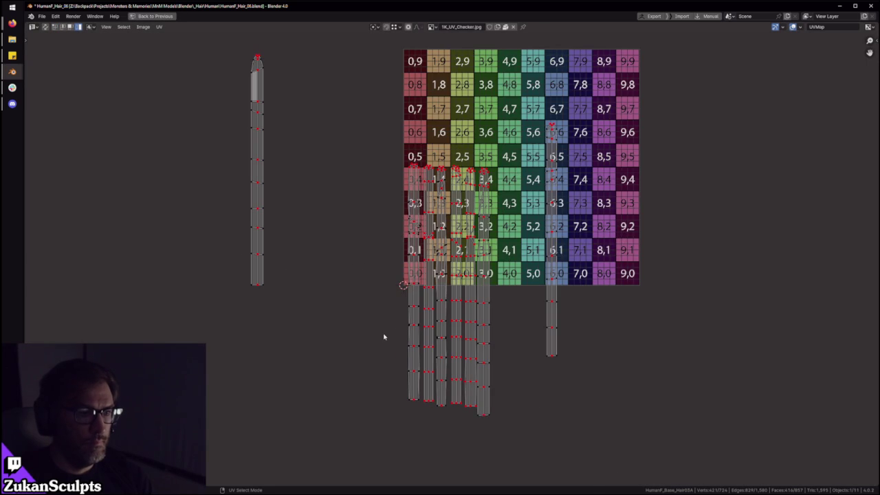
scroll(397, 320, "down", 2)
scroll(383, 334, "up", 3)
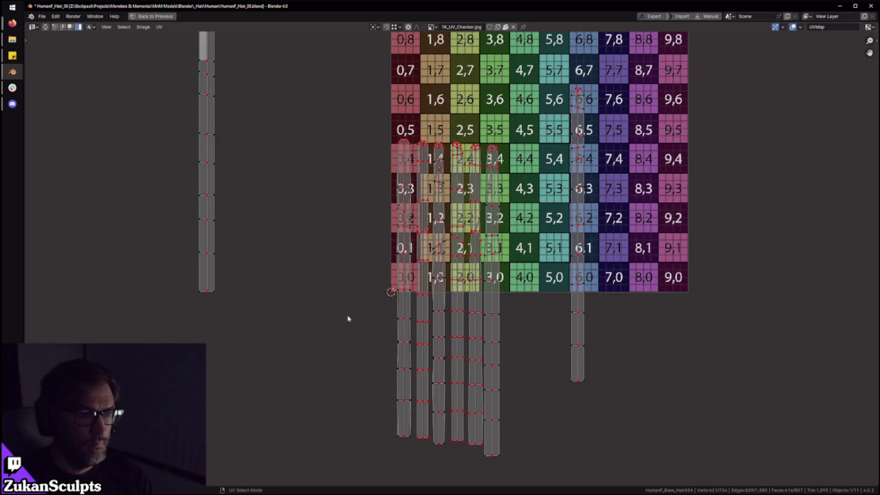
scroll(389, 302, "down", 1)
scroll(390, 232, "up", 1)
Step: Move one hair-strip island left of the checker grid and restore the full layout
left_click(411, 246)
left_click_drag(412, 246, 334, 230)
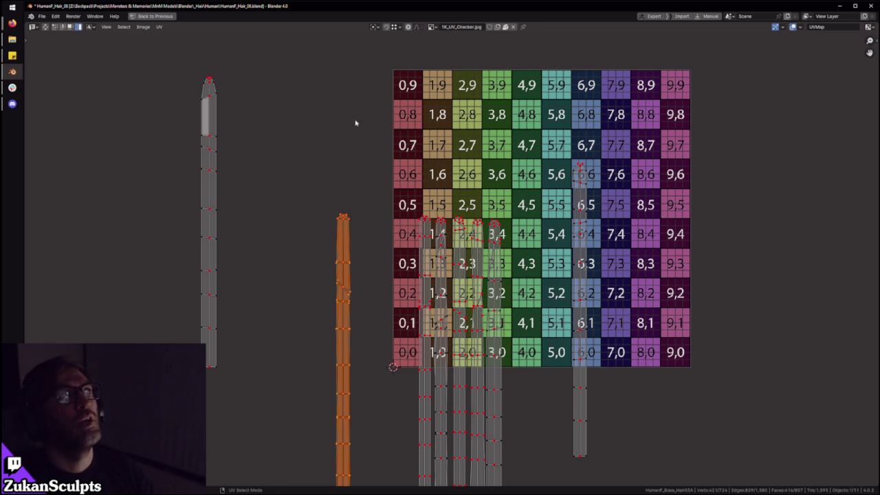
scroll(461, 277, "down", 1)
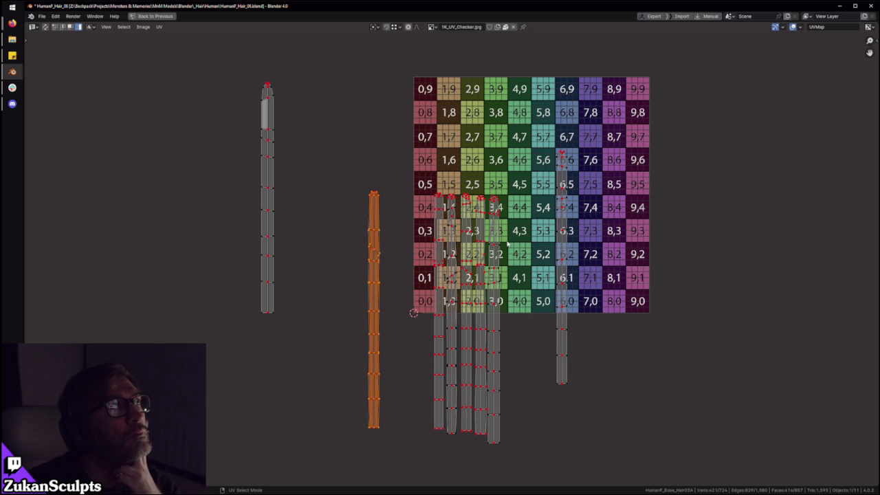
key("ctrl+space")
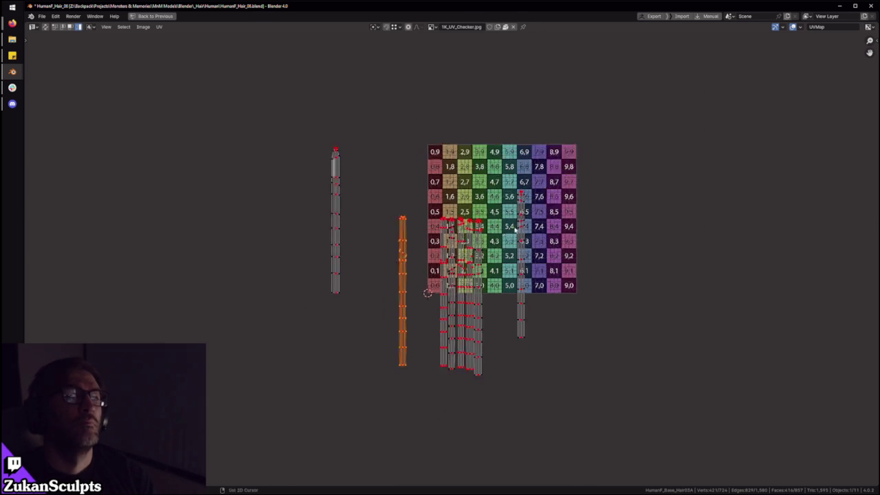
mouse_move(485, 212)
middle_mouse_down()
mouse_move(443, 216)
mouse_move(413, 275)
middle_mouse_up()
scroll(245, 440, "down", 1)
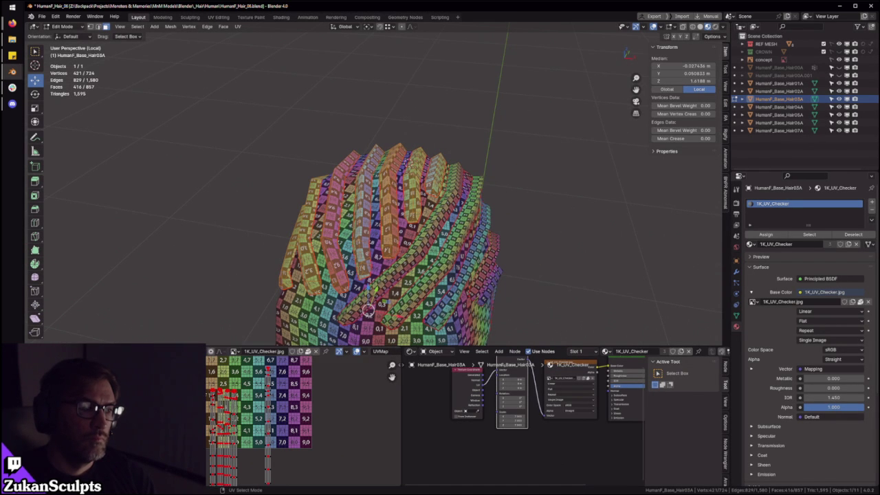
Step: Nudge the hair-strip UV islands leftward with a series of small moves
key("g")
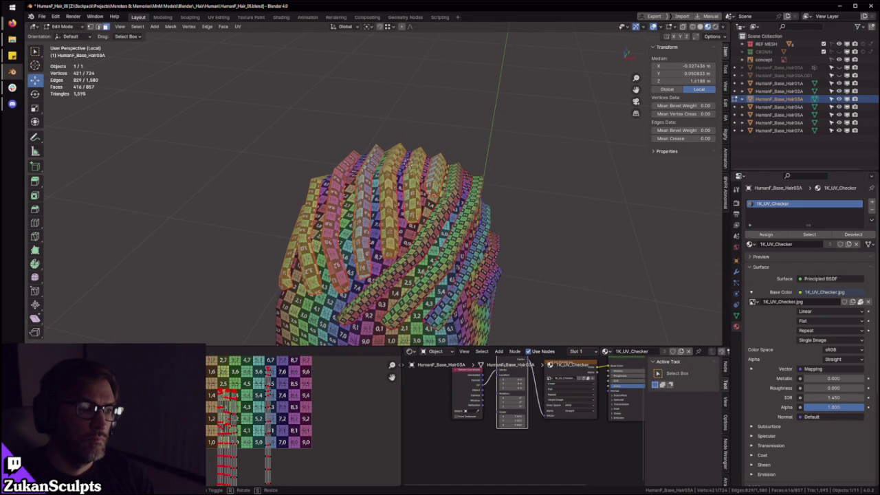
left_click(209, 394)
key("g")
left_click(226, 399)
key("g")
left_click(223, 397)
key("g")
left_click(234, 406)
Step: Shift two more strips left and then slightly right to refine their placement
mouse_move(330, 289)
middle_mouse_down()
mouse_move(324, 296)
mouse_move(296, 261)
middle_mouse_up()
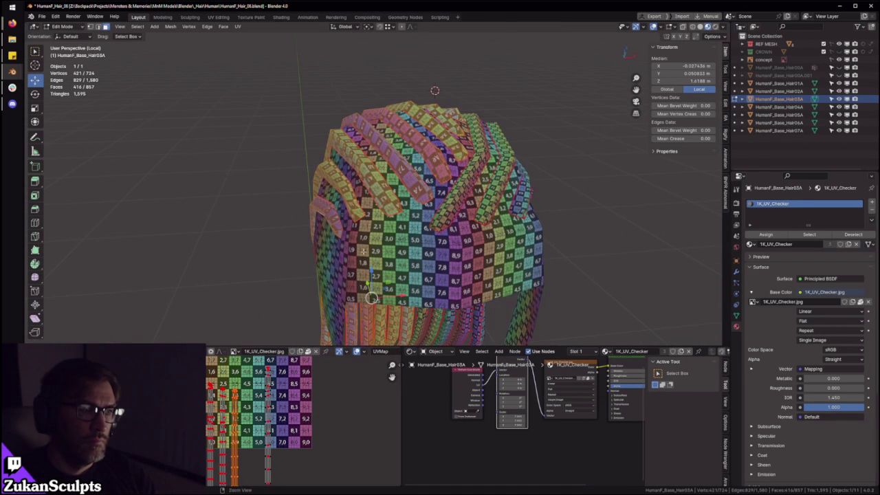
key("g")
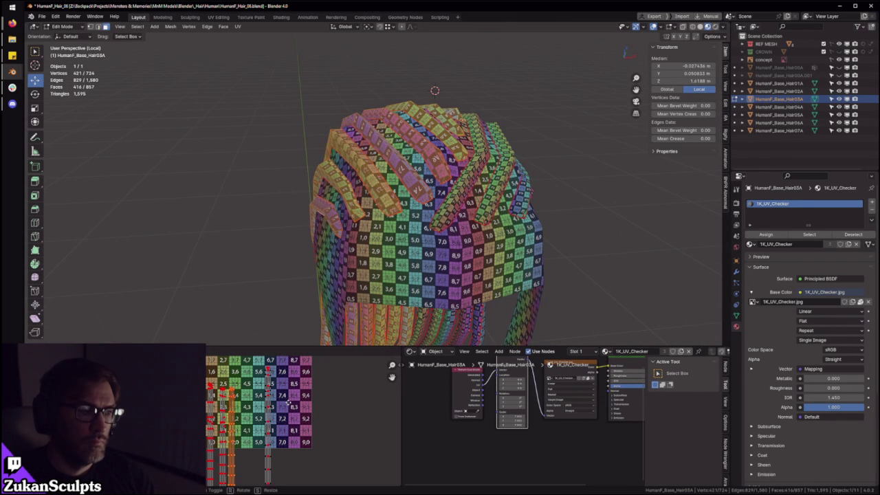
left_click(293, 404)
key("g")
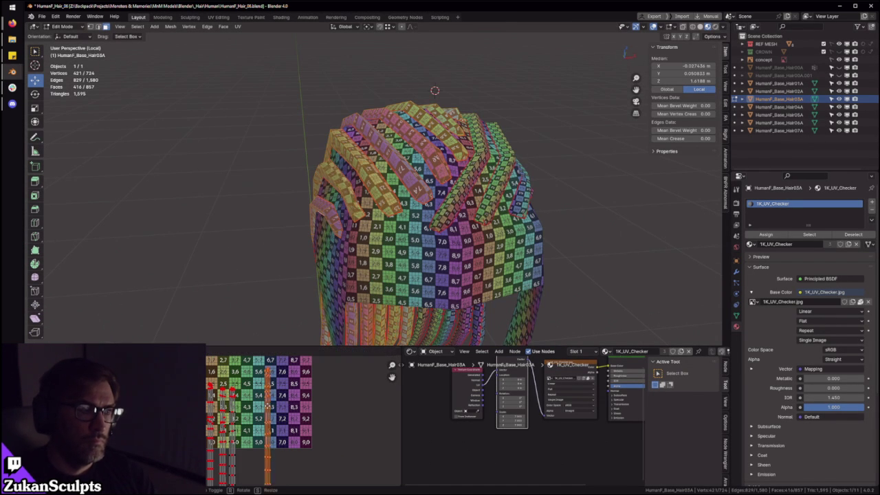
left_click(246, 423)
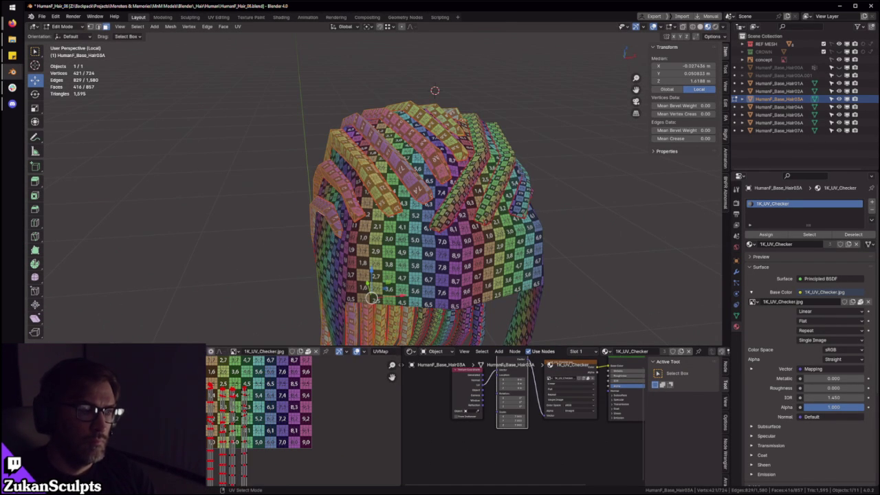
key("g")
key("Return")
Step: With the UV editor maximized, box-select all strip islands and move them up together
key("ctrl+space")
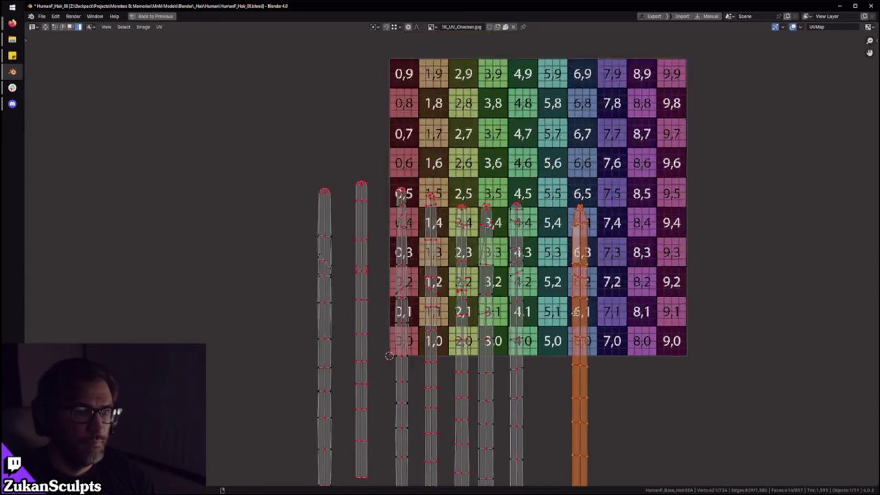
scroll(454, 254, "down", 3)
left_click_drag(268, 208, 560, 360)
key("g")
left_click(563, 236)
scroll(534, 158, "up", 3)
key("g")
left_click(337, 160)
scroll(337, 160, "up", 1)
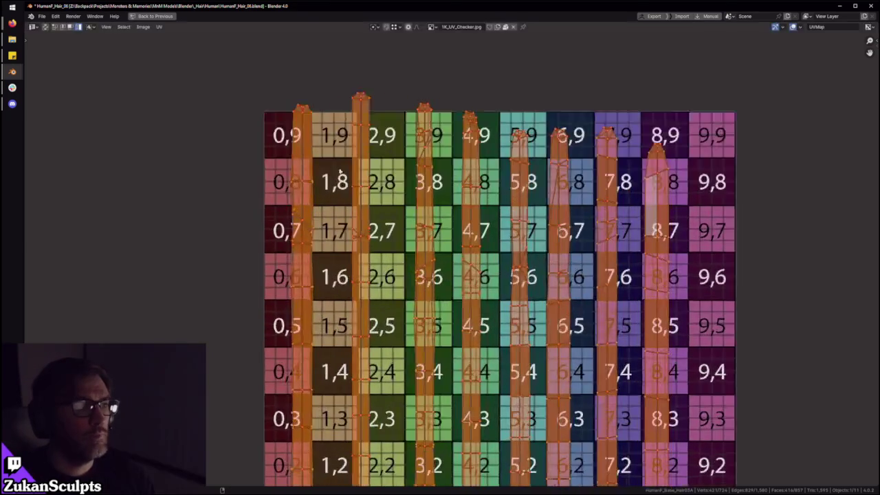
scroll(338, 160, "up", 2)
key("g")
left_click(337, 216)
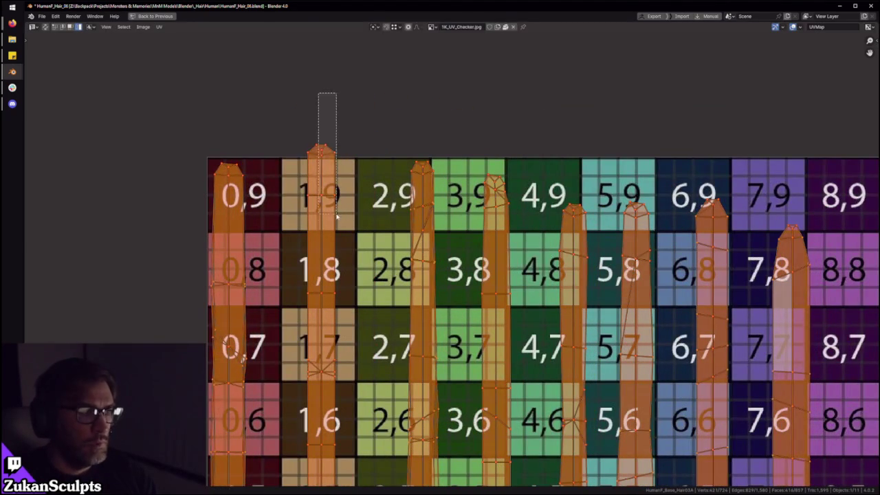
Step: Drop individual strips into checker columns 0, 1 and 2
left_click(336, 216)
key("g")
left_click(289, 216)
left_click(425, 201)
key("g")
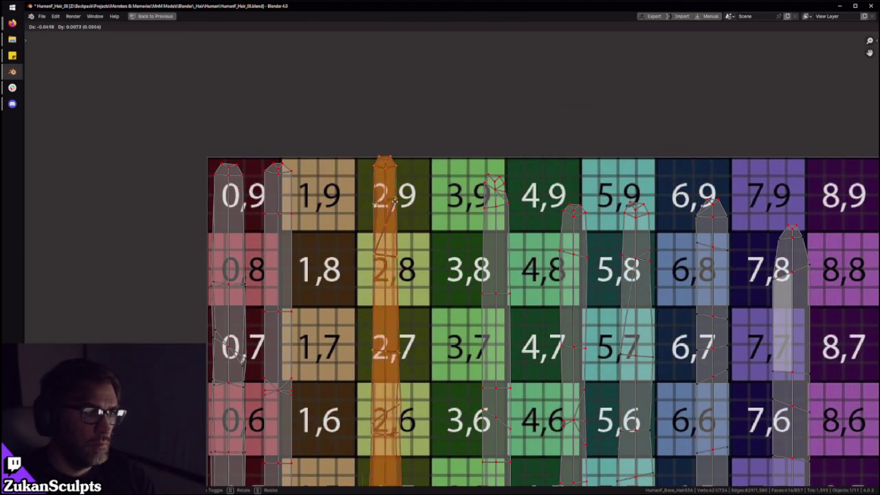
left_click(326, 203)
left_click(491, 227)
key("g")
left_click(354, 232)
Step: Move three right-hand strips left beside column 2, onto column 3, and next to it
left_click(574, 220)
key("g")
left_click(410, 220)
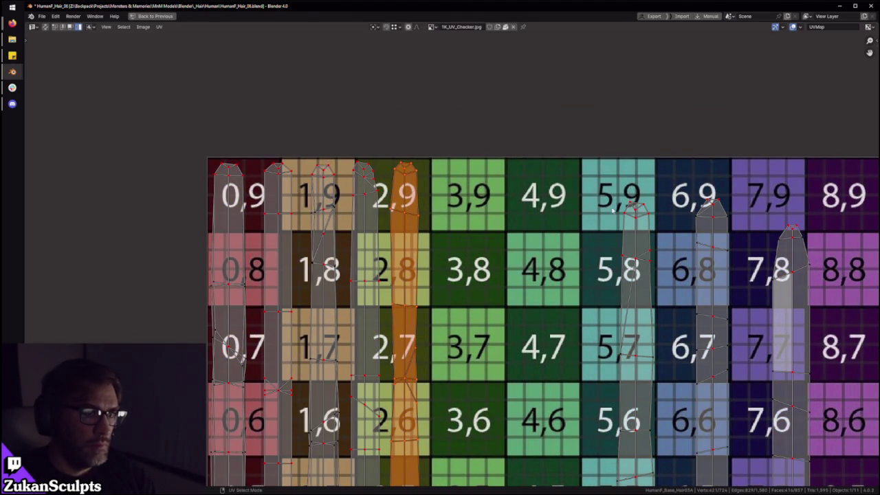
left_click(636, 220)
key("g")
left_click(451, 221)
left_click_drag(631, 173, 733, 268)
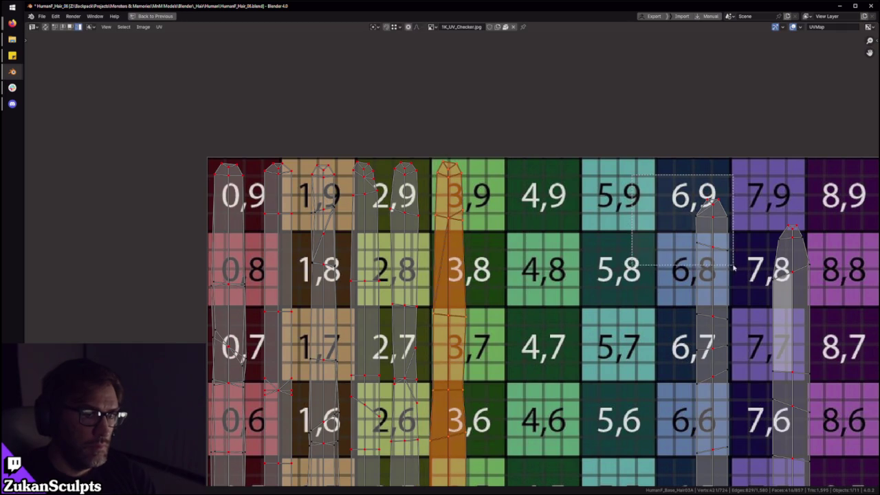
key("g")
left_click(517, 268)
Step: Place the last strip onto column 4 and restore the full workspace layout
left_click_drag(712, 222, 837, 303)
key("g")
left_click(564, 224)
scroll(567, 227, "down", 2)
scroll(575, 237, "down", 4)
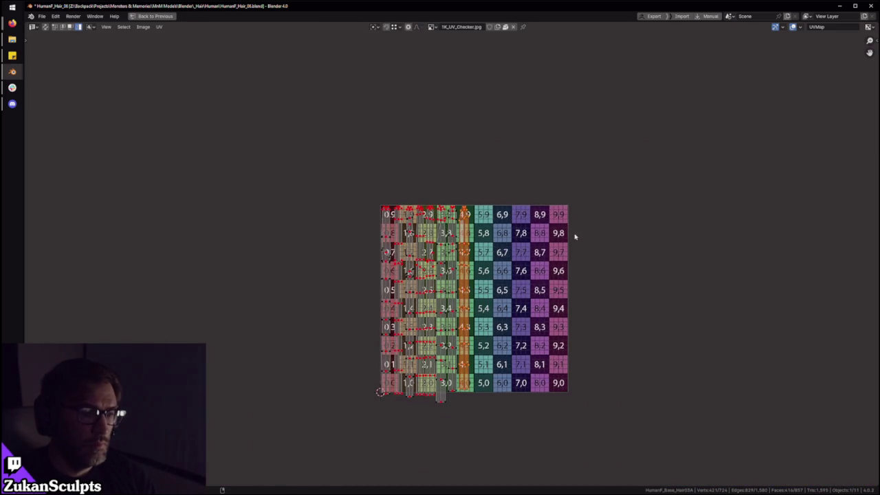
key("ctrl+space")
middle_click_drag(533, 226, 529, 234)
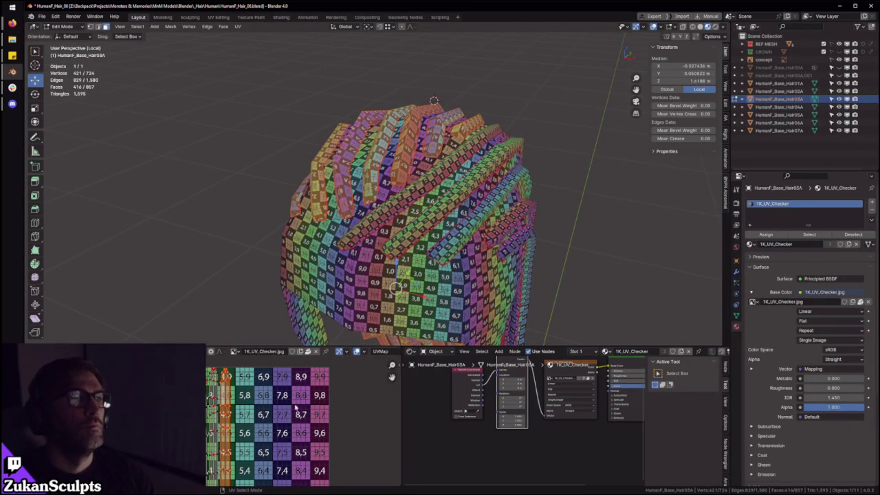
Step: From a front view, slide the UV islands right over the checker twice
middle_click_drag(533, 229, 405, 217)
scroll(211, 421, "down", 3)
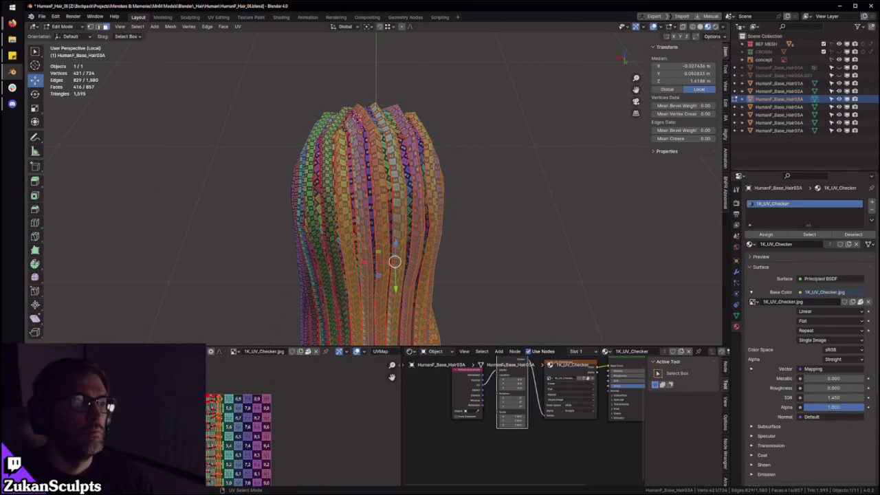
key("g")
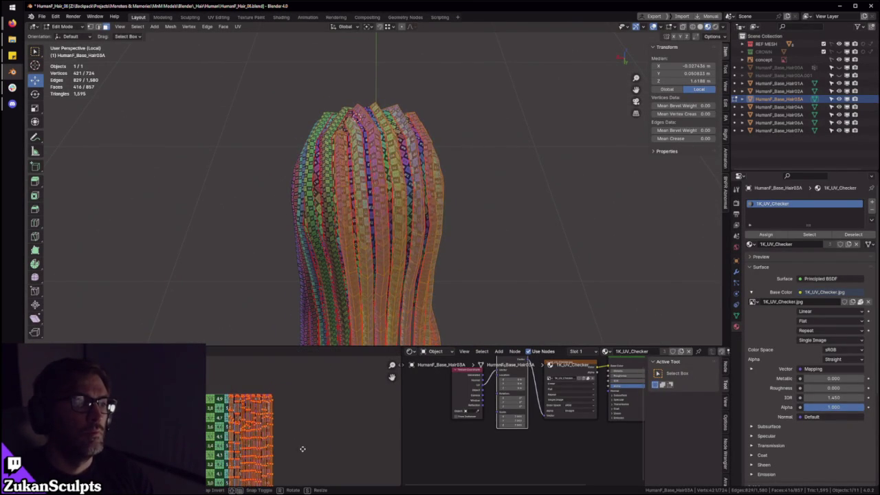
left_click(300, 451)
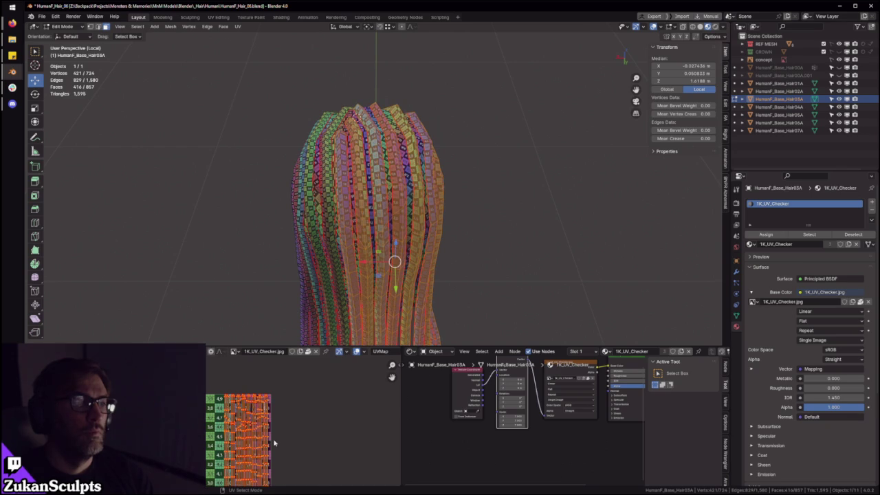
key("g")
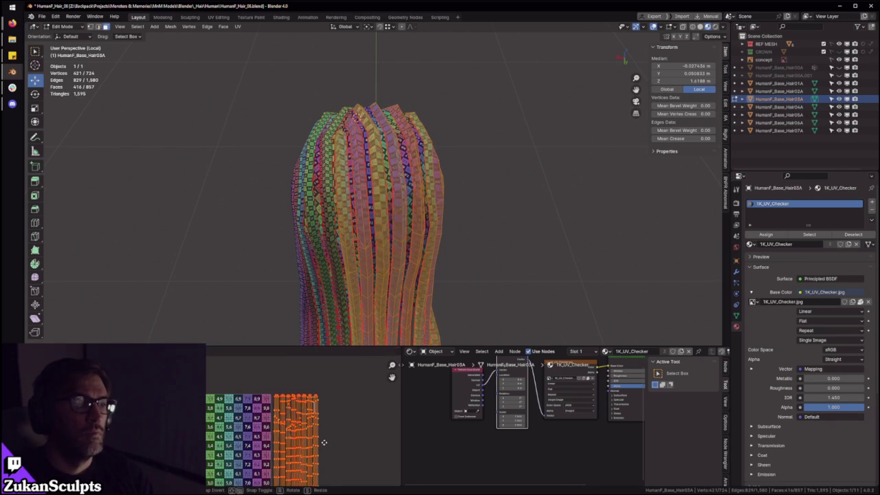
left_click(323, 439)
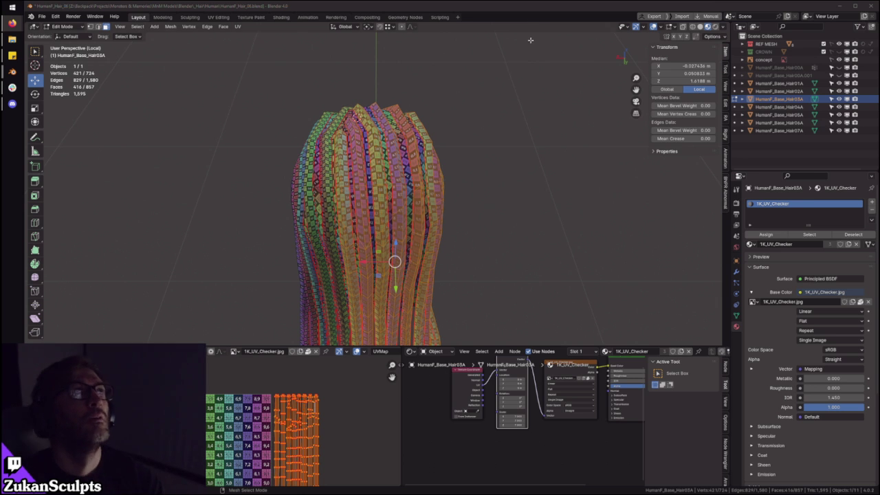
Step: Orbit to a tilted view of the hair and select a single hair face
scroll(495, 291, "up", 1)
scroll(500, 263, "up", 2)
mouse_move(390, 237)
middle_mouse_down()
mouse_move(406, 121)
mouse_move(441, 168)
middle_mouse_up()
left_click(400, 112)
Step: Select the linked hair strip and move its UV island to the checker's left column
key("ctrl+l")
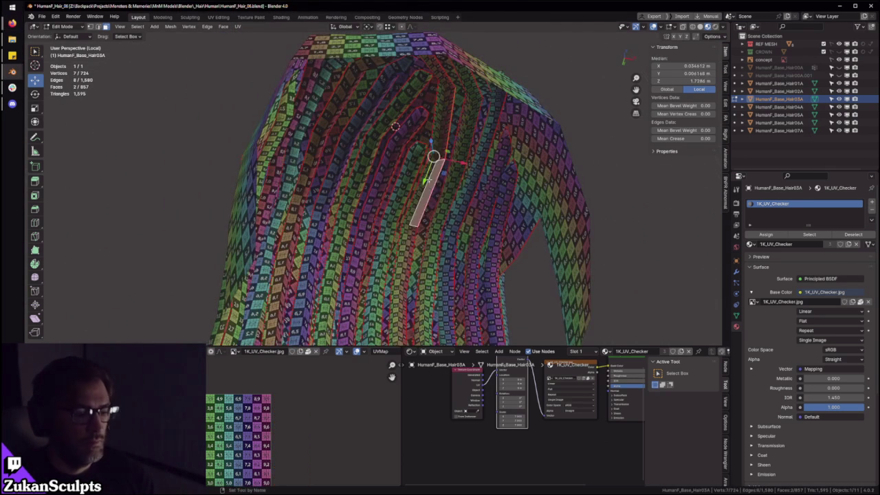
scroll(353, 369, "down", 3)
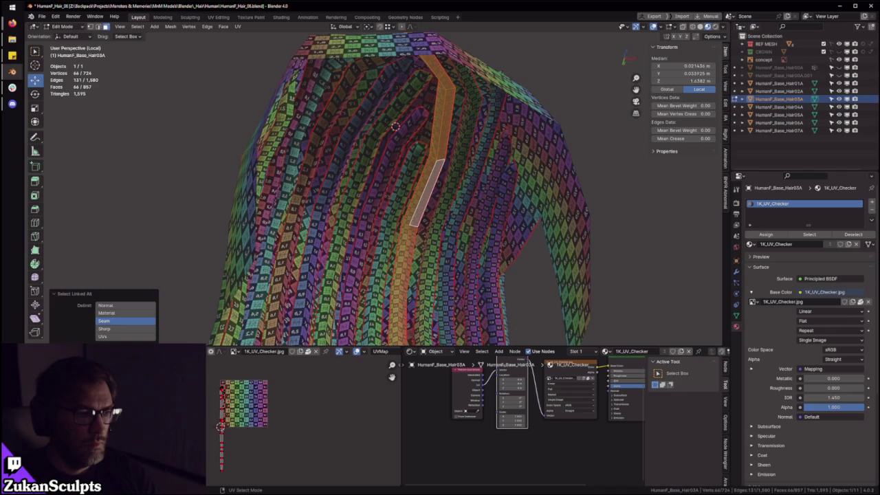
key("ctrl+space")
scroll(483, 340, "up", 4)
scroll(483, 339, "up", 2)
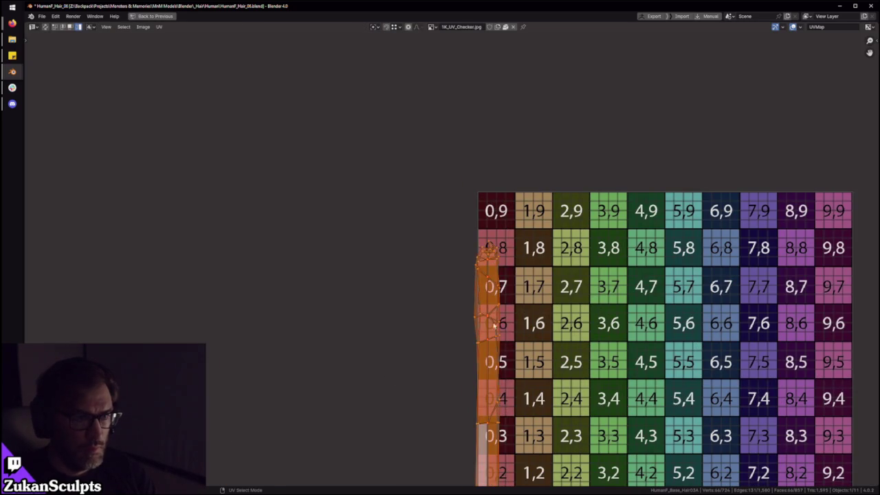
key("g")
left_click(500, 278)
scroll(500, 277, "down", 3)
scroll(468, 296, "down", 2)
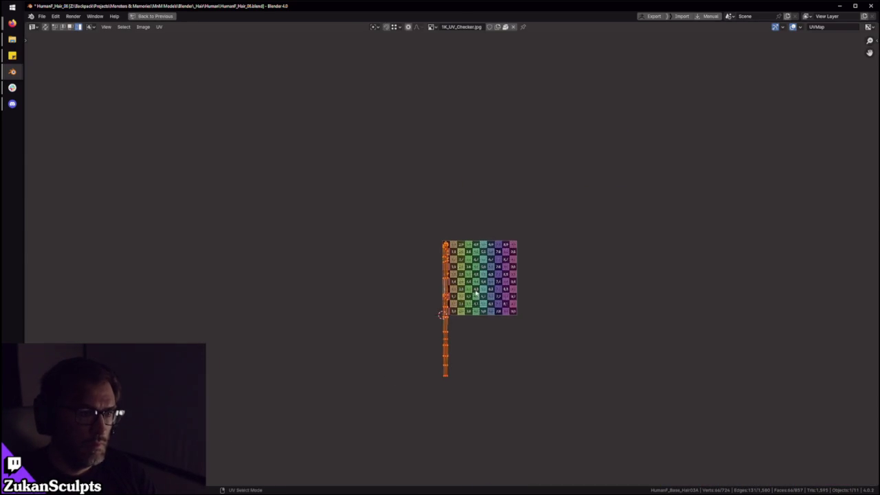
key("ctrl+space")
Step: From a frontal view, move another strip's UV island into place against the grid
mouse_move(413, 206)
middle_mouse_down()
mouse_move(403, 69)
mouse_move(378, 66)
middle_mouse_up()
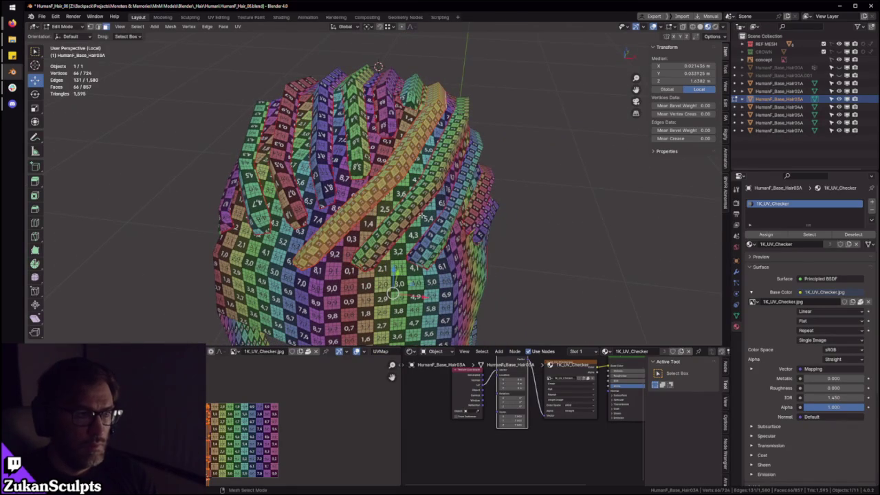
scroll(282, 429, "up", 1)
middle_click_drag(550, 223, 399, 249)
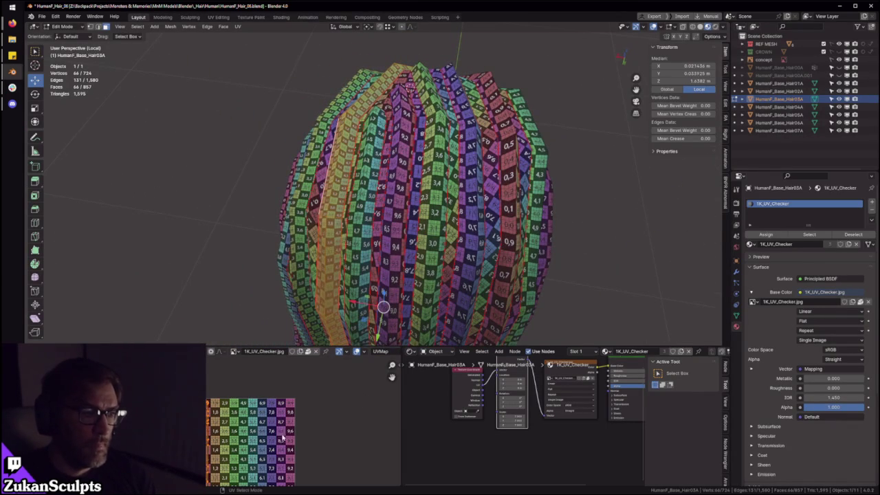
key("g")
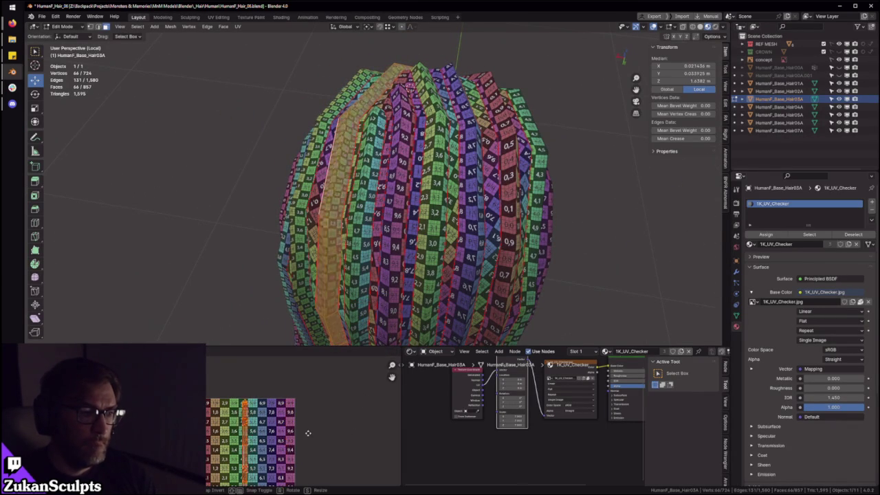
scroll(306, 437, "down", 2)
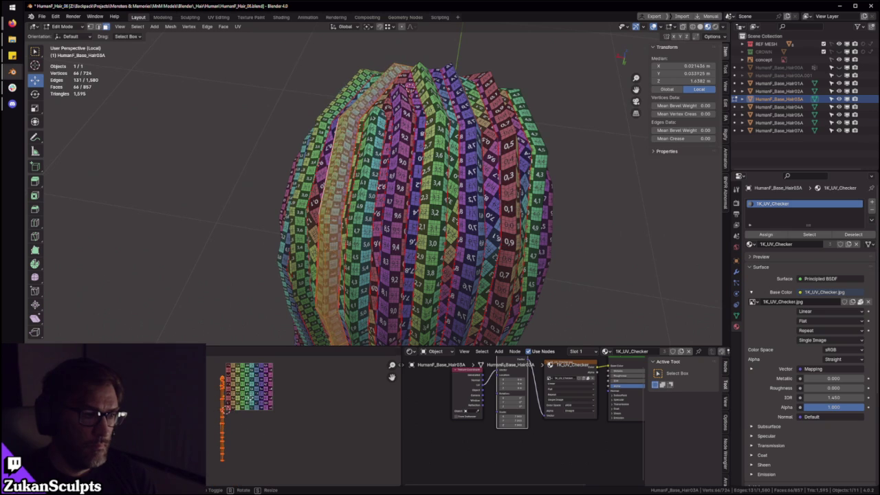
left_click(392, 377)
Step: Select the next hair strip by picking one of its faces and selecting linked
middle_click_drag(383, 305, 408, 301)
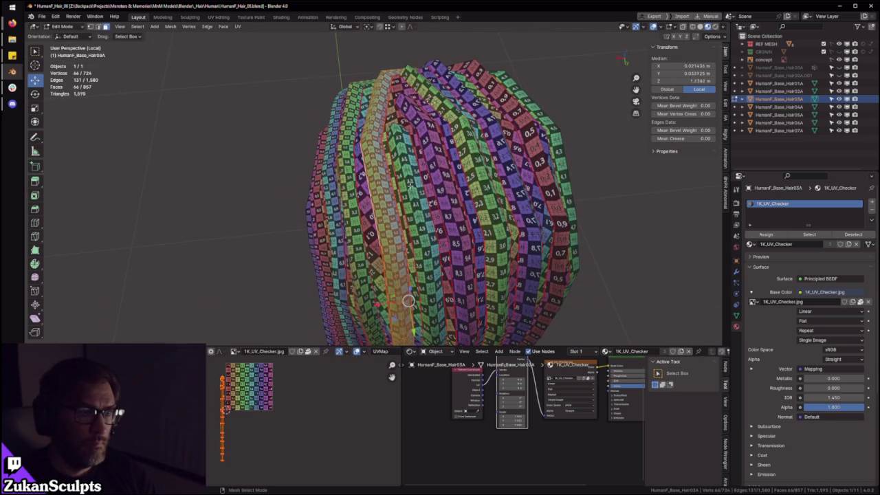
middle_click_drag(410, 184, 371, 179)
scroll(358, 199, "up", 4)
left_click(349, 208)
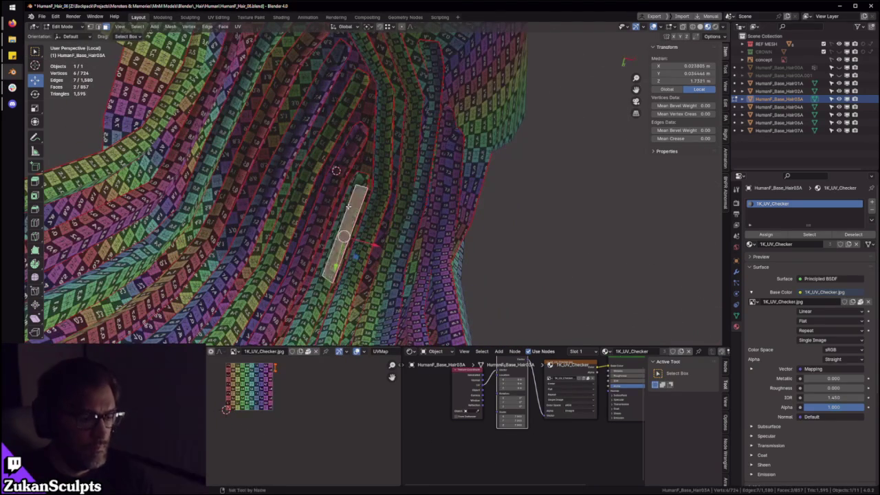
key("ctrl+l")
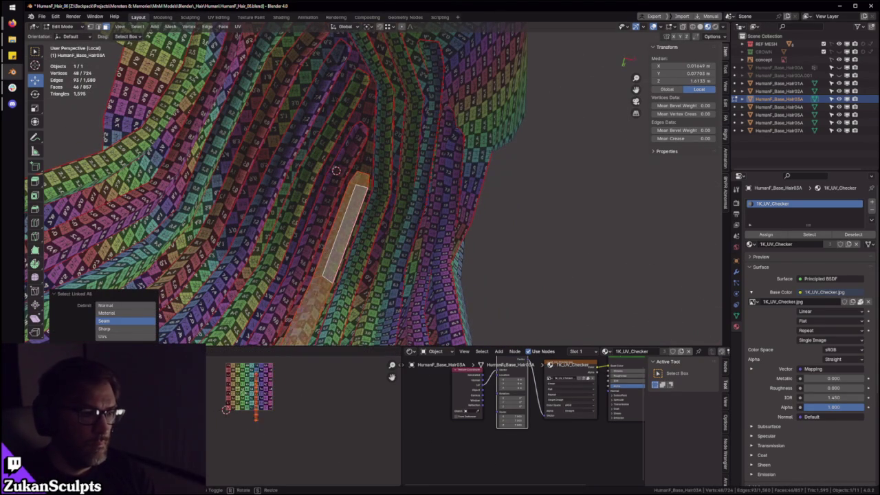
middle_click_drag(344, 206, 368, 138)
Step: Select the whole hair mesh and move one strip's UV island right of the grid
key("a")
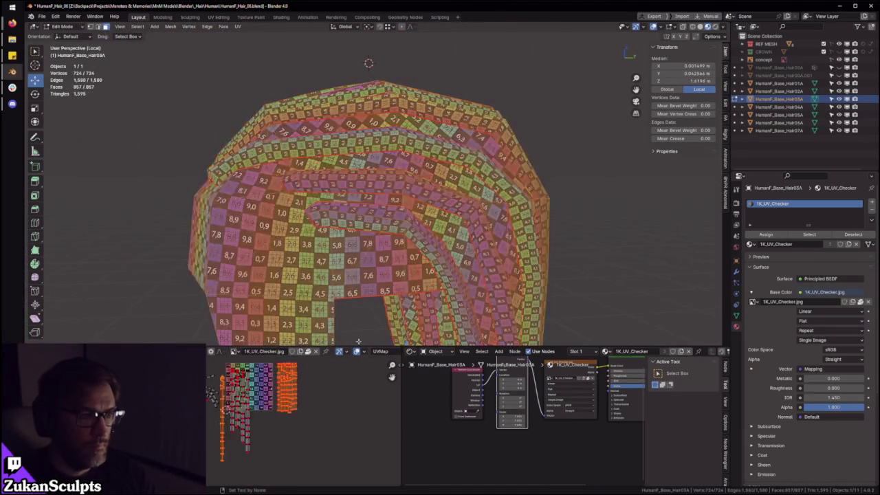
key("ctrl+space")
left_click(352, 268)
key("g")
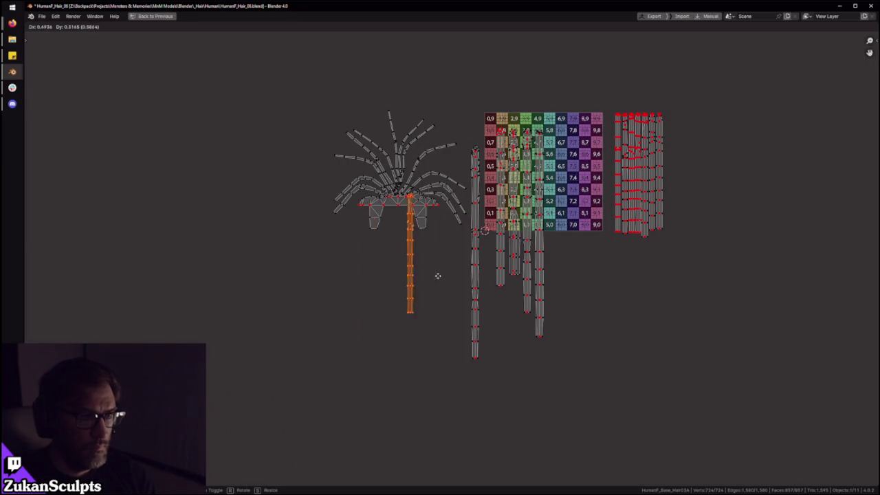
left_click(483, 235)
Step: Move the crown fan UV island above the checker grid
left_click(406, 216)
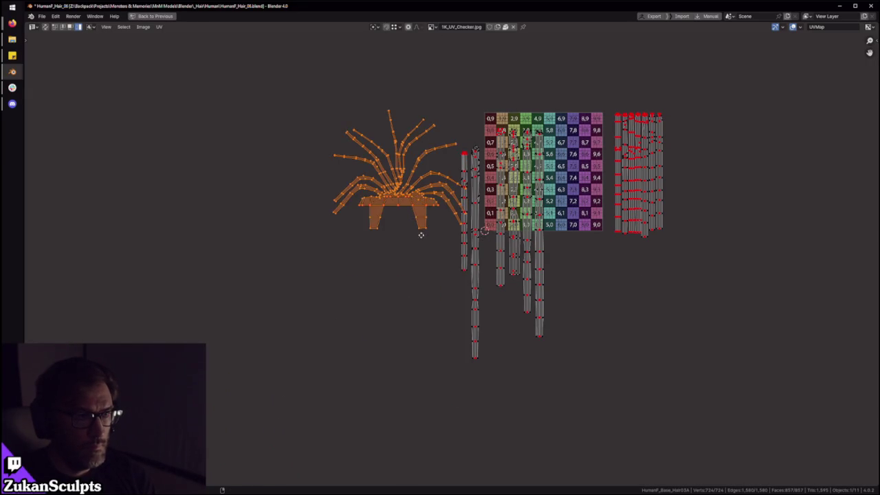
middle_click_drag(407, 216, 369, 298)
key("g")
left_click(524, 178)
Step: Back in the full layout, select a strip of faces along one hair card
key("ctrl+space")
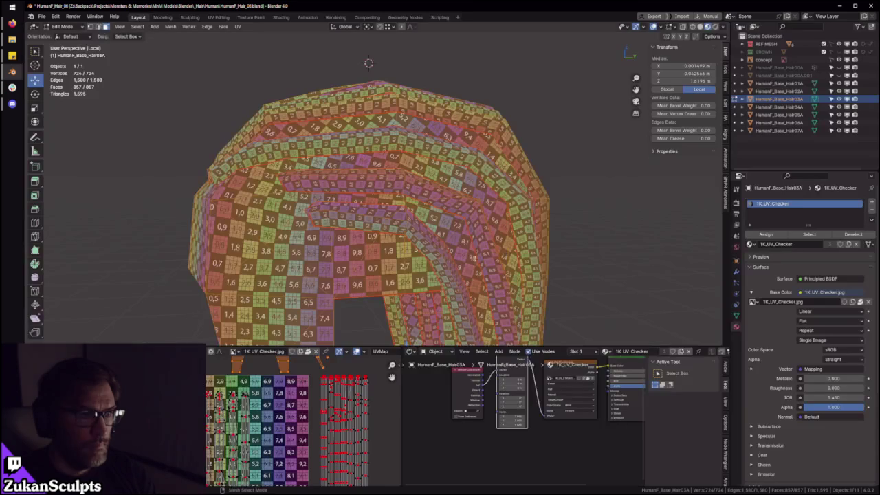
middle_click_drag(421, 185, 410, 138)
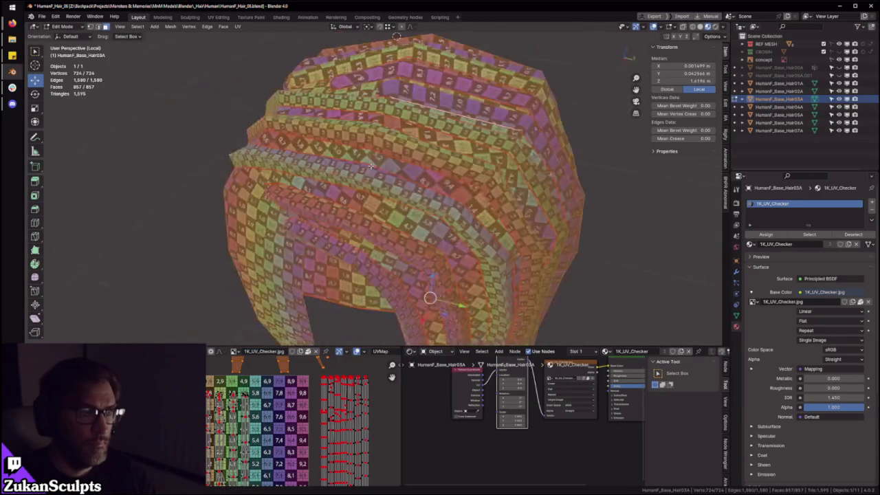
left_click(391, 180)
mouse_move(391, 180)
middle_mouse_down()
mouse_move(429, 185)
mouse_move(392, 179)
middle_mouse_up()
left_click(426, 185)
scroll(392, 180, "up", 3)
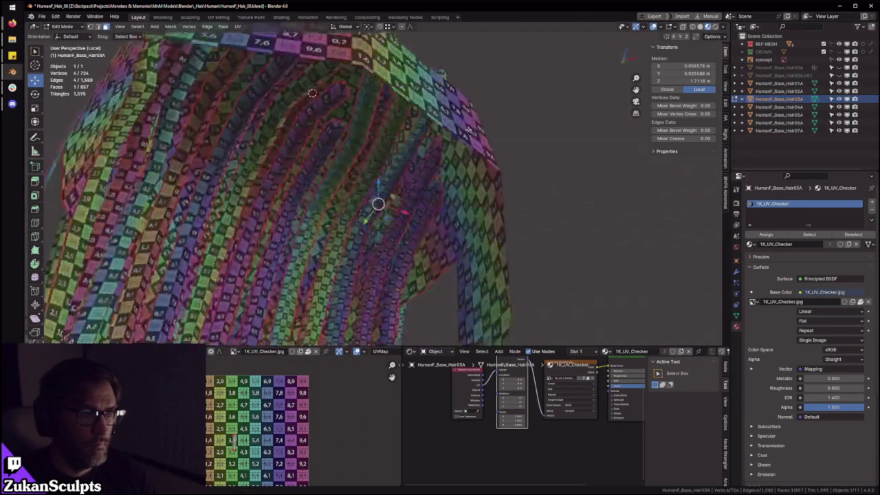
left_click(391, 180, "alt")
Step: Select all of that strip's UVs and move its island to a new position
key("ctrl+space")
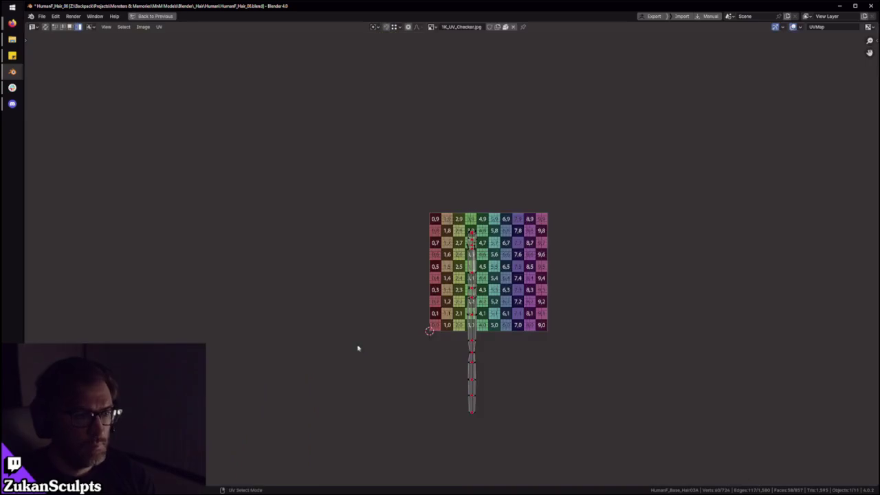
key("a")
key("g")
left_click(375, 304)
key("ctrl+space")
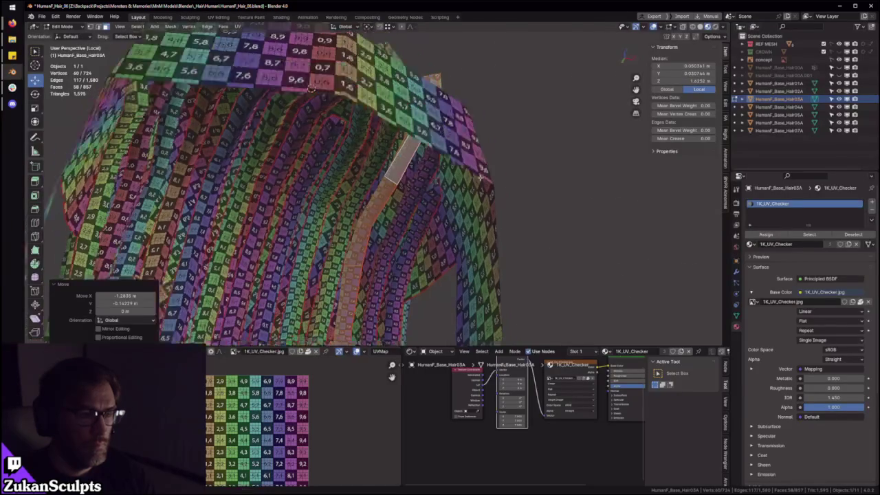
Step: Pick a face on a long hair strip and select its whole linked strip with Ctrl+L
left_click(373, 140)
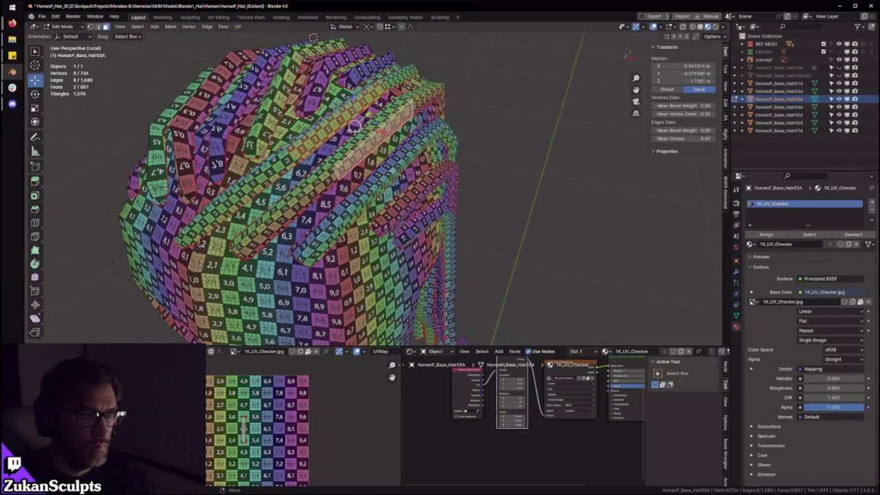
scroll(381, 152, "up", 3)
scroll(405, 136, "up", 2)
scroll(404, 171, "down", 2)
left_click(437, 154)
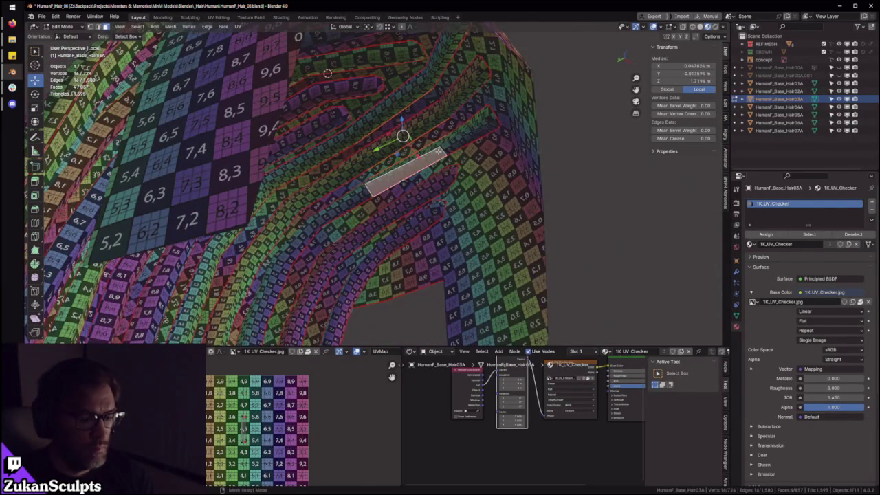
key("ctrl+l")
key("ctrl+space")
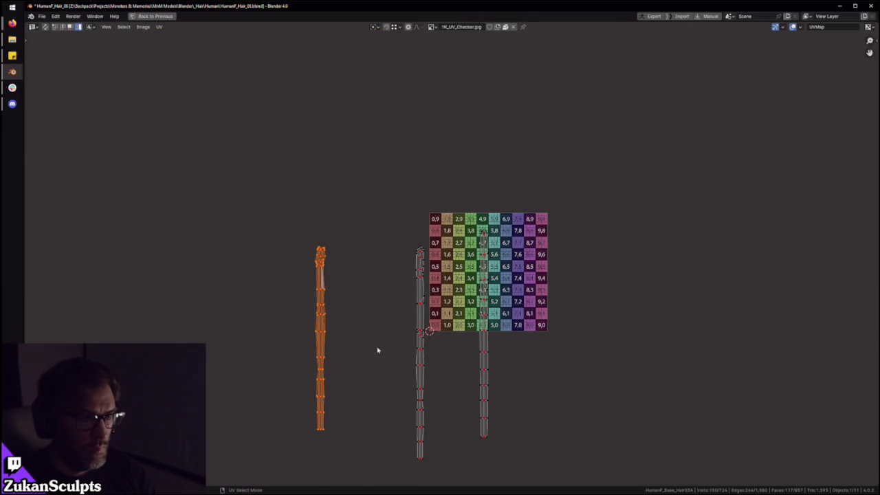
key("ctrl+space")
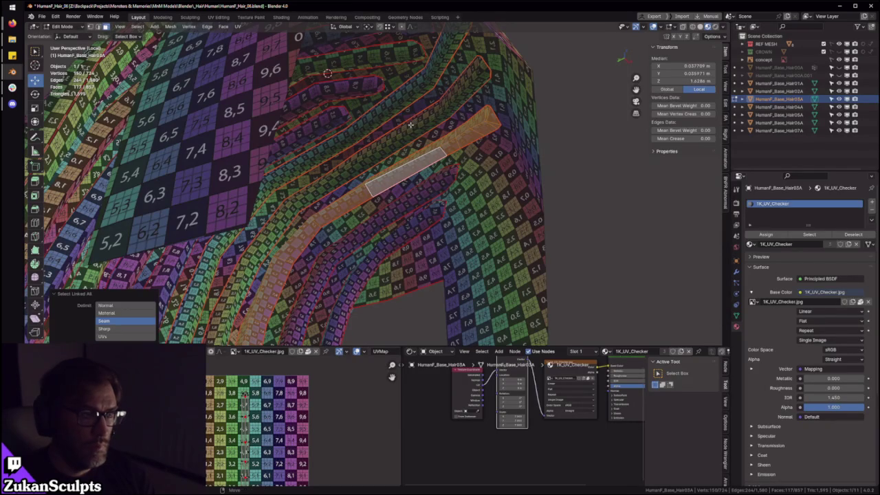
Step: Add faces from two more strips and extend the selection to their linked strips
left_click(410, 125, "shift")
left_click(406, 90, "shift")
key("ctrl+l")
key("ctrl+space")
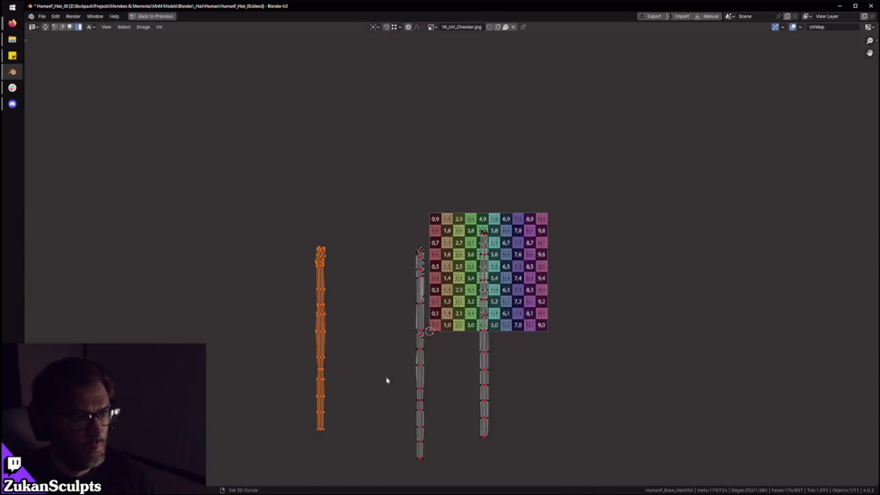
middle_click_drag(373, 346, 383, 320)
key("ctrl+space")
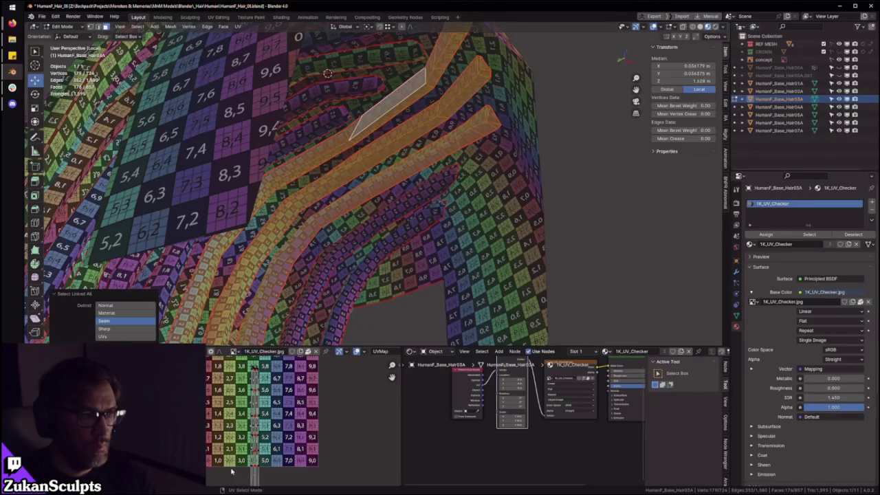
Step: Move the selected UV island leftward in the UV editor
scroll(268, 295, "down", 5)
middle_click_drag(289, 179, 337, 172)
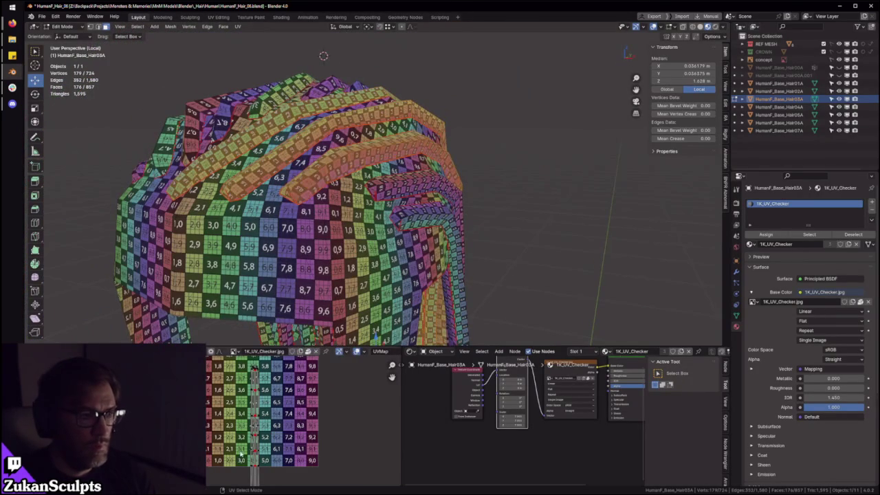
mouse_move(309, 206)
middle_mouse_down()
mouse_move(289, 220)
mouse_move(344, 289)
middle_mouse_up()
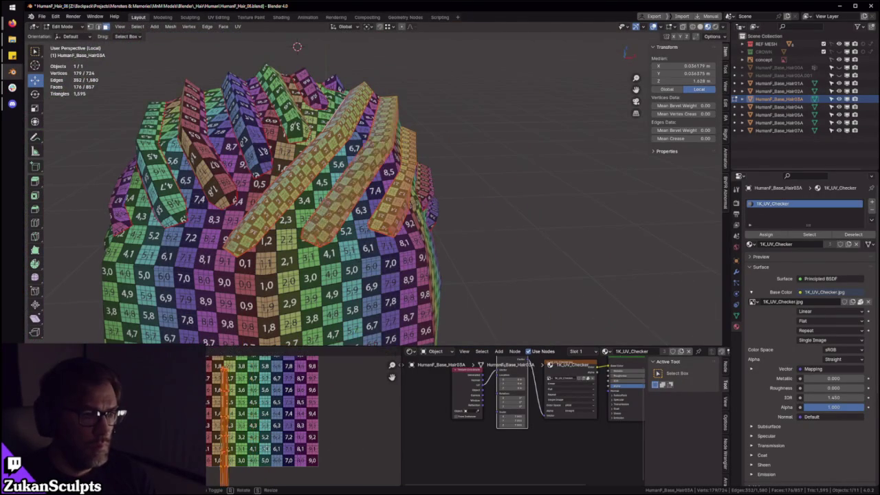
key("ctrl+space")
key("g")
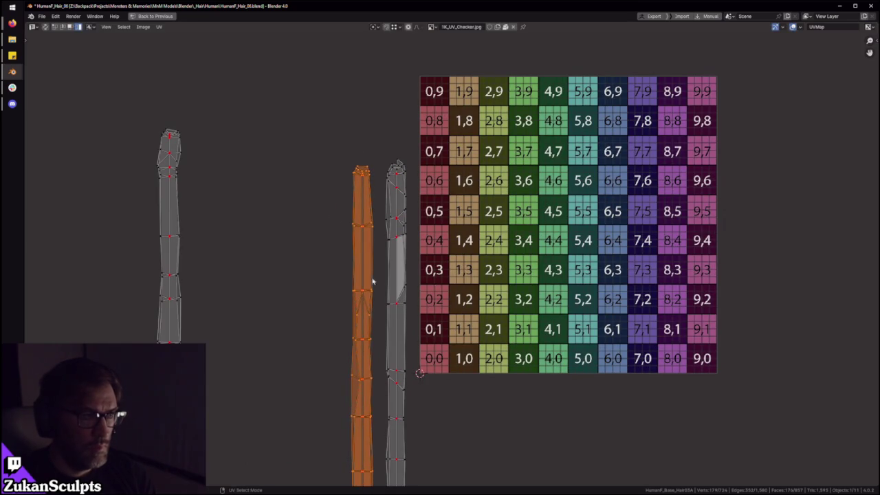
left_click(375, 296)
key("ctrl+space")
Step: Frame a hair face and add a column of faces along one card to the selection
middle_click_drag(467, 193, 395, 194)
left_click(395, 194)
key("KP_Decimal")
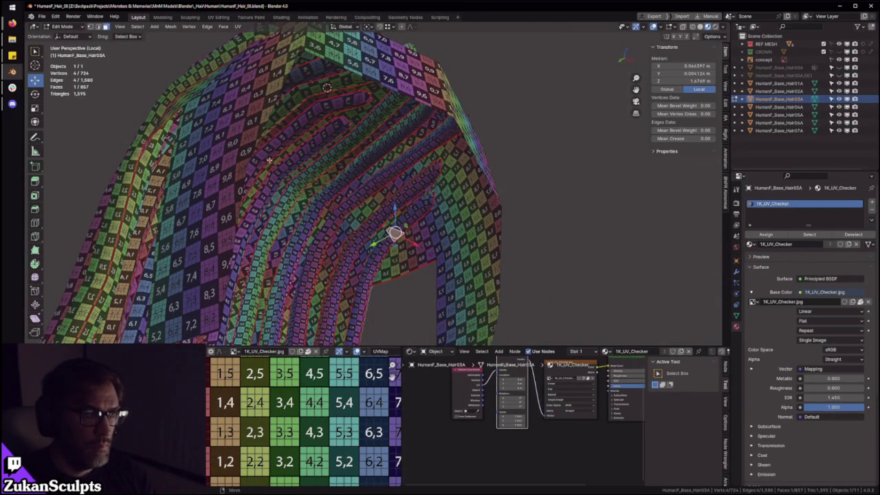
key("w")
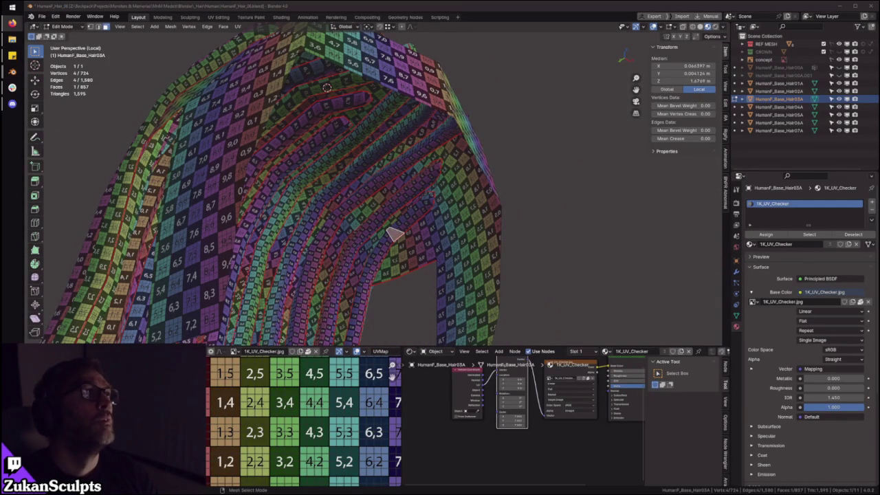
mouse_move(430, 227)
middle_mouse_down()
mouse_move(441, 215)
mouse_move(426, 206)
middle_mouse_up()
left_click(427, 202)
left_click(430, 161, "shift")
left_click(421, 124, "shift")
left_click(416, 86, "shift")
left_click(387, 55, "shift")
Step: Add the remaining faces of the card and extend the selection to its seams
middle_click_drag(386, 55, 349, 213)
left_click(374, 177, "shift")
left_click(360, 134, "shift")
middle_click_drag(360, 135, 365, 132)
left_click(341, 91, "shift")
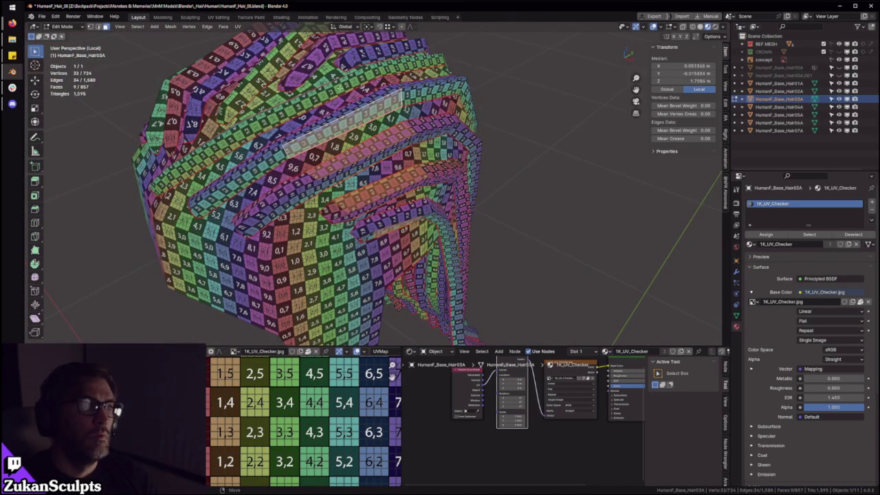
key("ctrl+l")
mouse_move(341, 91)
middle_mouse_down()
mouse_move(496, 136)
mouse_move(427, 227)
middle_mouse_up()
Step: Check the selected strip in the UV editor, then orbit out around the hair mesh
key("ctrl+space")
scroll(444, 255, "down", 3)
right_click(440, 207)
key("ctrl+space")
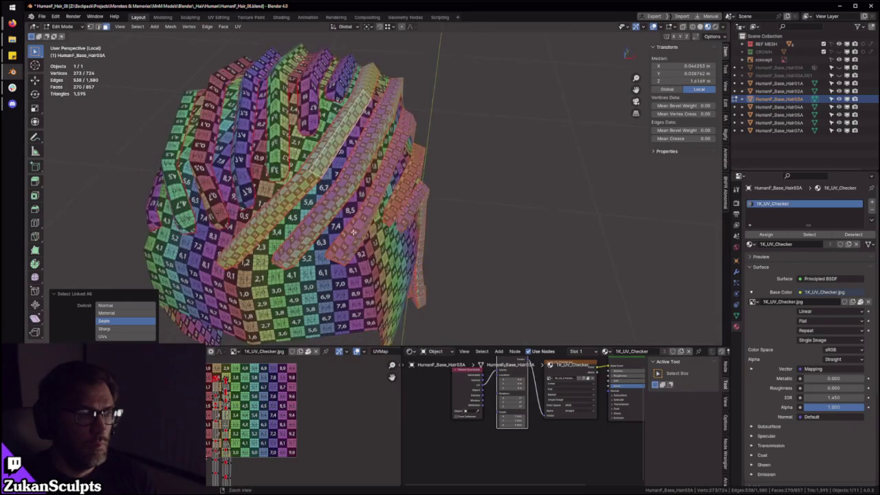
middle_click_drag(352, 241, 233, 397)
mouse_move(433, 196)
middle_mouse_down("ctrl")
mouse_move(423, 206)
mouse_move(485, 267)
middle_mouse_up("ctrl")
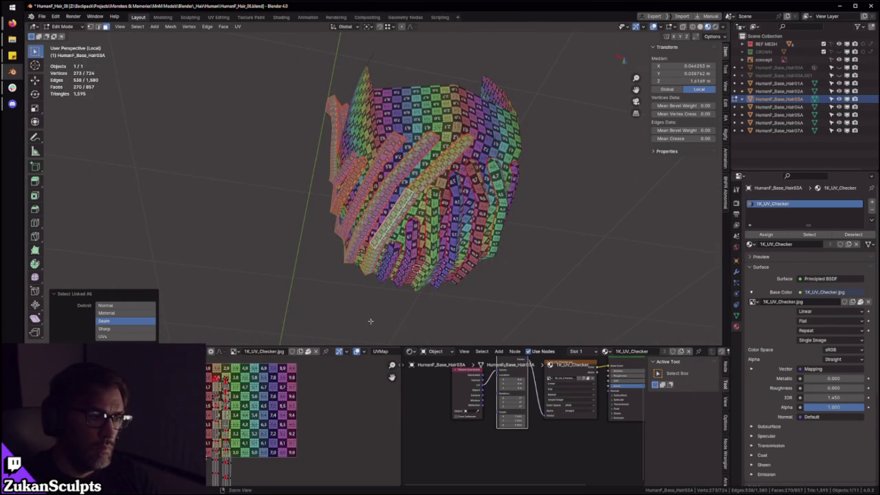
scroll(222, 385, "up", 2)
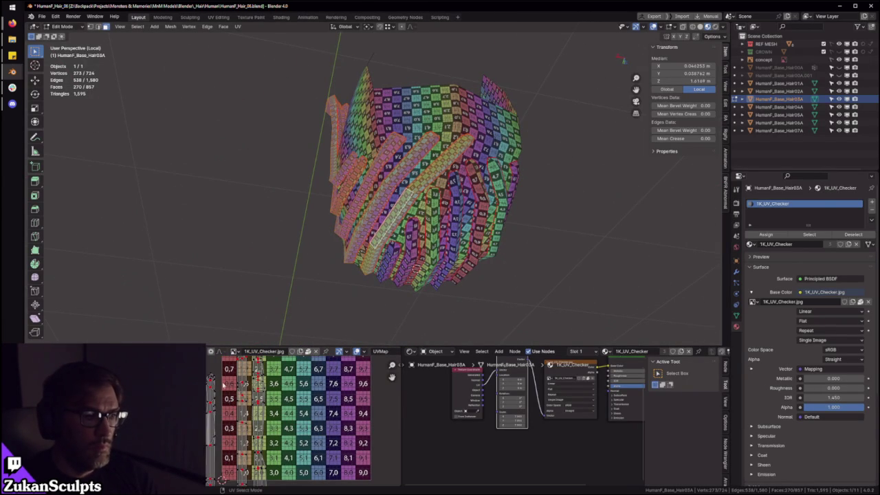
Step: Shift the strip island left of the grid into line with the other strips
left_click(210, 399)
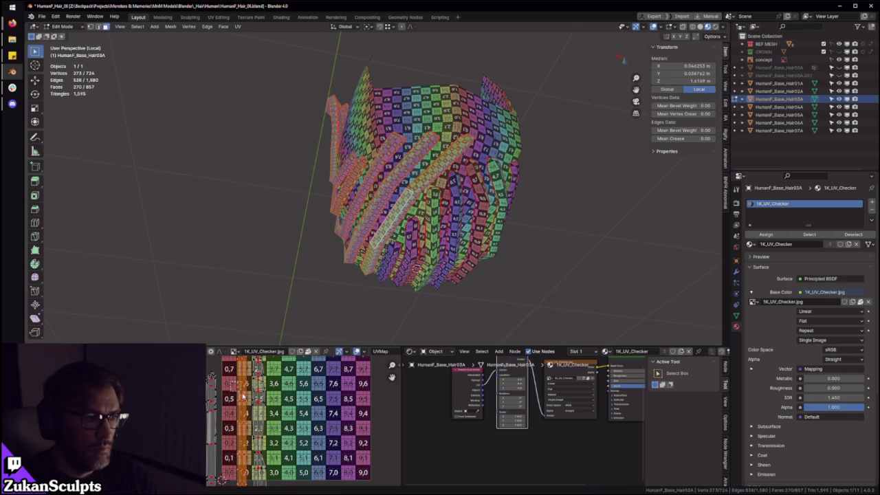
key("g")
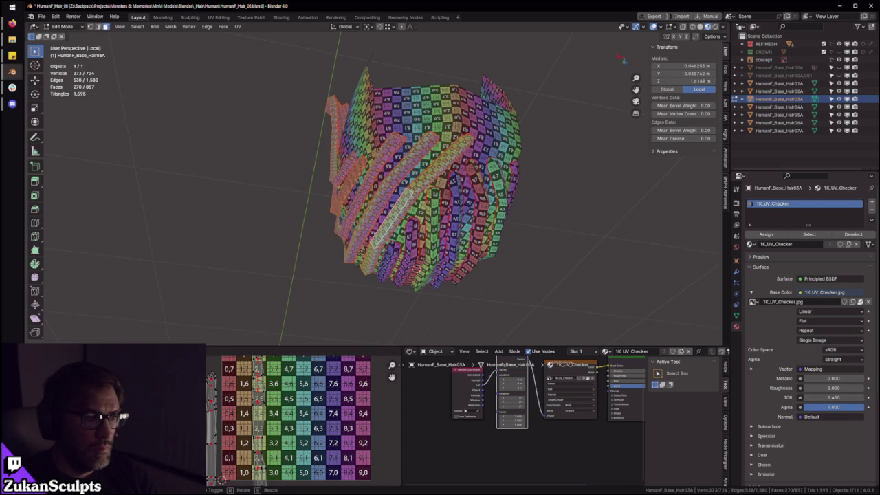
left_click(278, 399)
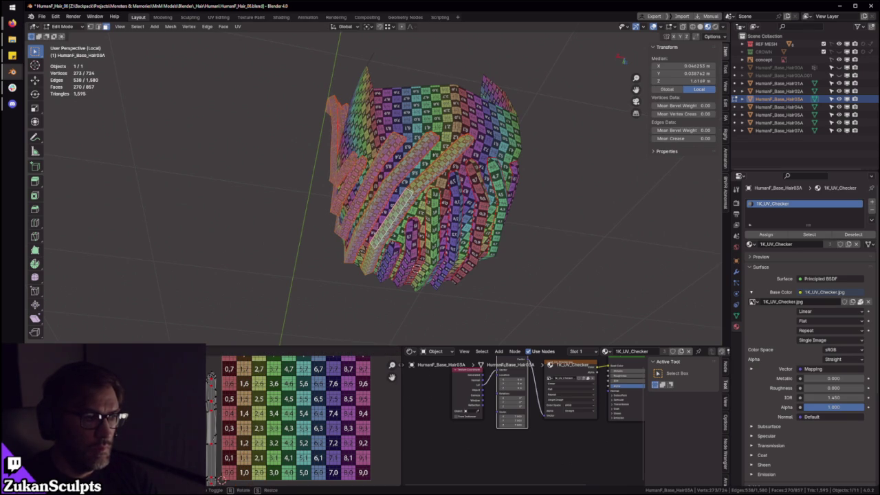
key("ctrl+space")
Step: Select the rightmost strips and nudge the third UV strip to the right
scroll(456, 242, "up", 4)
scroll(467, 275, "down", 1)
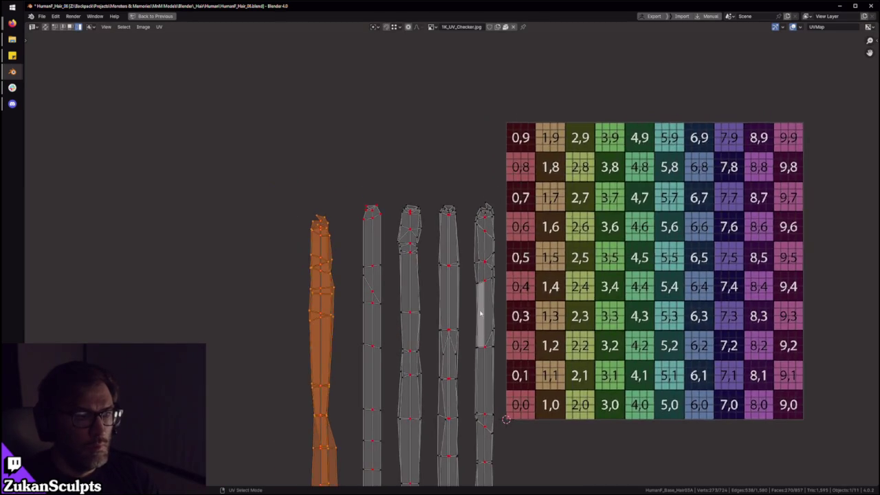
scroll(482, 289, "up", 2)
scroll(489, 295, "down", 1)
mouse_move(533, 250)
left_mouse_down()
mouse_move(488, 296)
mouse_move(483, 291)
left_mouse_up()
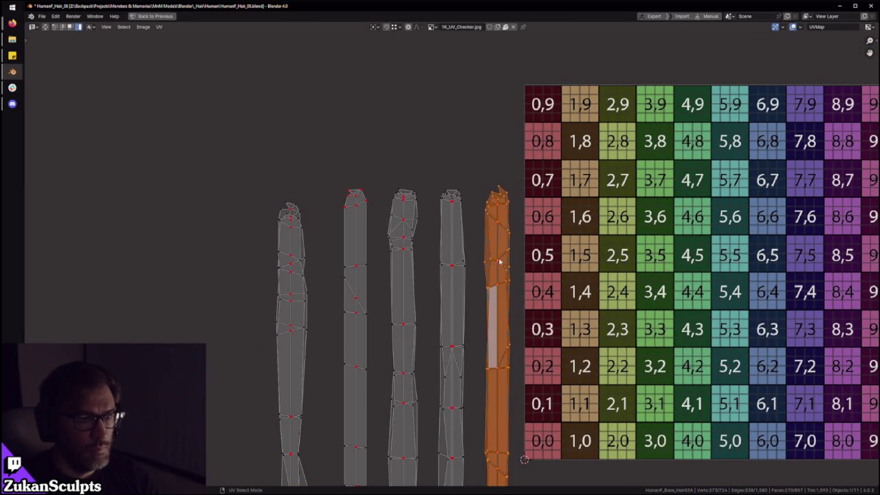
left_click(448, 261)
left_click(385, 241)
key("g")
left_click(413, 269)
Step: Reposition the second UV strip and move the first strip to the right
left_click(369, 300)
key("g")
left_click(372, 299)
left_click_drag(244, 246, 315, 332)
key("g")
left_click(333, 313)
Step: Select the whole hair mesh and frame all UV islands in the UV editor
scroll(428, 330, "down", 4)
middle_click_drag(428, 331, 428, 264)
key("ctrl+space")
key("a")
key("ctrl+space")
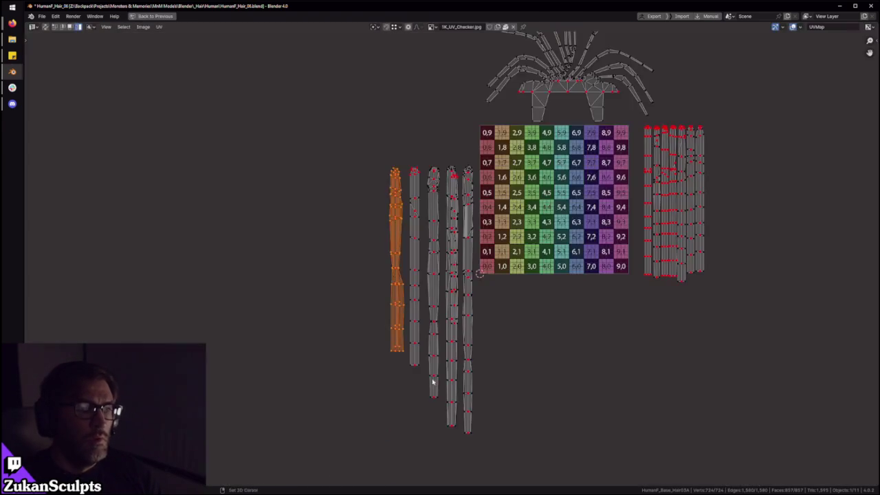
middle_click_drag(370, 309, 291, 338)
Step: Move the left group and then the right group of strips onto the checker grid
left_click_drag(290, 337, 407, 388)
key("g")
left_click(485, 363)
left_click_drag(708, 240, 527, 322)
key("g")
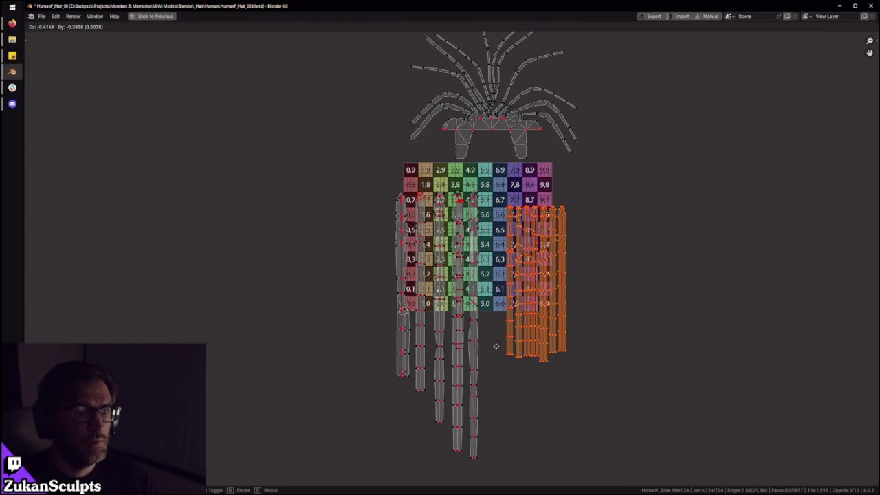
left_click(497, 348)
Step: Scale the left strips down slightly to fit the checker columns
left_click_drag(313, 275, 481, 378)
key("s")
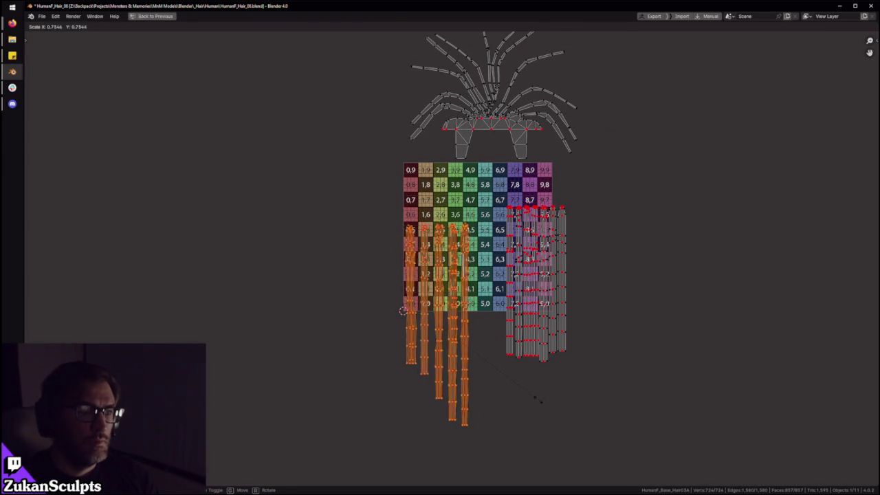
left_click(559, 359)
key("s")
left_click(612, 351)
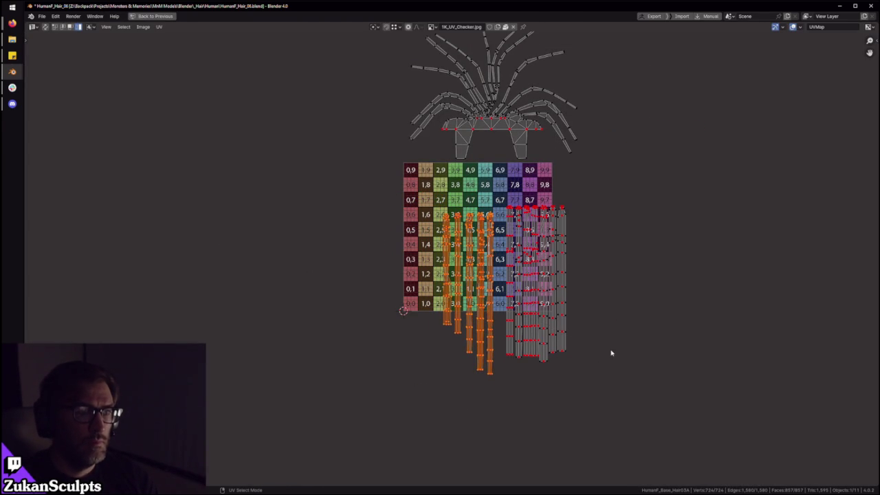
Step: Shift all UV strips together into final position and leave Edit Mode
scroll(550, 296, "up", 1)
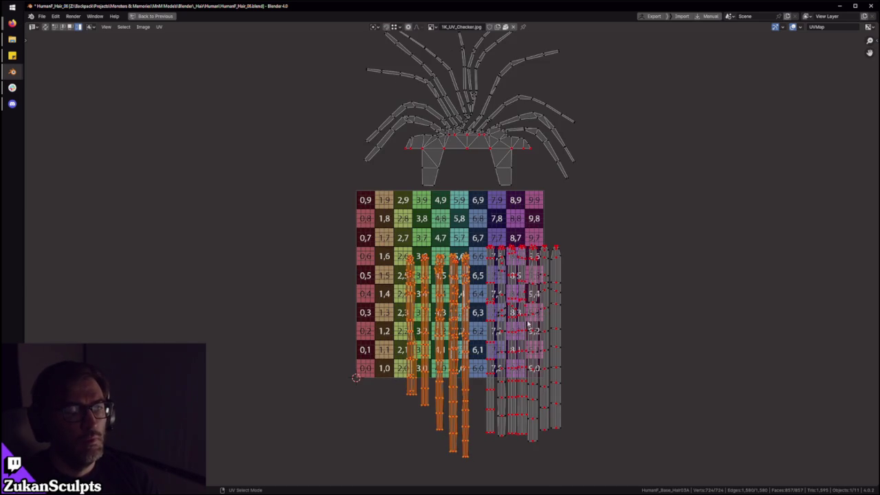
scroll(529, 323, "down", 4)
key("a")
scroll(575, 403, "up", 4)
key("g")
left_click(492, 311)
key("ctrl+space")
mouse_move(413, 207)
middle_mouse_down()
mouse_move(334, 235)
mouse_move(423, 203)
middle_mouse_up()
key("Tab")
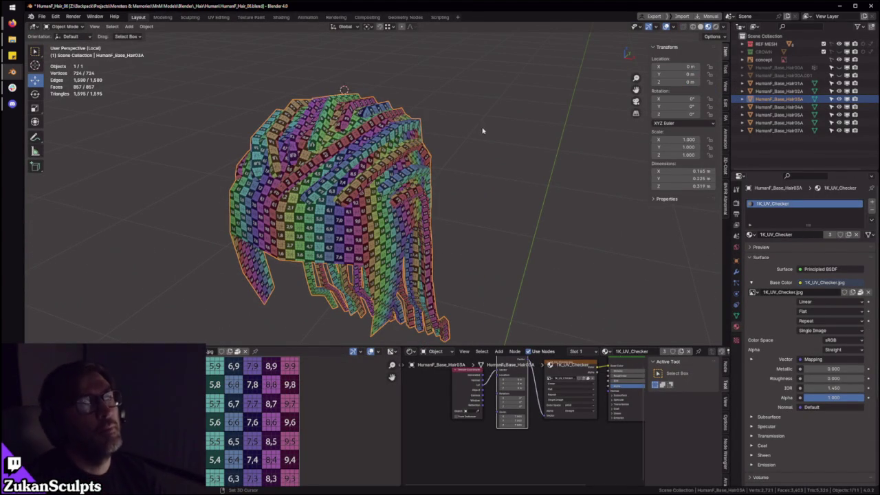
Step: Orbit and zoom around the hair, viewing the checker up close, from above and below
scroll(484, 144, "up", 3)
mouse_move(485, 144)
middle_mouse_down()
mouse_move(480, 152)
mouse_move(443, 119)
middle_mouse_up()
mouse_move(469, 146)
middle_mouse_down()
mouse_move(495, 156)
mouse_move(405, 148)
mouse_move(359, 159)
middle_mouse_up()
scroll(404, 148, "up", 3)
scroll(359, 159, "down", 3)
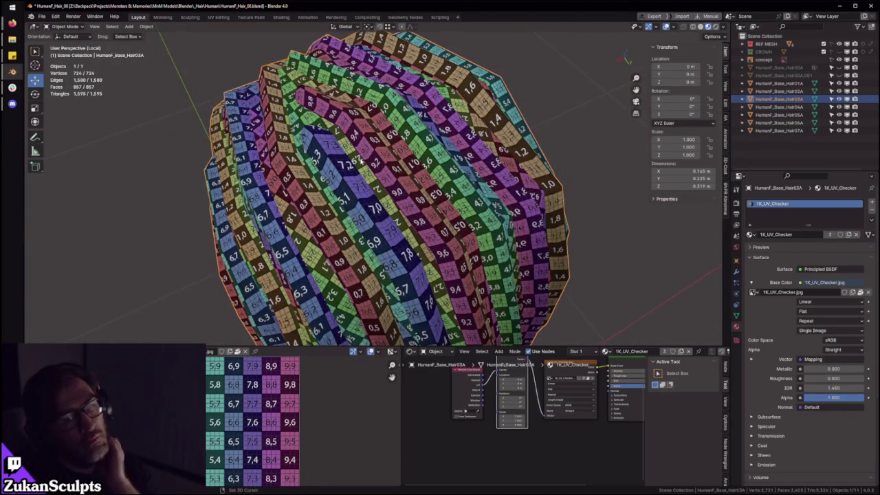
scroll(377, 163, "down", 2)
middle_click_drag(377, 163, 432, 169)
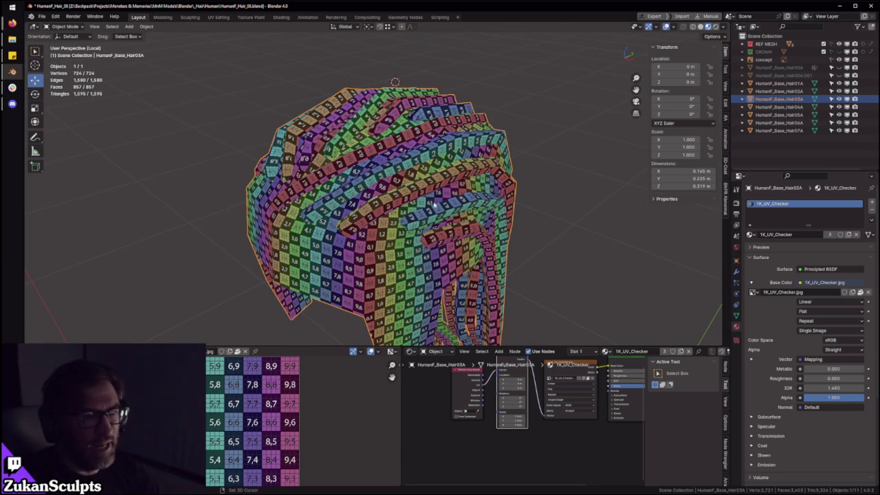
mouse_move(462, 202)
middle_mouse_down()
mouse_move(440, 180)
mouse_move(427, 181)
mouse_move(426, 220)
mouse_move(366, 177)
middle_mouse_up()
scroll(427, 166, "up", 5)
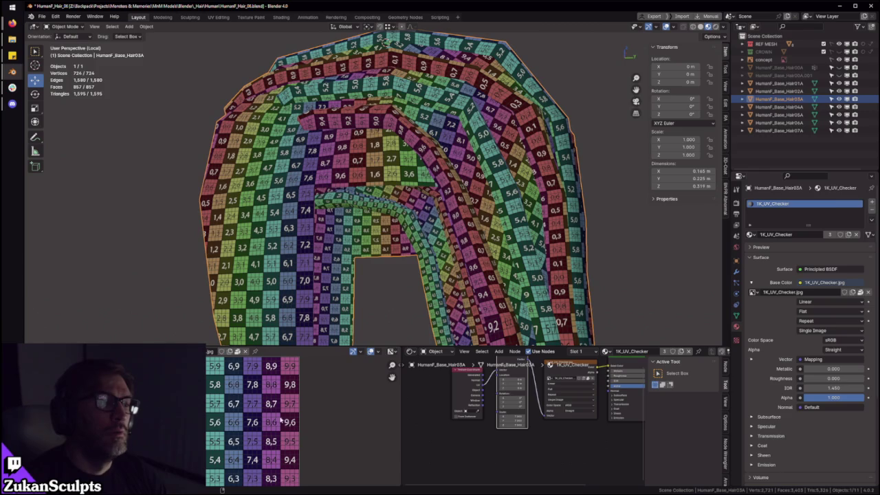
key("ctrl+space")
key("ctrl+space")
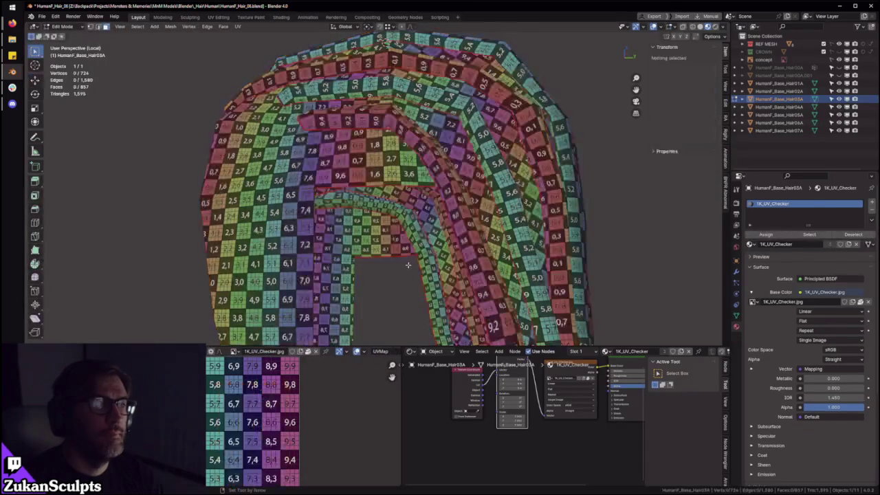
key("ctrl+space")
Step: Select the crown fan island and frame the whole checker grid in the UV editor
scroll(446, 277, "up", 3)
scroll(441, 296, "up", 1)
scroll(442, 305, "up", 1)
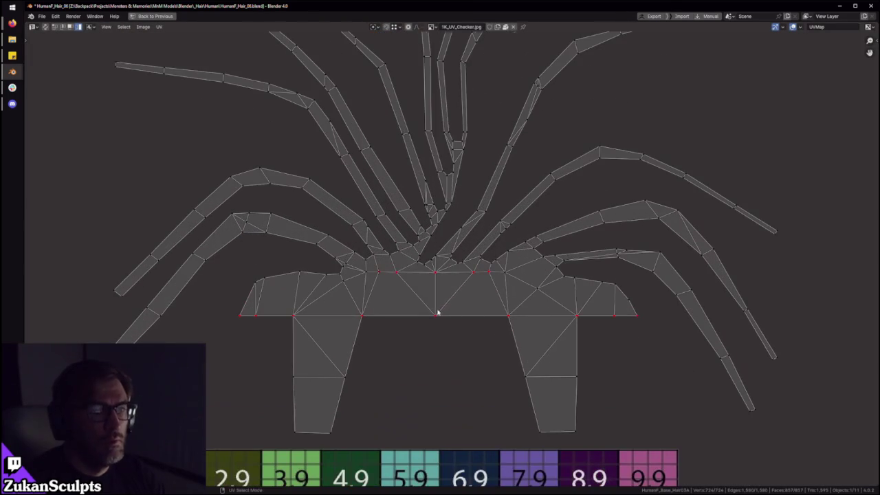
key("ctrl+Tab")
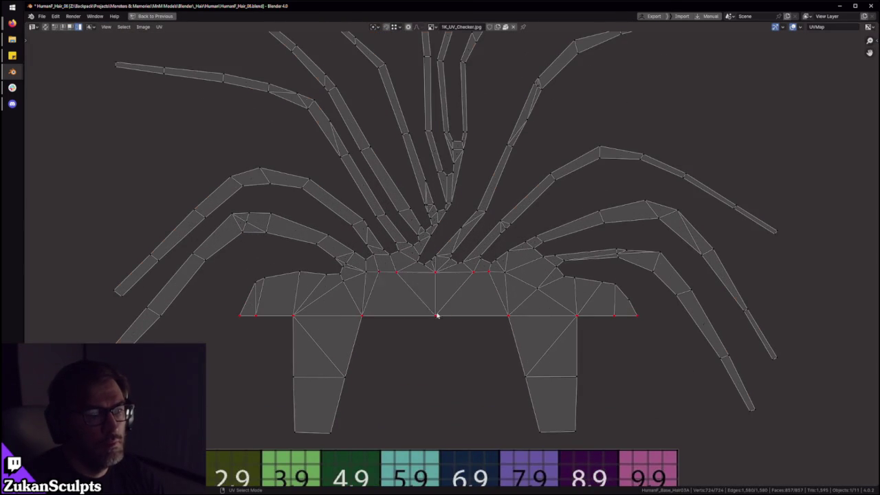
key("a")
scroll(456, 304, "down", 2)
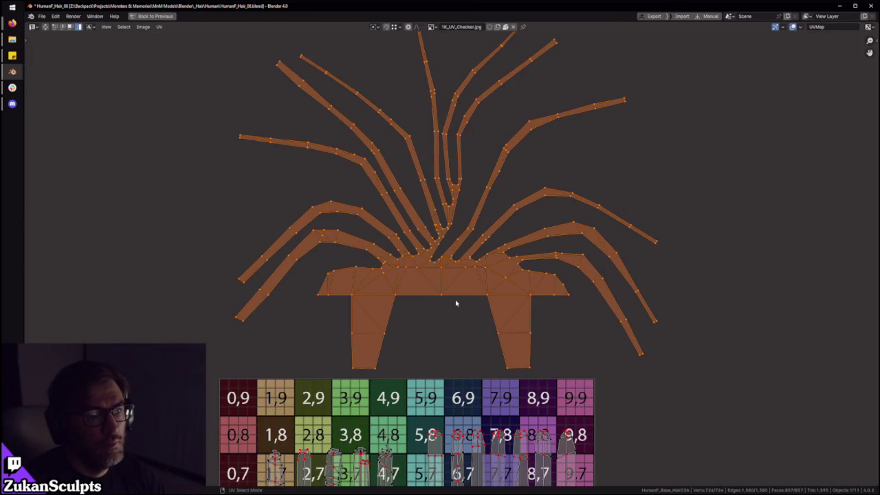
scroll(456, 302, "down", 1)
middle_click_drag(462, 309, 473, 247)
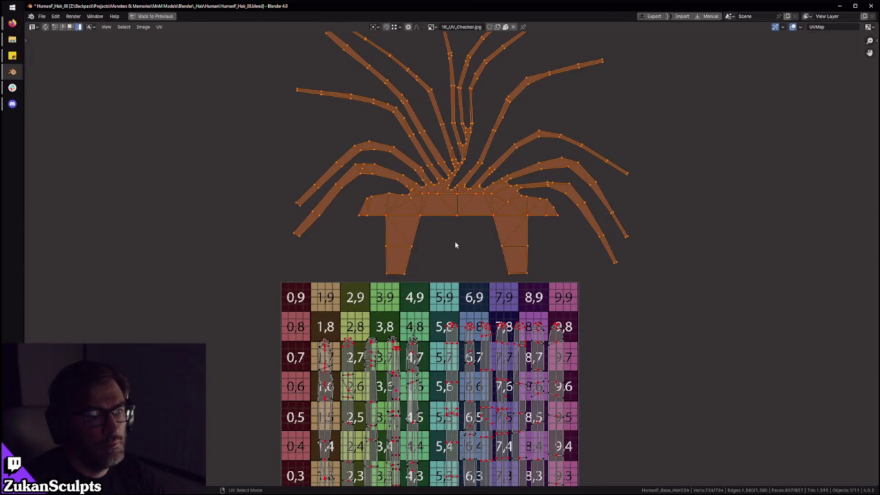
scroll(454, 249, "up", 1)
scroll(447, 254, "down", 1)
middle_click_drag(466, 267, 462, 252)
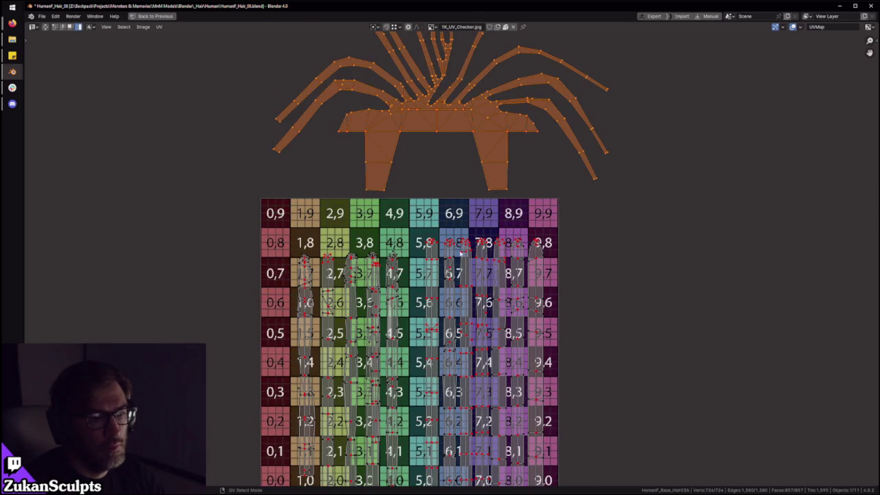
Step: Orbit around the hair mesh in the full layout, then maximise the UV editor again
key("ctrl+space")
middle_click_drag(485, 200, 440, 261)
key("ctrl+space")
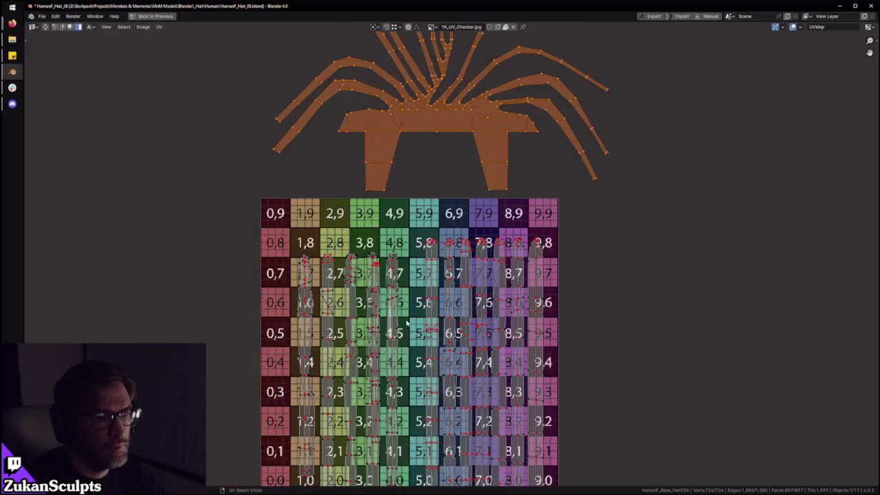
scroll(407, 333, "up", 3)
scroll(448, 310, "up", 2)
scroll(491, 284, "up", 2)
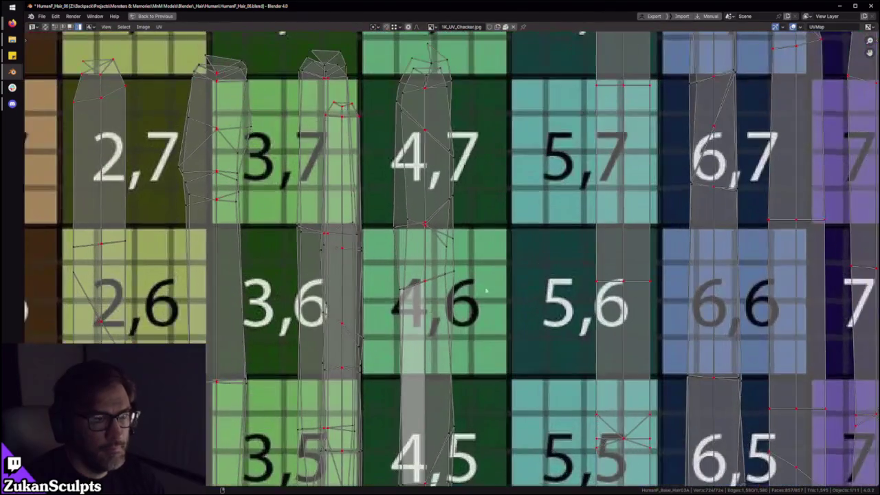
scroll(491, 285, "up", 1)
Step: Select the strip island over cell 4,7, trying edge and other UV selection modes
key("ctrl+Tab")
left_click(406, 277)
left_click(369, 279)
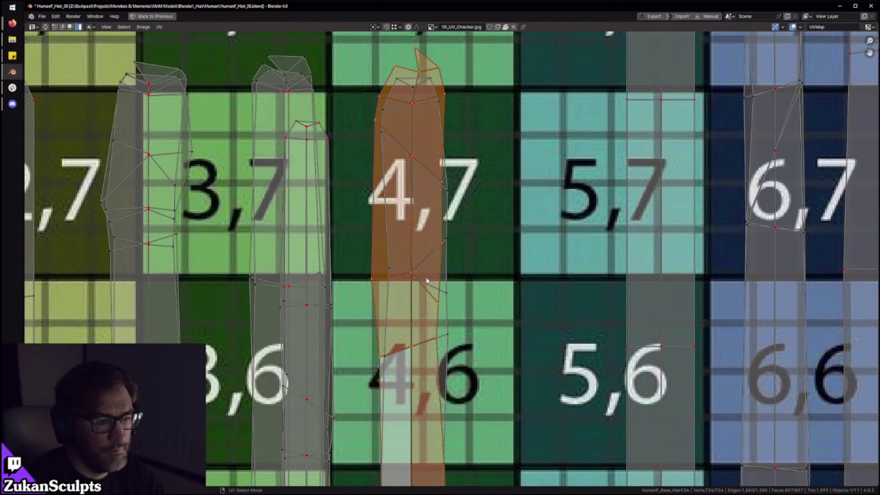
key("ctrl+Tab")
left_click(383, 269)
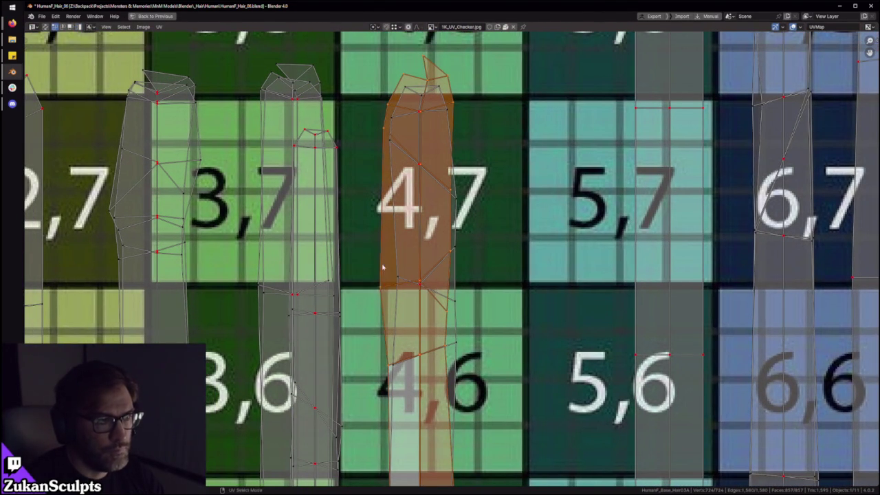
scroll(413, 261, "down", 3)
scroll(441, 254, "down", 1)
key("ctrl+Tab")
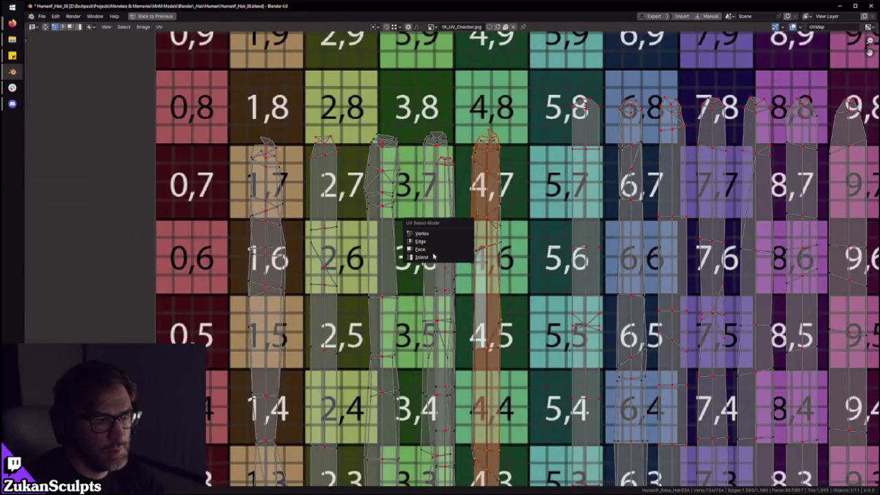
left_click(452, 253)
scroll(454, 248, "down", 4)
scroll(460, 227, "up", 4)
scroll(473, 198, "up", 2)
Step: Select neighbouring hair-card islands, including the thin island in column 3
left_click(470, 201)
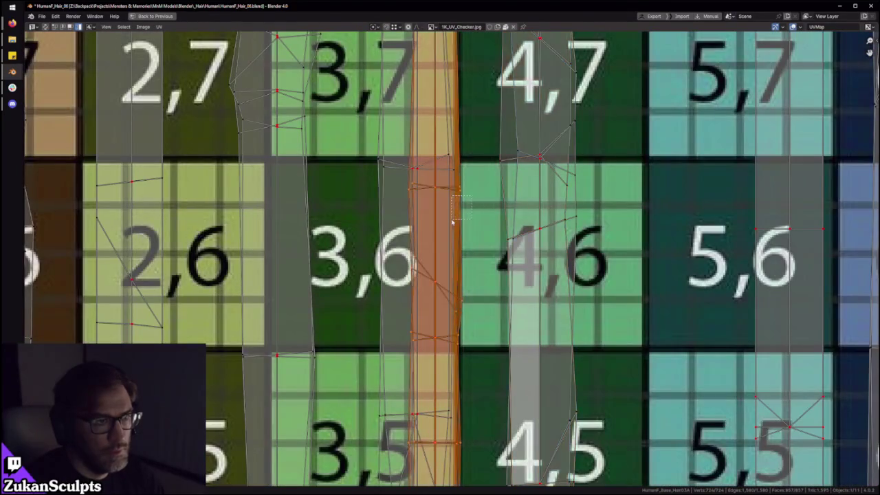
left_click(452, 220)
scroll(451, 220, "down", 4)
scroll(463, 275, "up", 1)
scroll(451, 242, "up", 2)
left_click(439, 220)
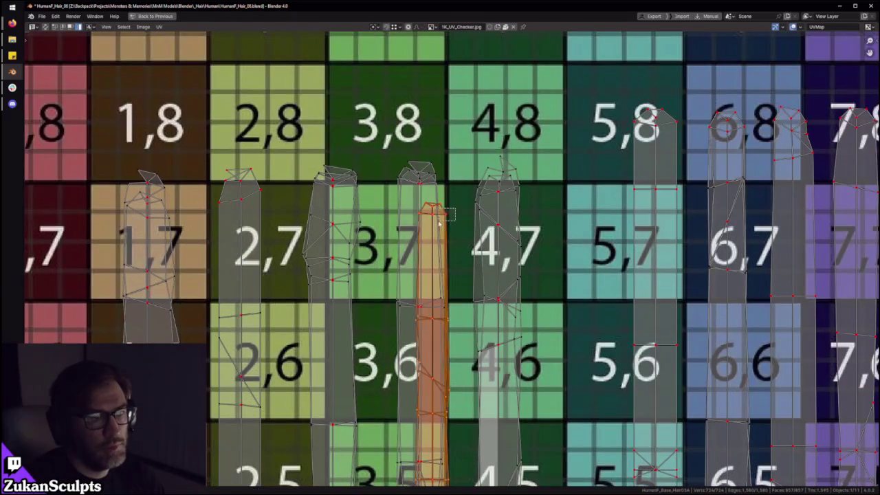
scroll(444, 221, "down", 4)
Step: Select all islands in Island select mode and reposition them on the grid
key("ctrl+space")
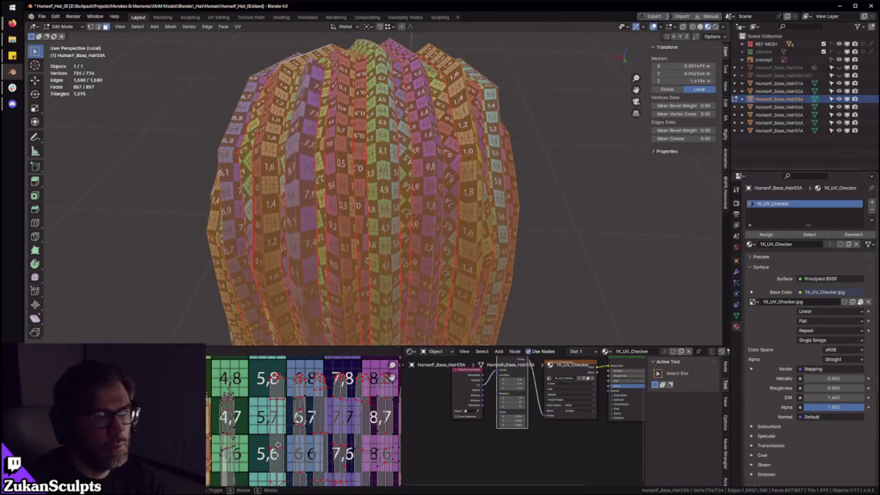
scroll(304, 465, "down", 2)
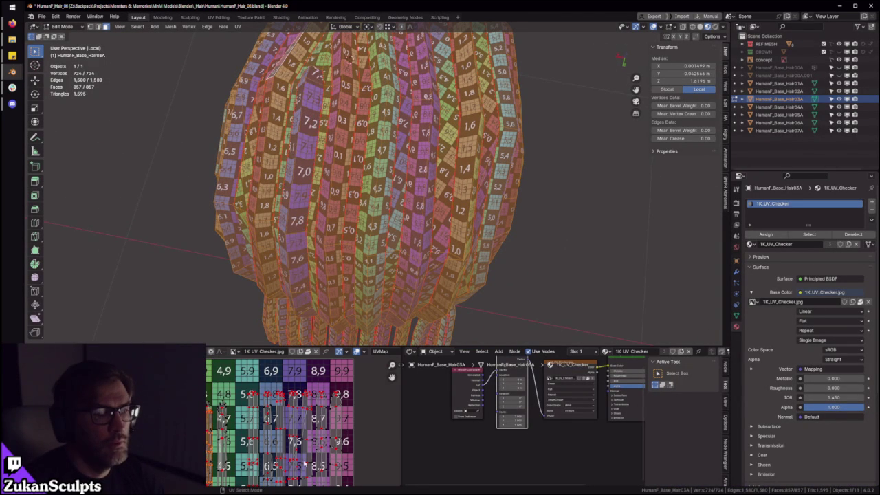
key("ctrl+l")
key("ctrl+Tab")
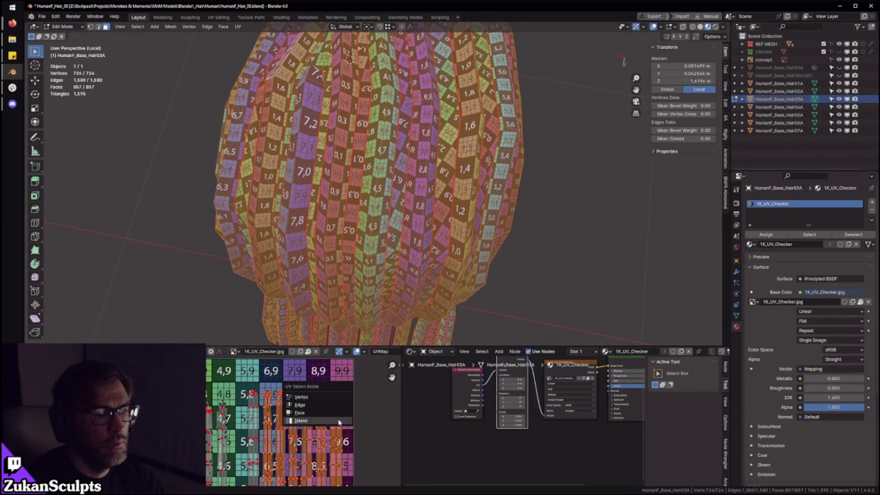
left_click(317, 425)
key("g")
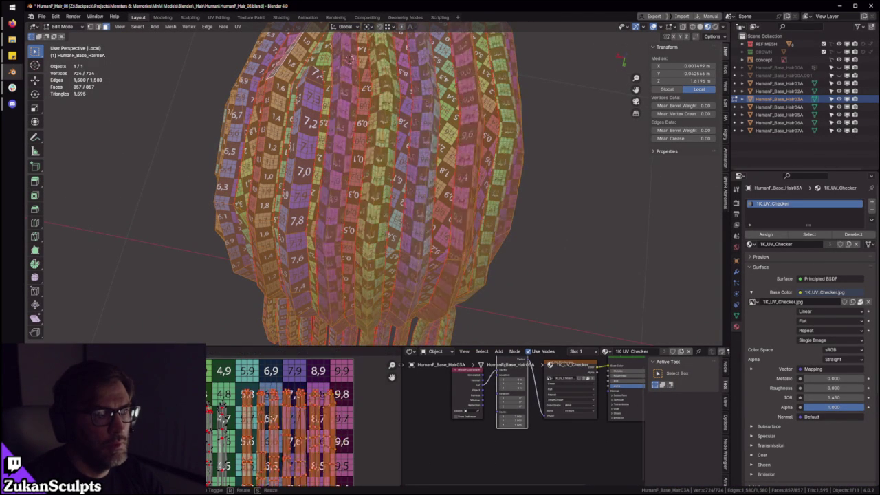
left_click(243, 431)
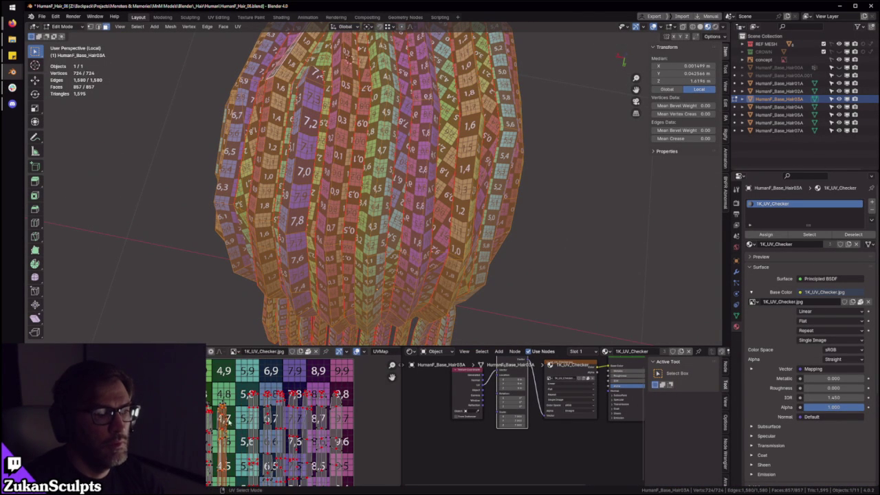
scroll(232, 423, "up", 3)
scroll(231, 421, "up", 2)
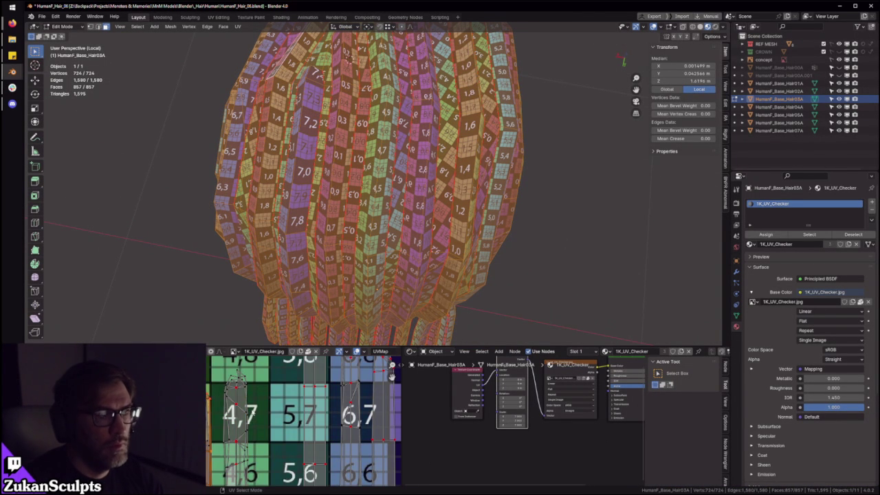
Step: Box-select every island including the crown fan and apply UV > Average Islands Scale
key("ctrl+space")
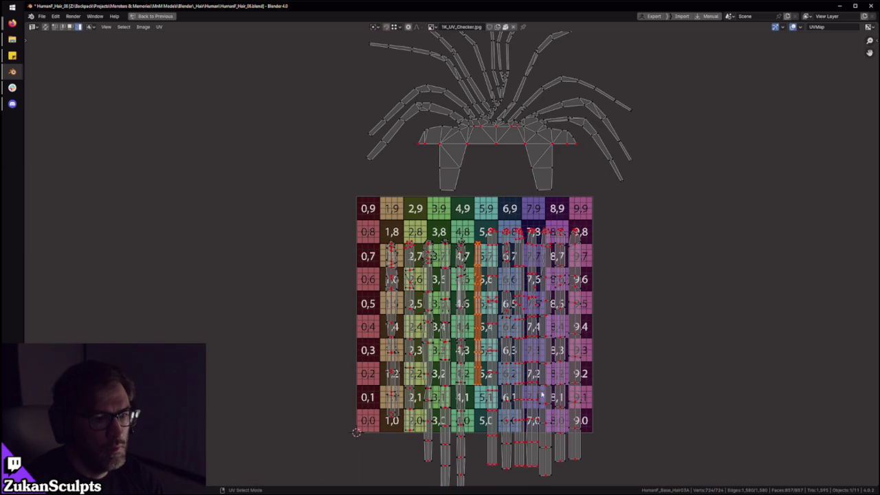
scroll(565, 394, "up", 3)
scroll(441, 354, "down", 3)
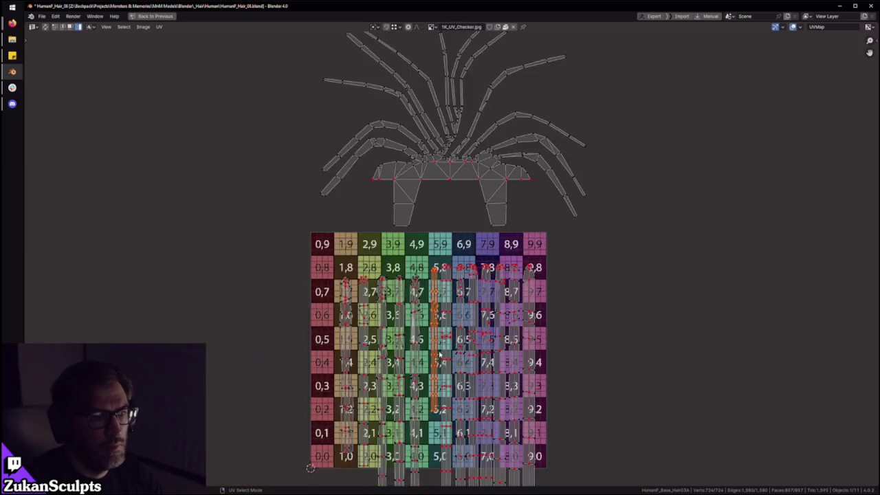
scroll(440, 355, "down", 3)
left_click_drag(296, 291, 509, 440)
scroll(508, 440, "down", 2)
left_click_drag(352, 415, 631, 138)
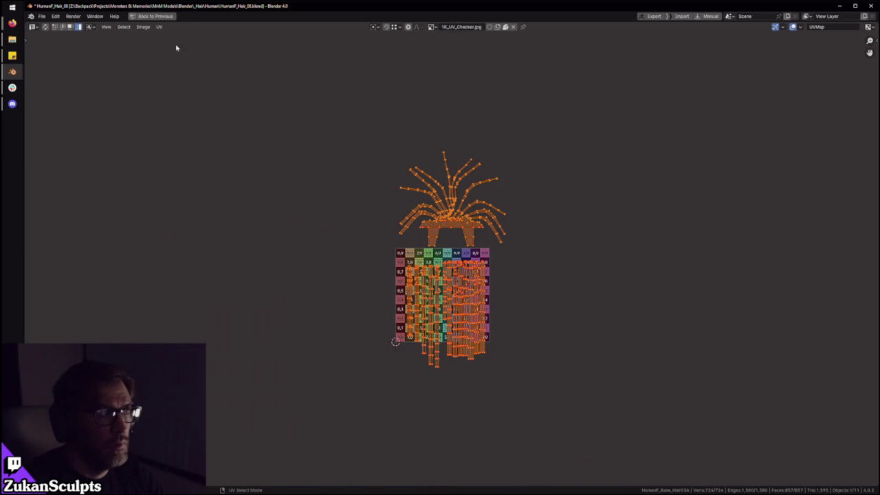
left_click(159, 28)
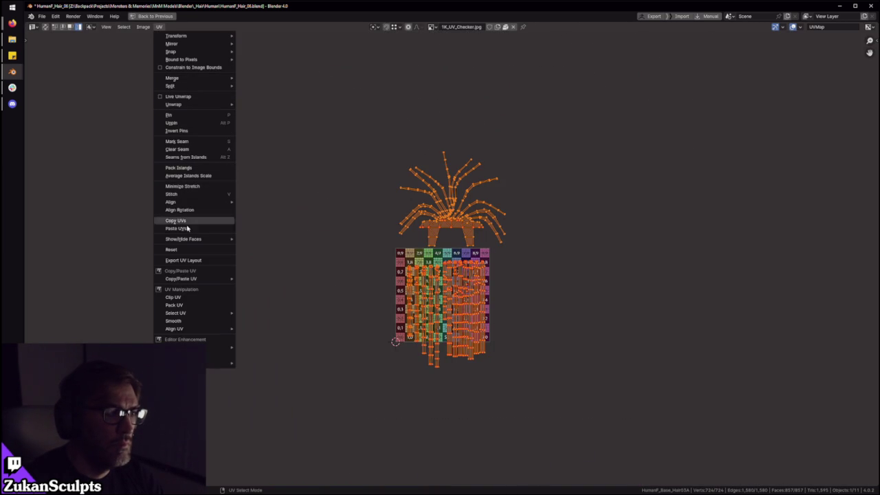
left_click(185, 176)
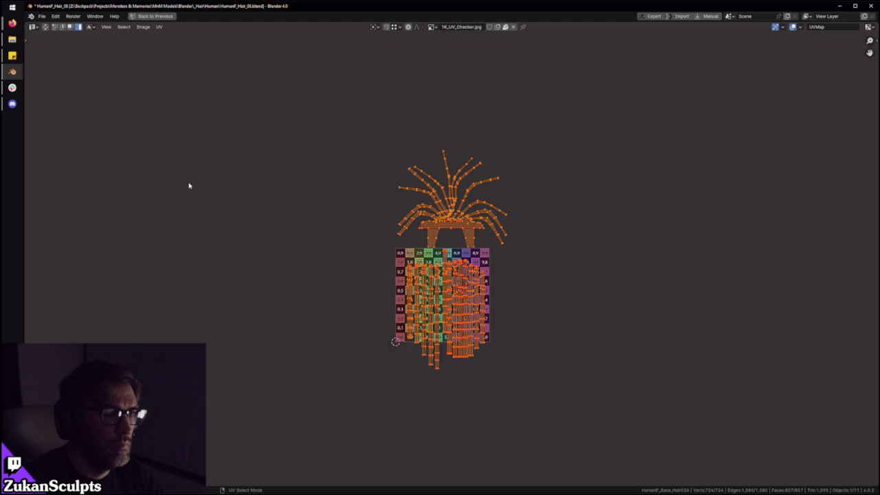
Step: Zoom in and select the single island in column 5
scroll(440, 241, "up", 1)
scroll(440, 241, "up", 1)
scroll(440, 241, "up", 2)
scroll(440, 239, "up", 1)
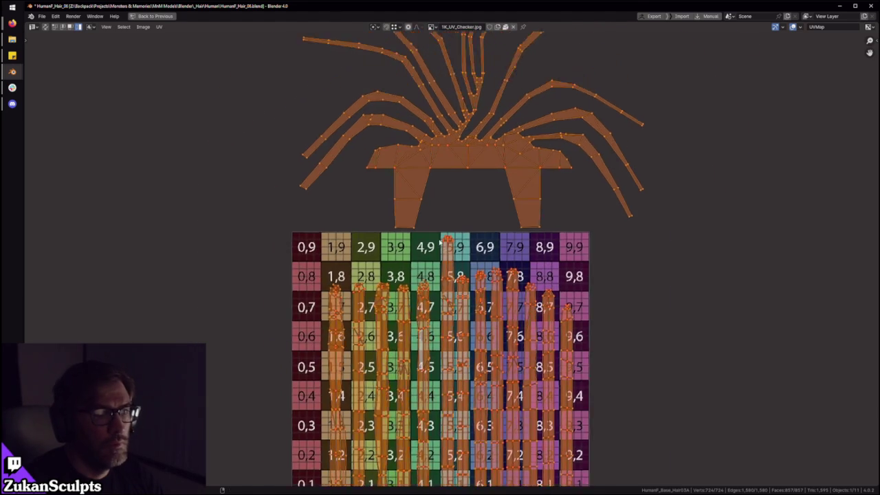
scroll(441, 240, "up", 1)
left_click(461, 249)
Step: Drop the column 5 island lower on the grid and switch to Island select mode
key("g")
left_click(435, 275)
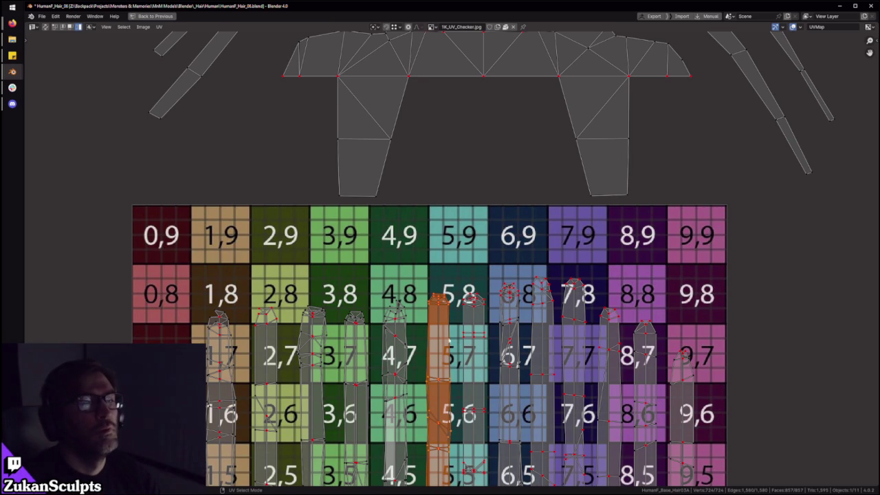
key("ctrl+space")
key("ctrl+space")
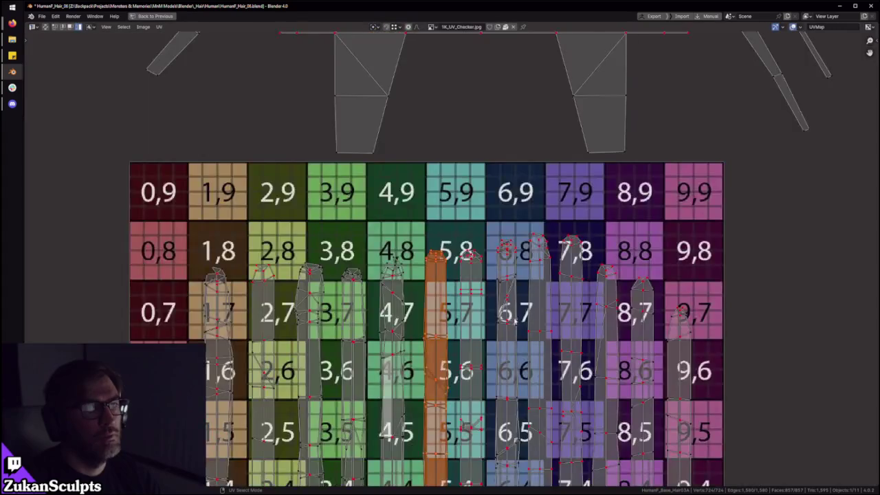
scroll(441, 275, "down", 2)
scroll(441, 275, "up", 3)
key("ctrl+Tab")
left_click(640, 265)
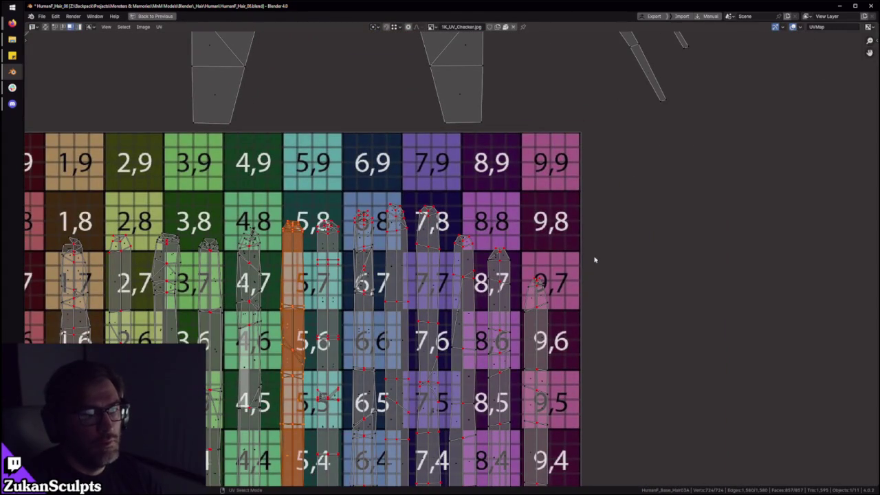
Step: Move the column 8 and 9 islands straight up together with G Y
middle_click_drag(532, 335, 571, 315)
left_click_drag(572, 315, 572, 314)
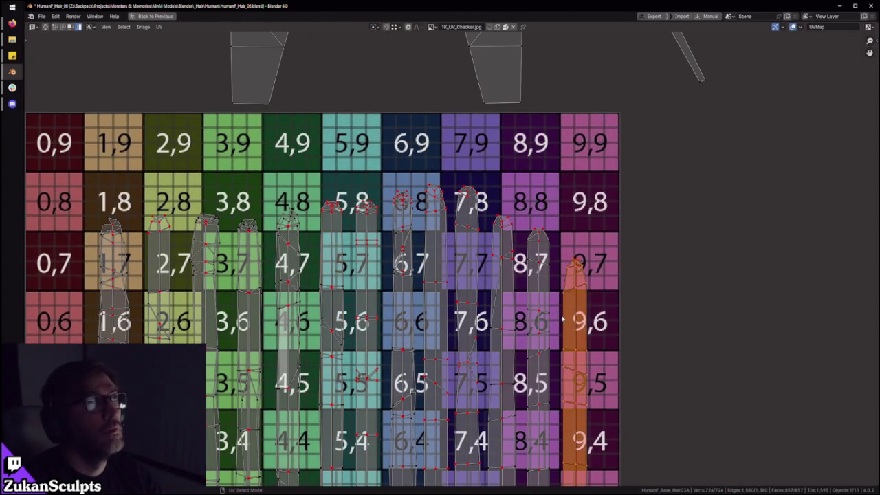
left_click(543, 275, "shift")
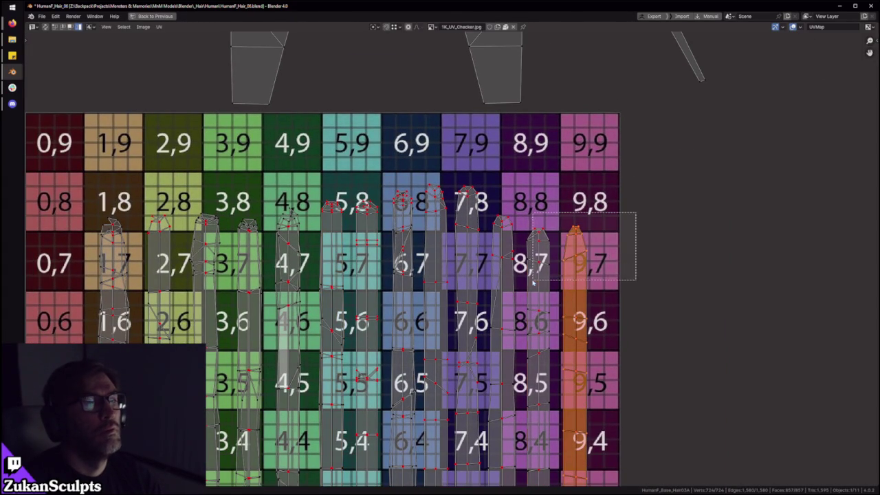
key("g")
left_click(553, 191)
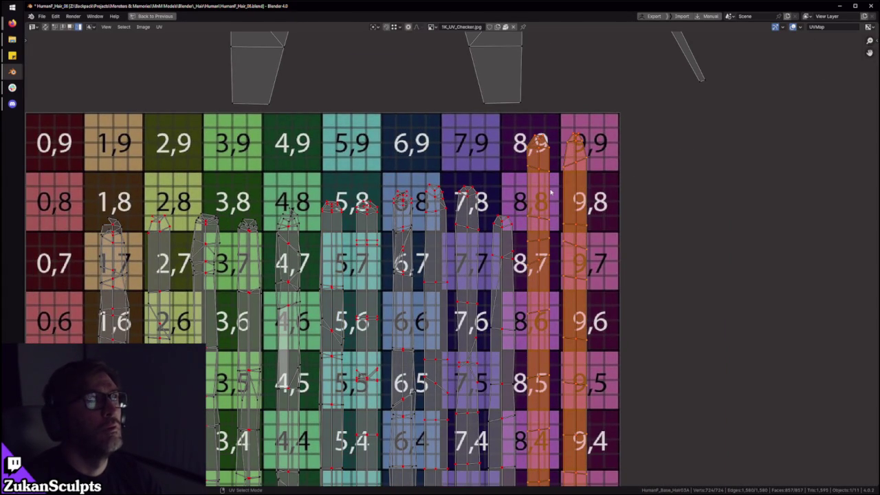
key("ctrl+z")
key("g")
key("y")
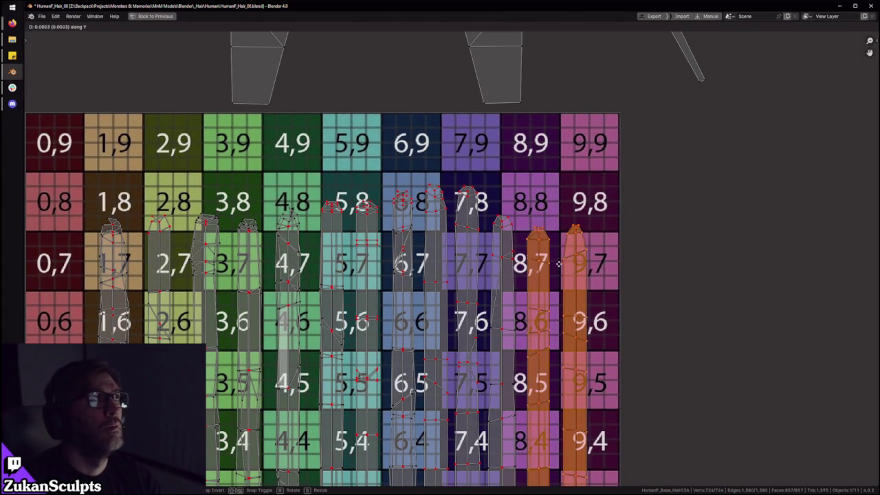
left_click(560, 253)
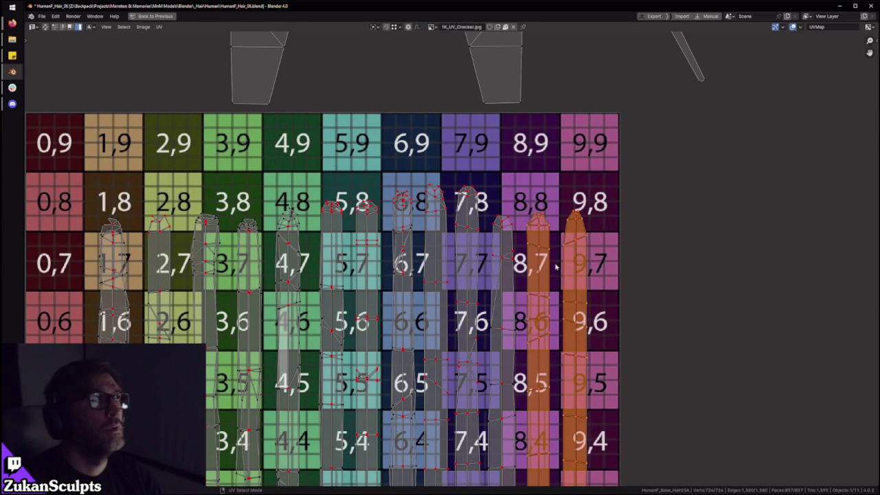
Step: Move the column 7 island to a new height, then undo the move
scroll(537, 246, "up", 1)
middle_click_drag(599, 266, 604, 256)
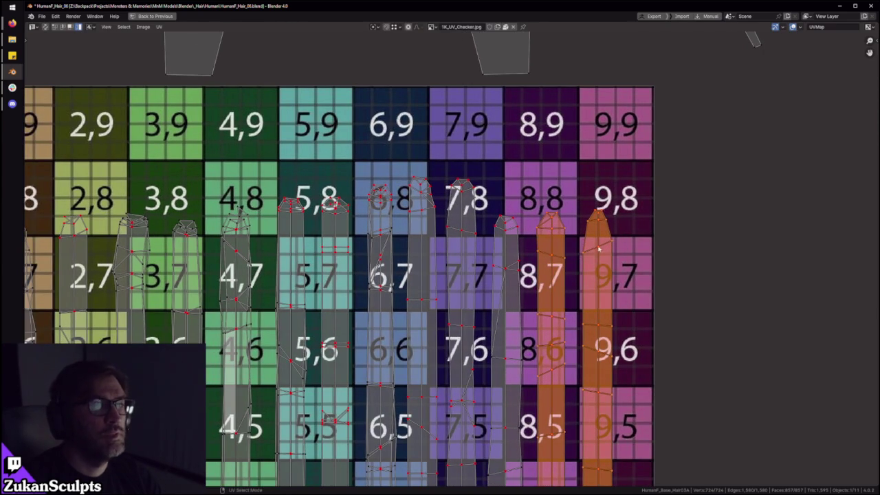
left_click(473, 244)
key("g")
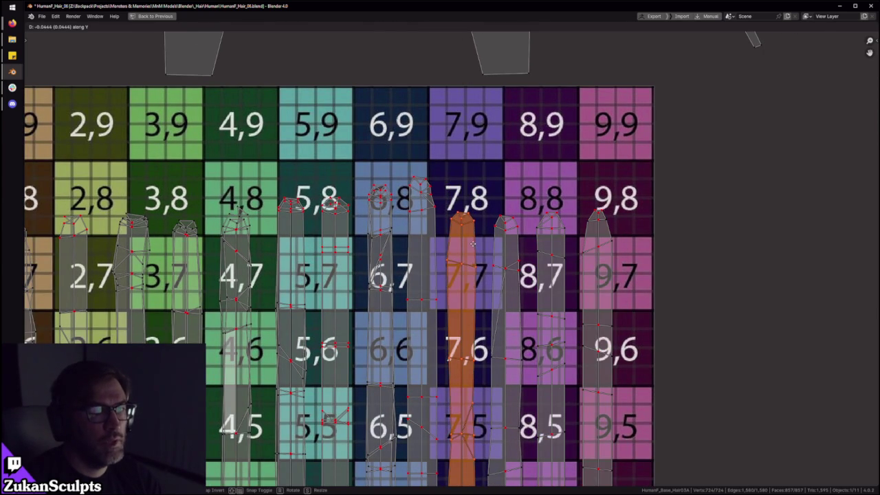
left_click(476, 242)
key("ctrl+z")
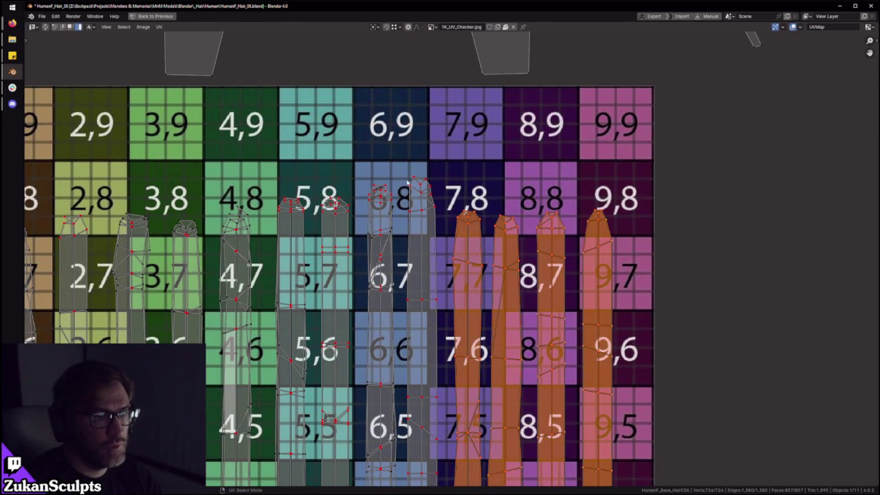
Step: Move the islands around column 6 so their tops line up with the others
left_click(442, 233)
key("g")
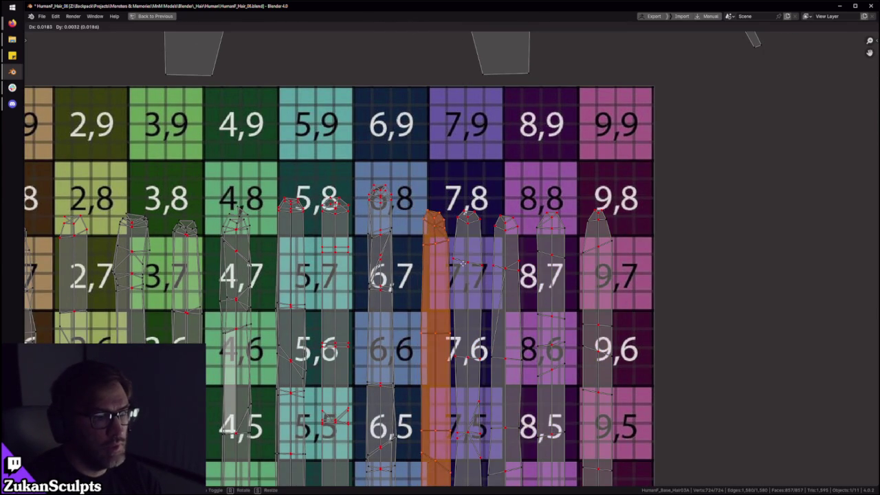
left_click(458, 265)
left_click(385, 247)
key("g")
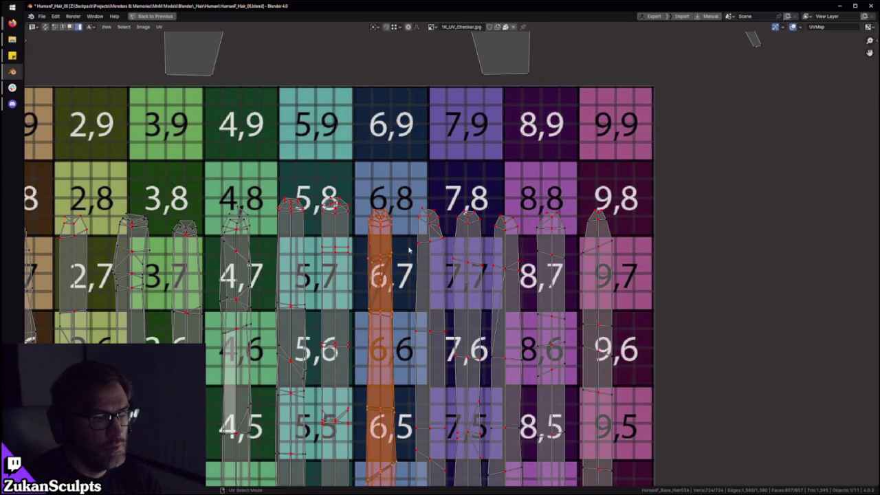
left_click(420, 248)
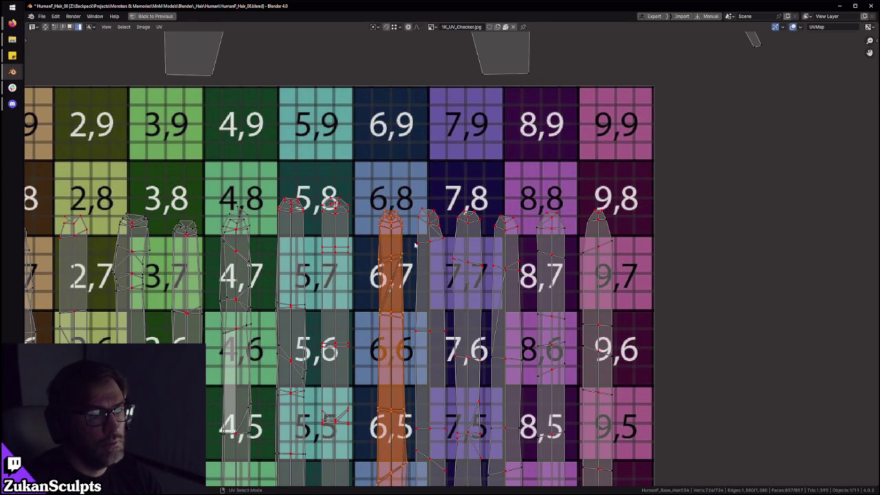
Step: Frame the top checker row and select the island between columns 7 and 8
scroll(416, 245, "up", 1)
scroll(434, 250, "up", 1)
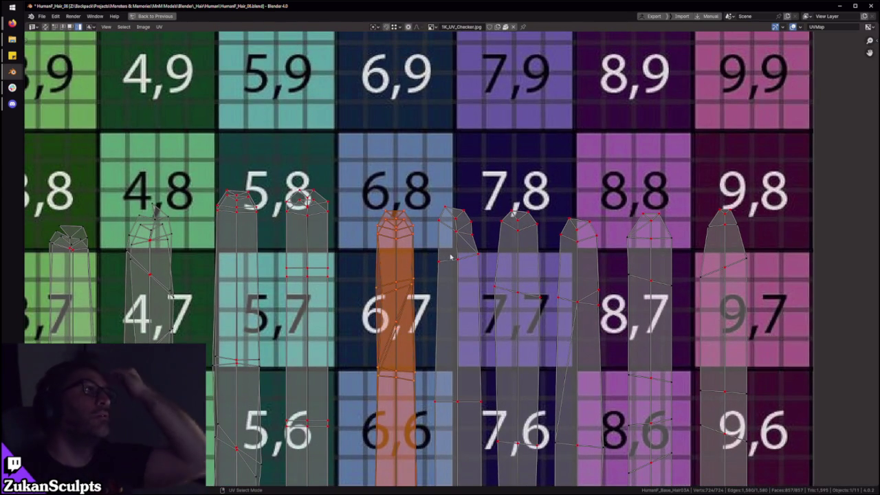
scroll(454, 245, "up", 1)
scroll(495, 256, "up", 1)
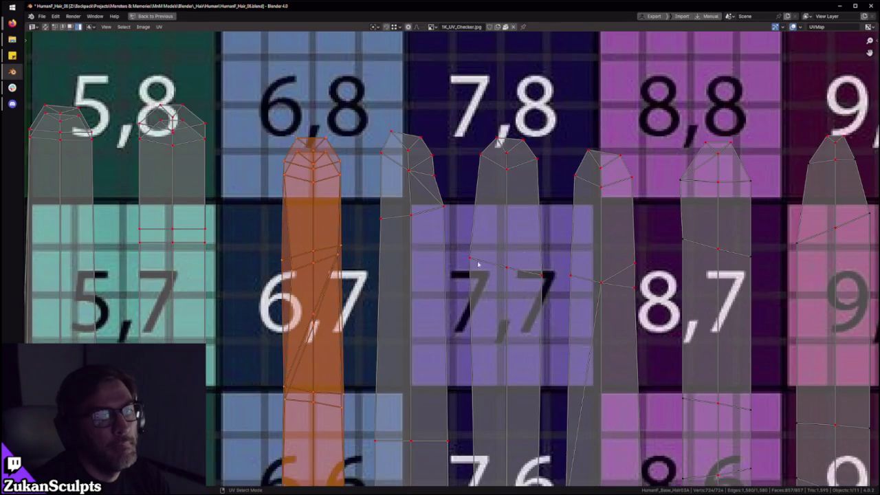
scroll(495, 256, "down", 4)
scroll(492, 289, "down", 2)
scroll(489, 330, "down", 3, "shift")
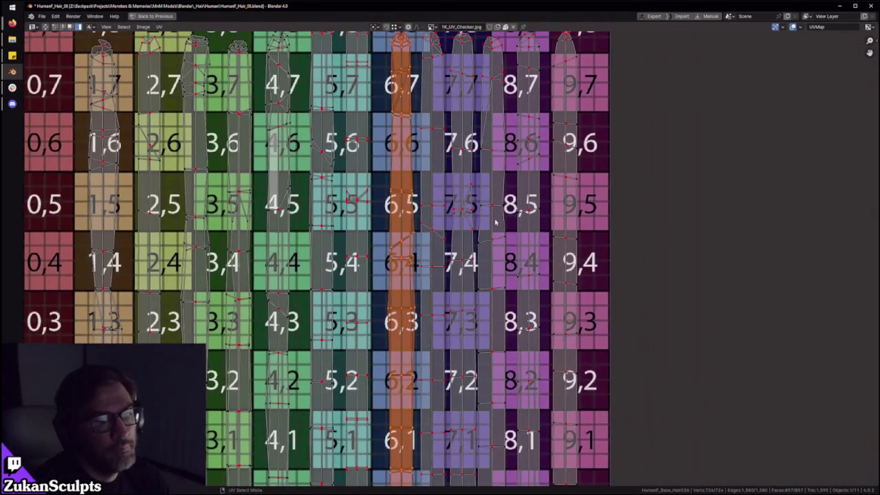
scroll(456, 256, "down", 3)
scroll(605, 249, "up", 2)
middle_click_drag(400, 93, 465, 163)
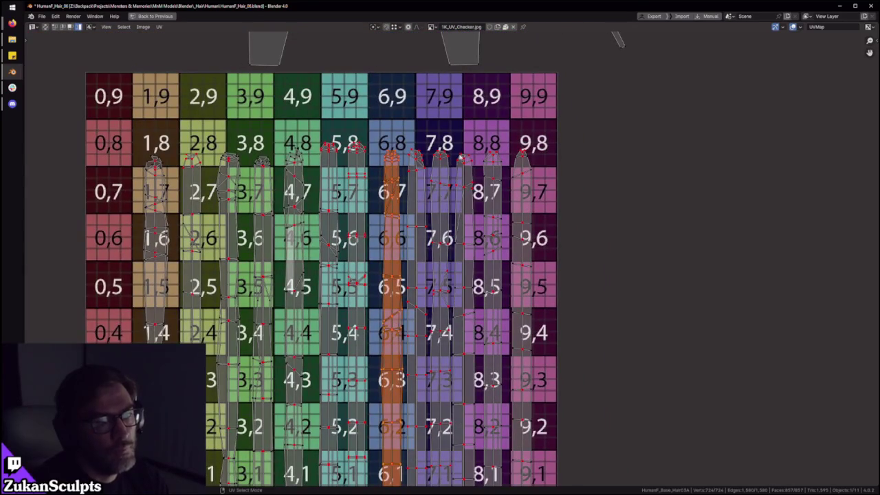
left_click(465, 162)
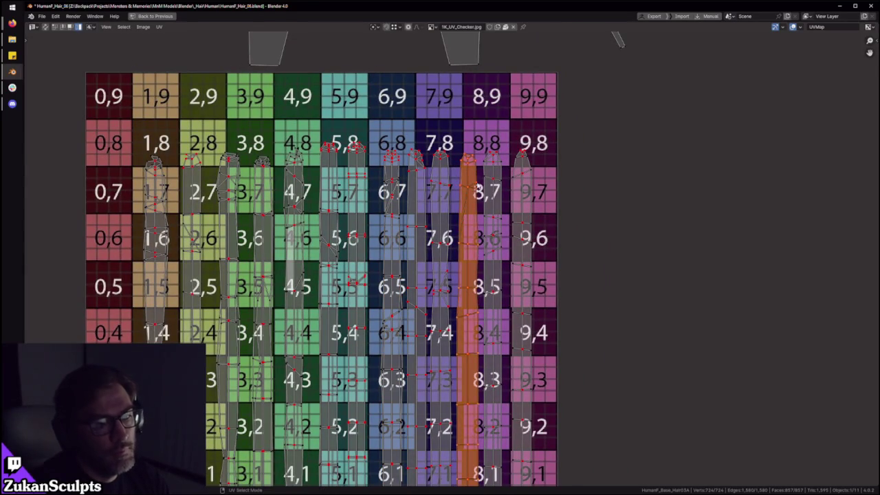
Step: Zoom in and out to inspect the island tips near the top of the grid
scroll(503, 281, "down", 2)
scroll(503, 282, "down", 2, "shift")
scroll(503, 282, "up", 3)
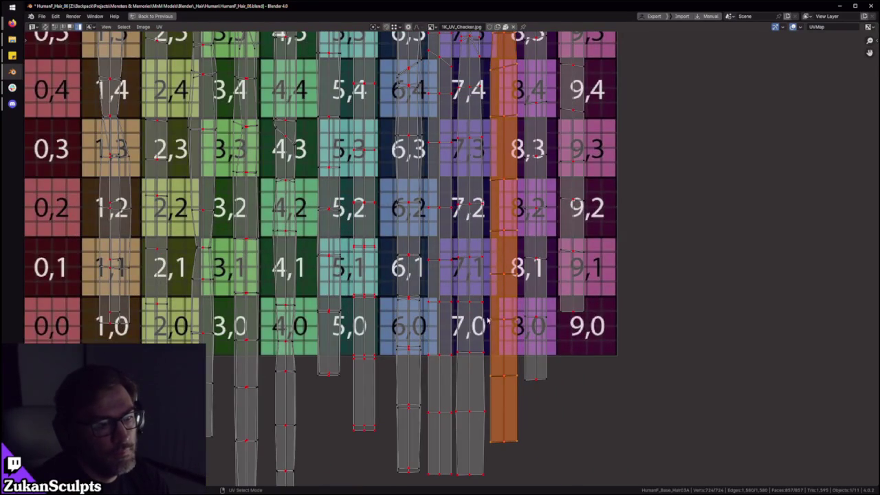
scroll(426, 385, "up", 2)
scroll(474, 291, "down", 1)
scroll(494, 353, "down", 2)
scroll(494, 354, "up", 4, "shift")
scroll(438, 261, "up", 2, "shift")
scroll(428, 236, "up", 3)
scroll(428, 236, "up", 2)
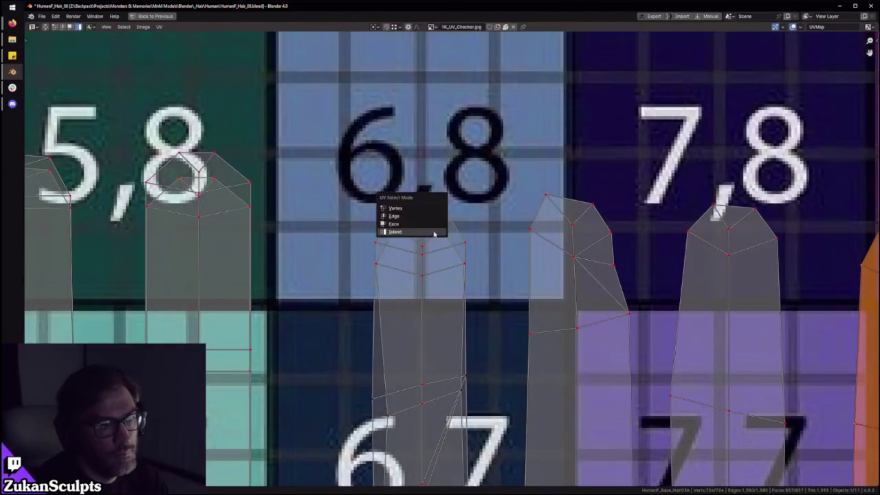
Step: Select the middle island's tip and nudge it slightly upward
key("l")
key("ctrl+v")
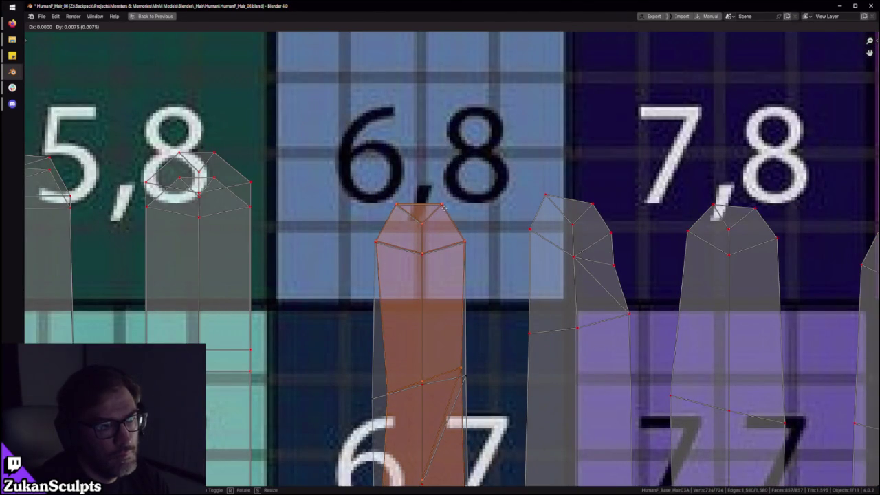
left_click(403, 279)
middle_click_drag(403, 279, 426, 276)
scroll(444, 363, "down", 1)
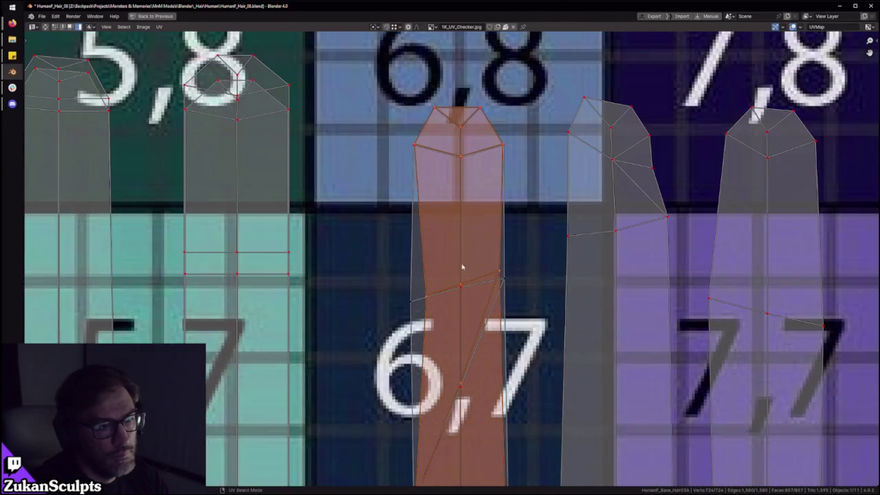
scroll(462, 255, "down", 1)
Step: In Vertex select mode, move the column 6 island's left-edge vertex so the edge runs straight
key("ctrl+Tab")
left_click(417, 281)
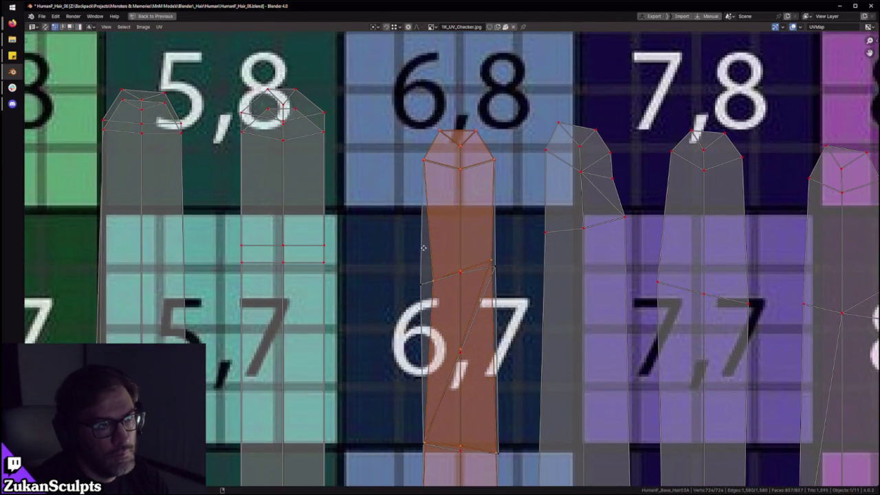
scroll(406, 220, "up", 3)
left_click_drag(398, 186, 418, 208)
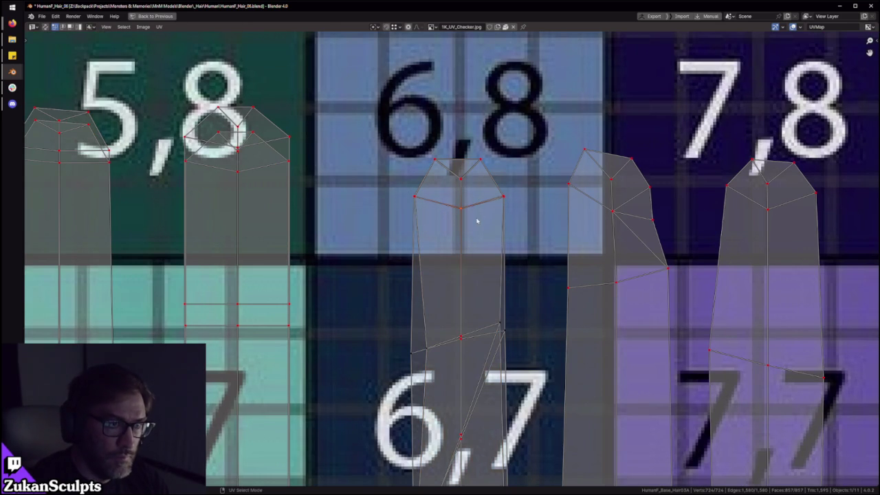
left_click_drag(490, 303, 520, 348)
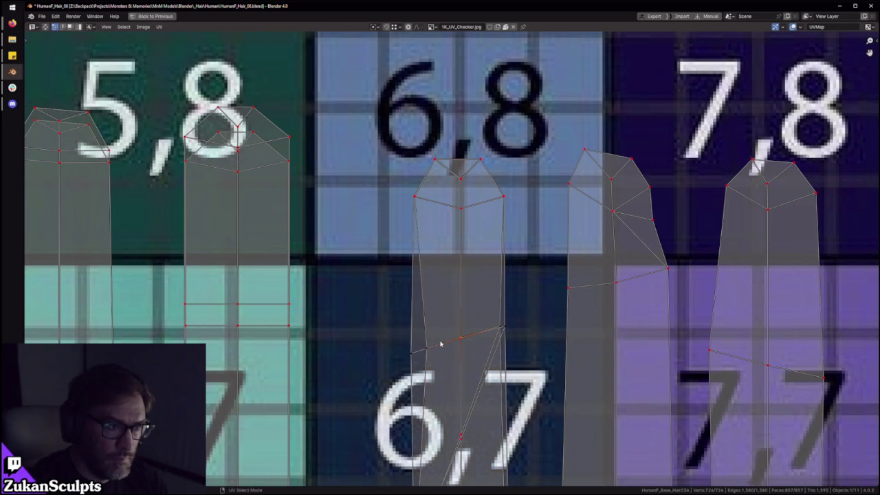
scroll(447, 330, "down", 3)
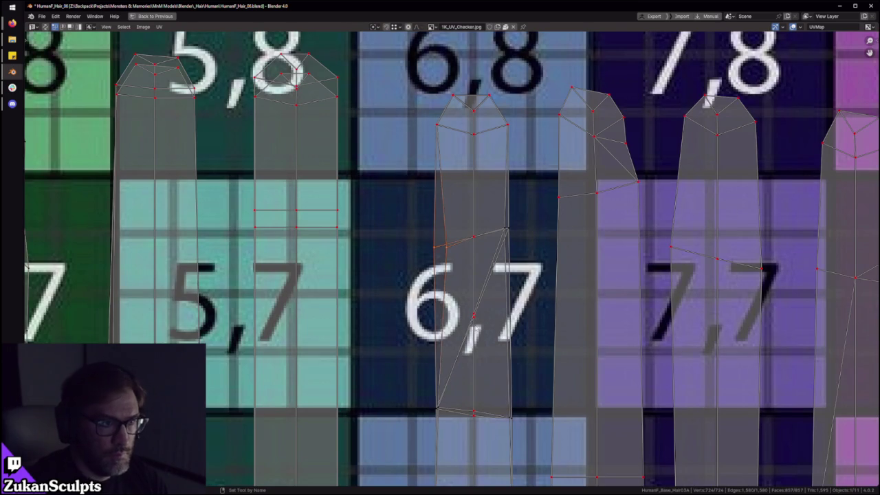
left_click(505, 229)
Step: Select the island's inner diagonal edge and its lower right edge
key("2")
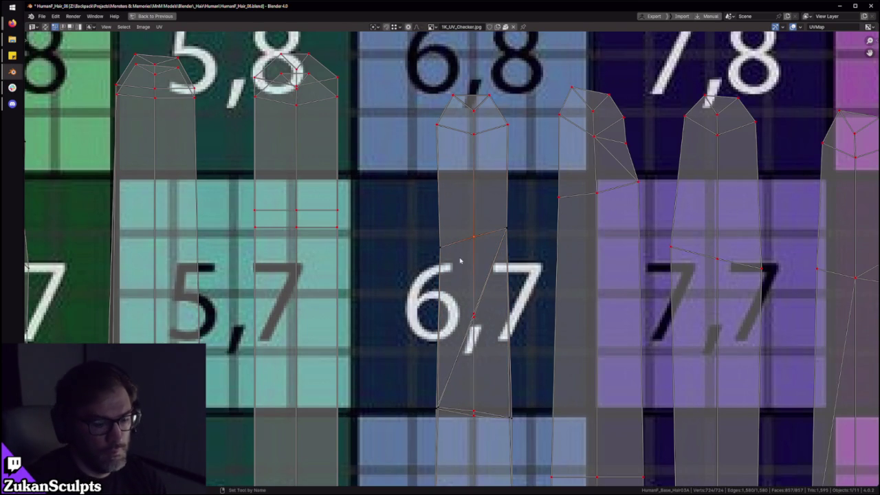
left_click(486, 314)
mouse_move(433, 383)
left_mouse_down()
mouse_move(459, 417)
mouse_move(492, 420)
left_mouse_up()
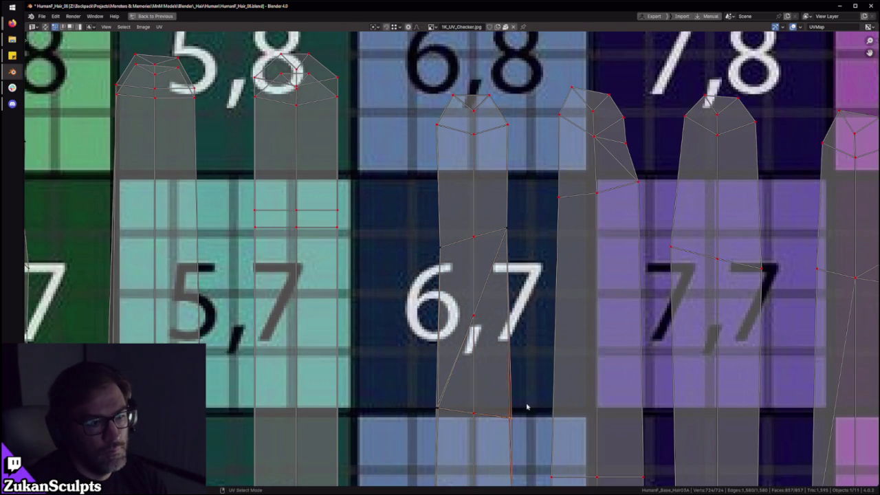
Step: Pan down through checker rows 6 to 0 to inspect the strip ends below the grid
scroll(495, 397, "down", 1)
middle_click_drag(496, 397, 509, 269)
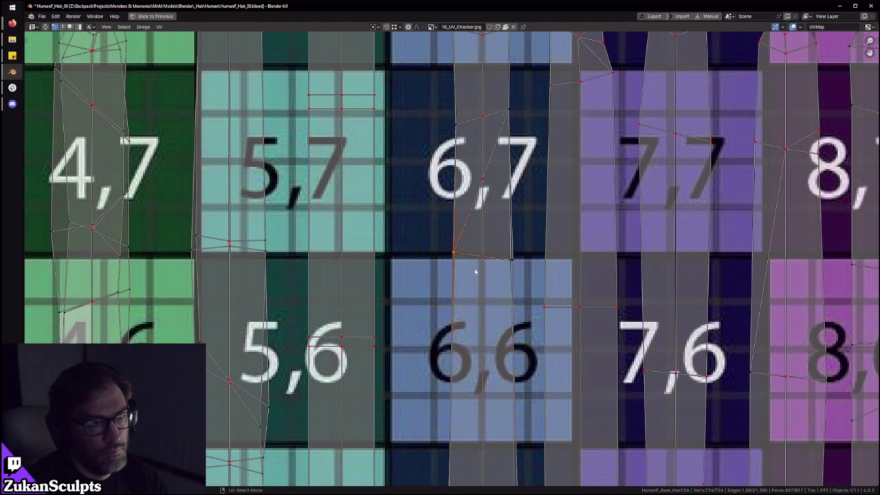
middle_click_drag(492, 354, 485, 189)
scroll(485, 190, "down", 1)
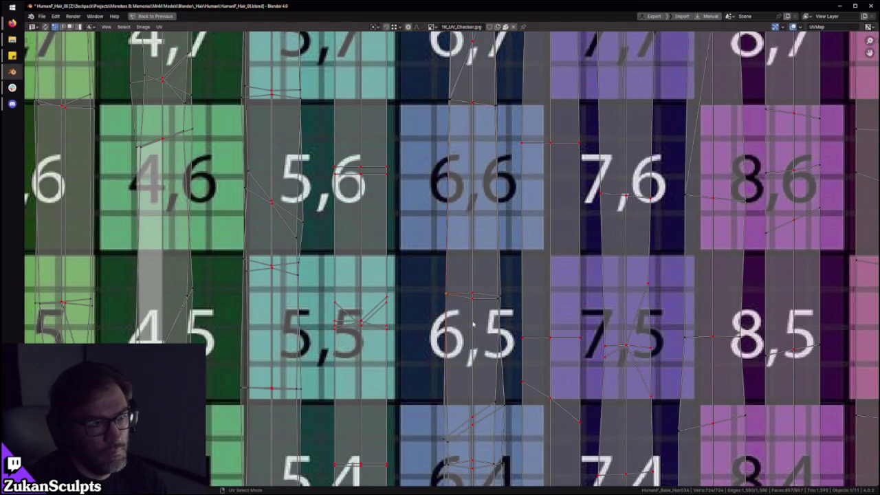
middle_click_drag(435, 432, 428, 320)
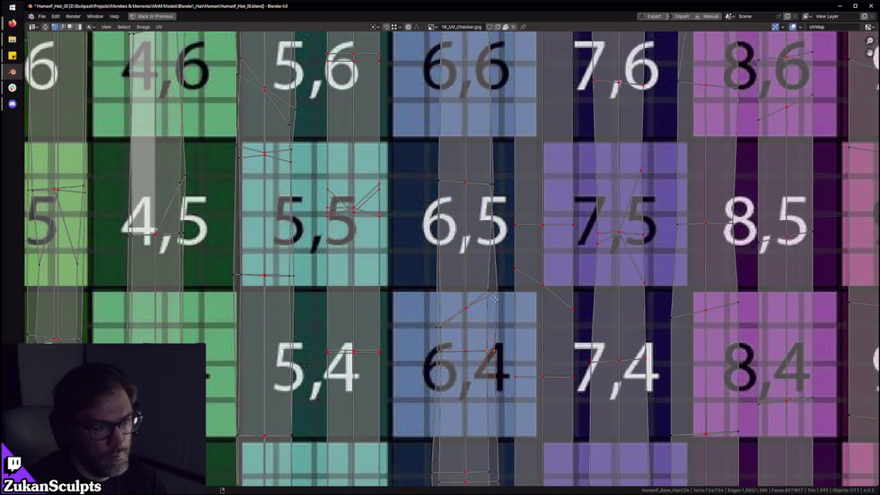
middle_click_drag(499, 356, 511, 212)
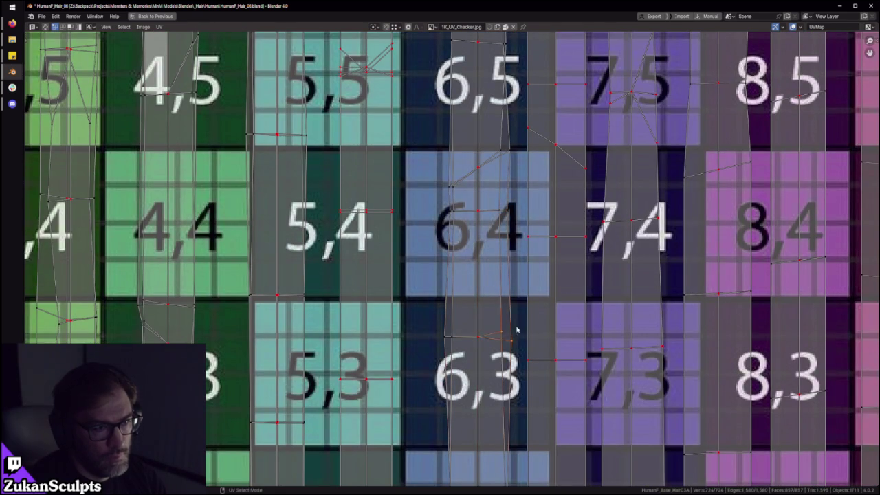
middle_click_drag(518, 328, 534, 235)
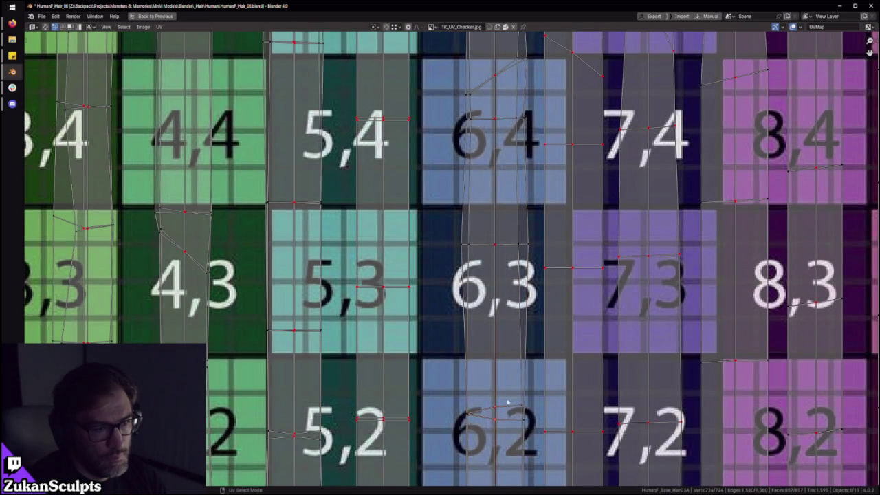
middle_click_drag(503, 424, 492, 221)
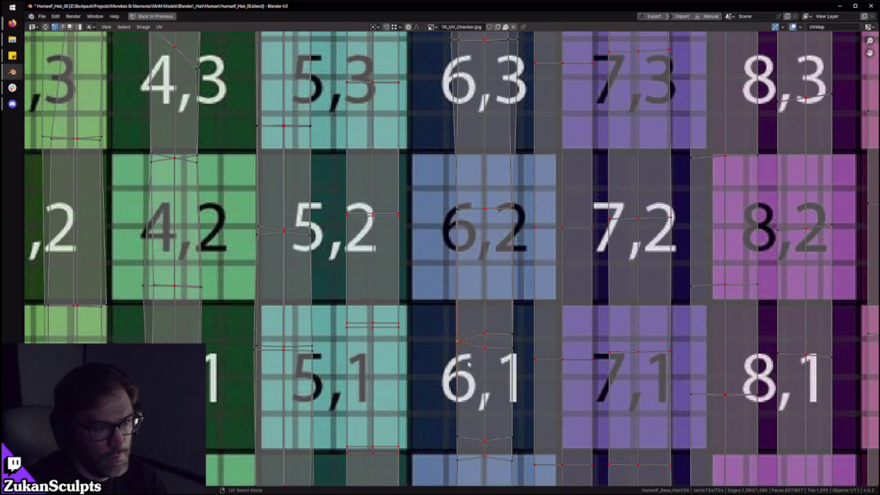
middle_click_drag(499, 406, 510, 306)
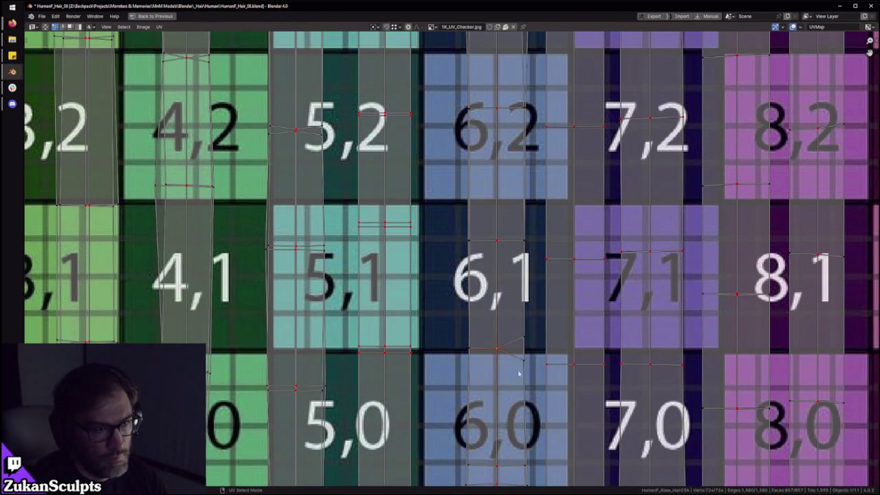
middle_click_drag(521, 407, 526, 304)
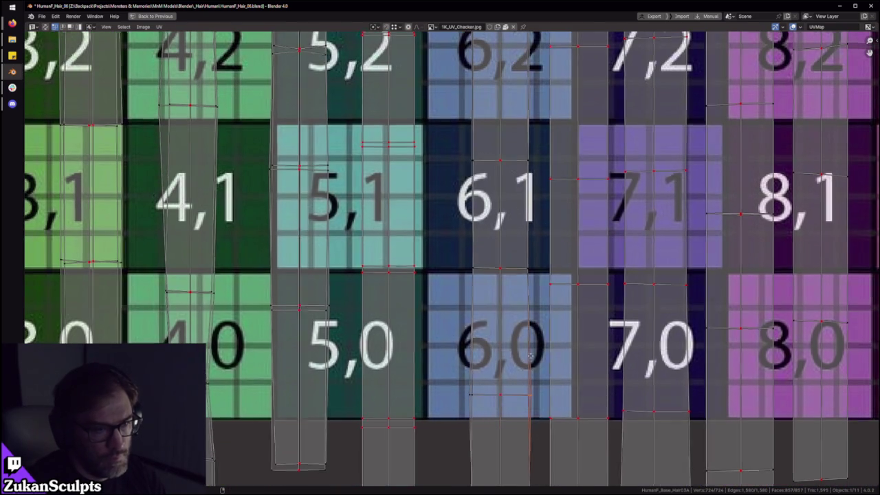
middle_click_drag(530, 413, 531, 309)
scroll(483, 388, "down", 1)
Step: Nudge a strip's bottom vertex to the right, then reframe checker rows 0 to 9
left_click_drag(478, 407, 501, 370)
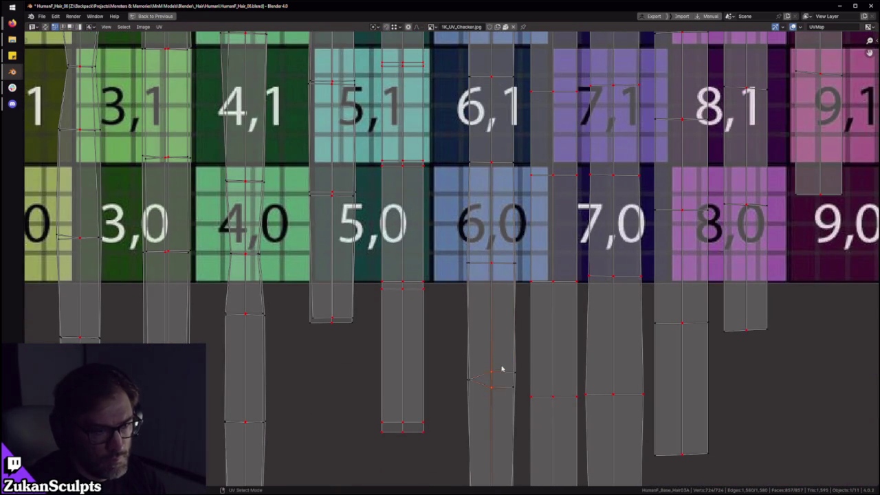
middle_click_drag(498, 458, 456, 357)
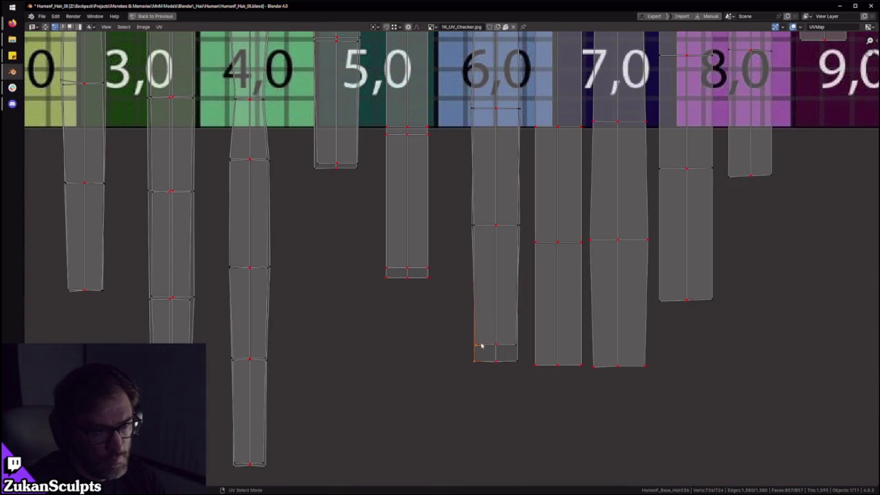
left_click_drag(500, 350, 525, 354)
scroll(517, 370, "down", 4)
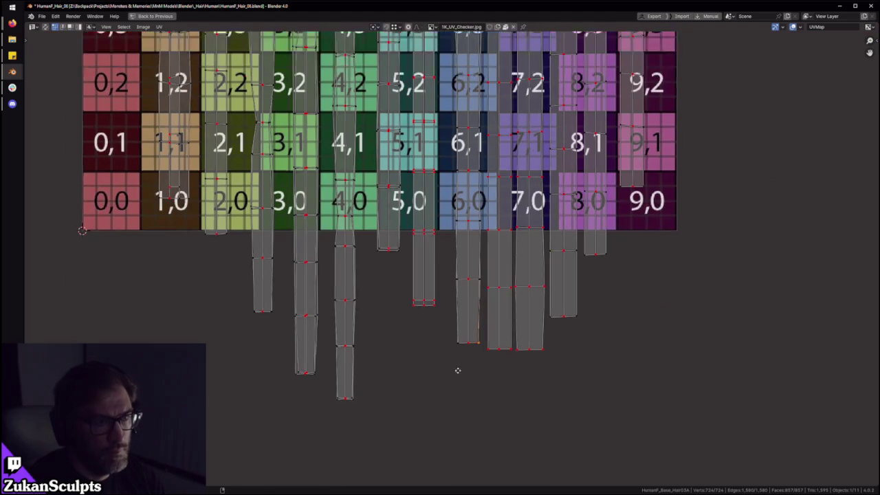
middle_click_drag(464, 419, 432, 477)
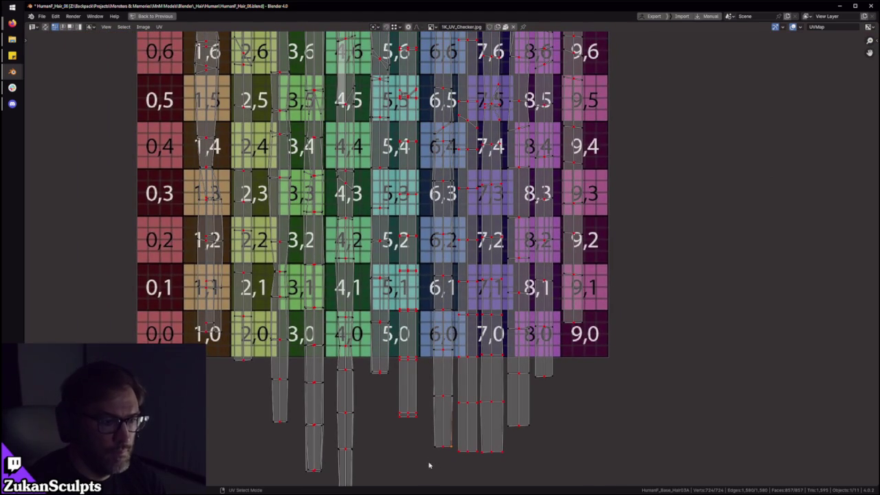
middle_click_drag(436, 117, 427, 298)
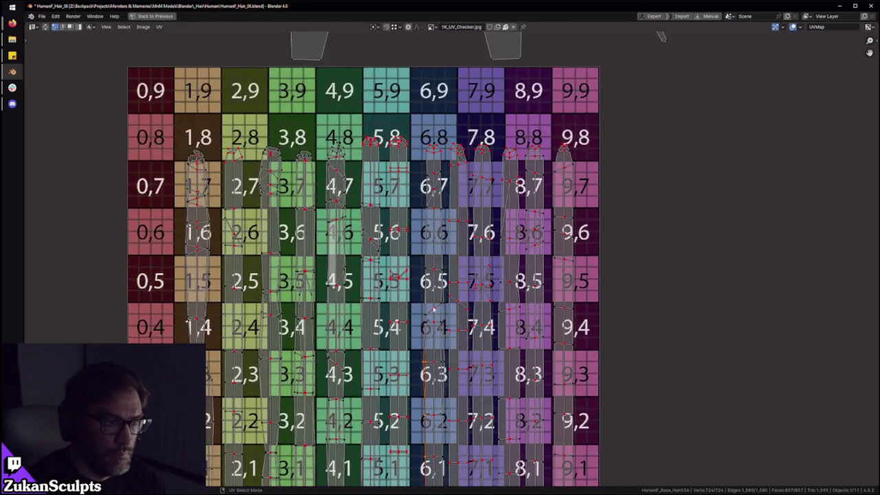
scroll(428, 297, "up", 1)
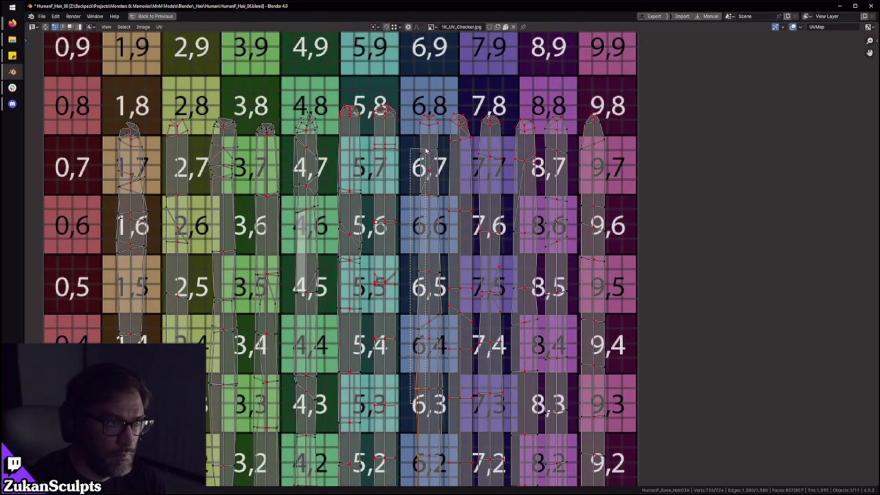
Step: Select the column-6 strip, the UVs around cell 5,3, and the column-9 strand island
left_click_drag(431, 228, 425, 124)
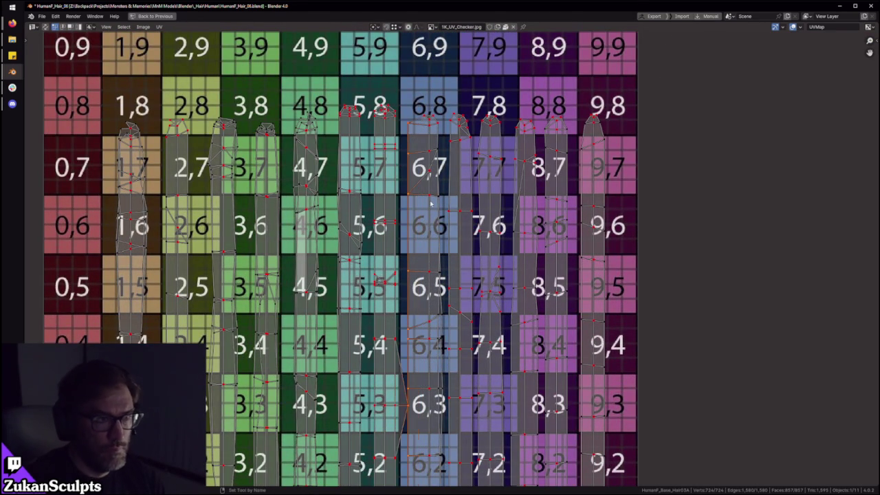
left_click_drag(371, 434, 417, 370)
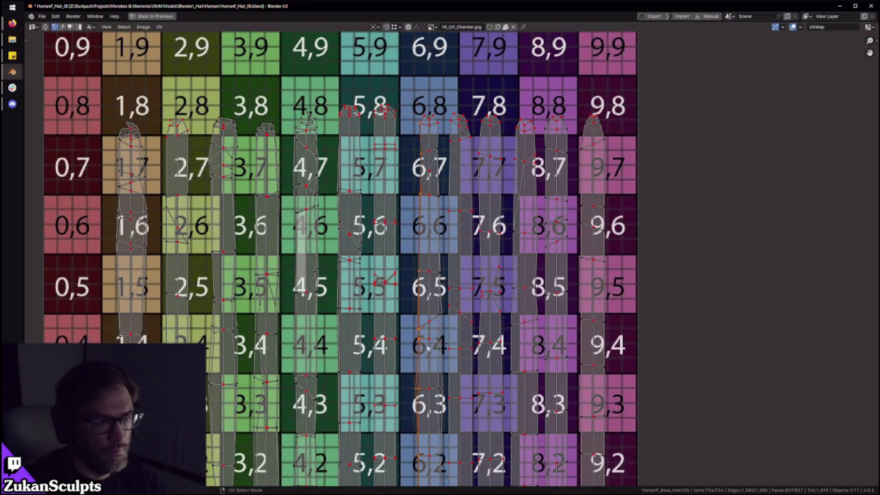
scroll(426, 334, "down", 2)
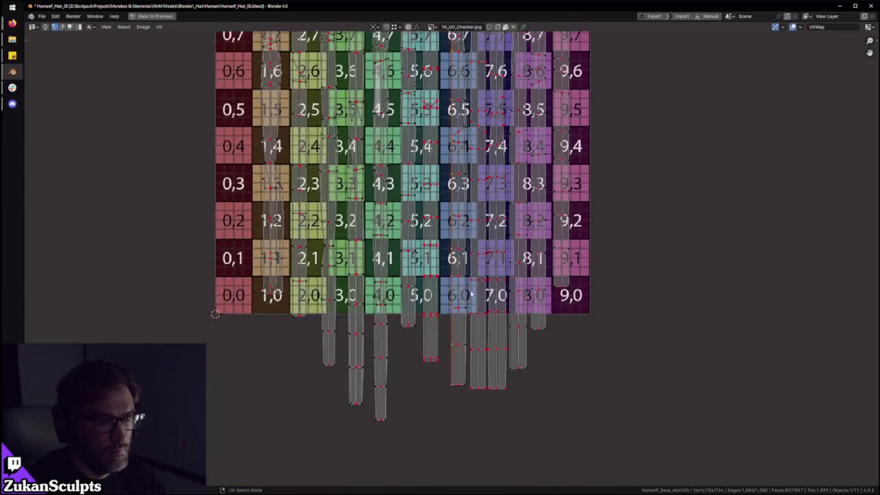
middle_click_drag(454, 372, 460, 417)
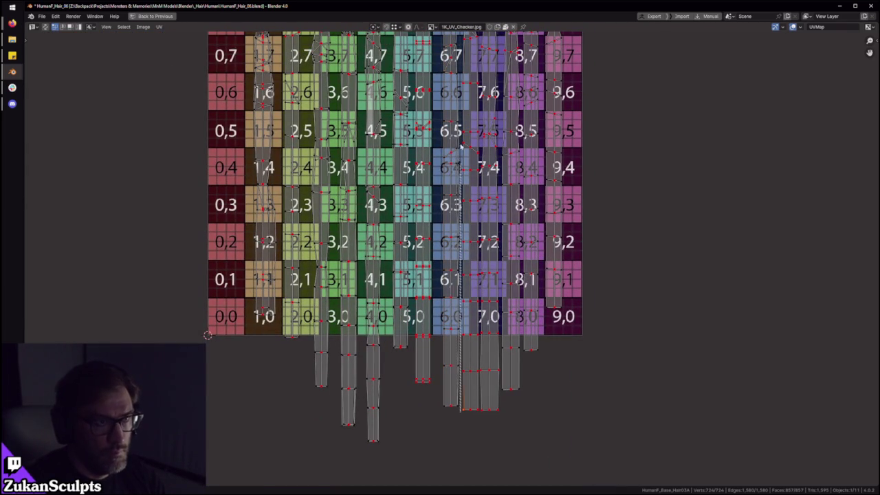
left_click(457, 385)
scroll(450, 245, "up", 3)
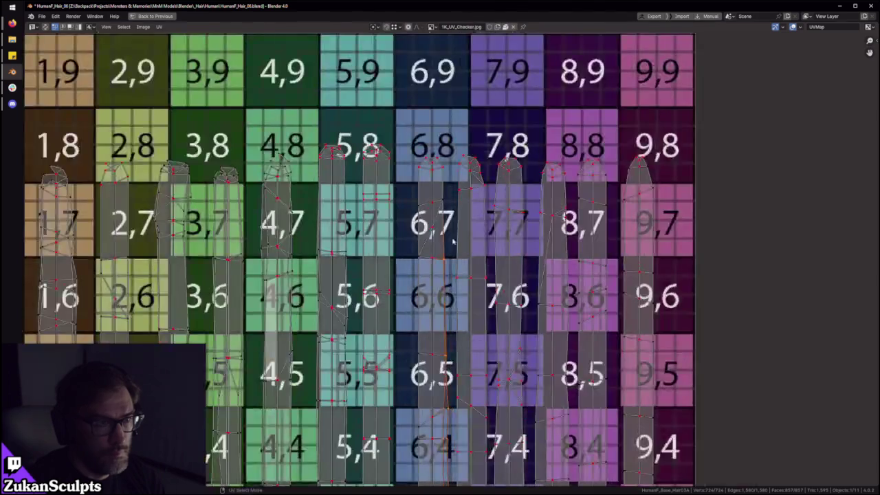
scroll(435, 156, "up", 2)
left_click_drag(433, 108, 435, 108)
scroll(417, 200, "down", 4)
scroll(427, 209, "down", 1, "shift")
Step: Select the strands running up columns 8 and 6 to check their alignment
middle_click_drag(448, 406, 458, 234)
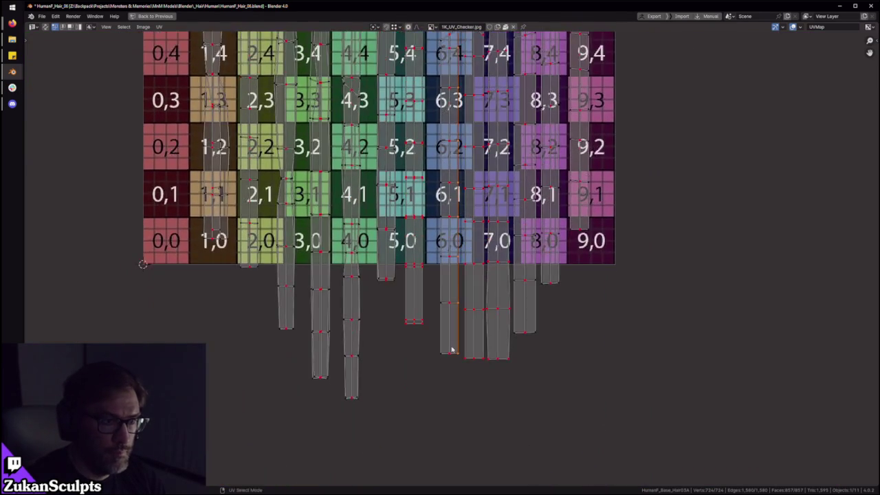
scroll(458, 234, "up", 1)
left_click_drag(423, 465, 440, 233)
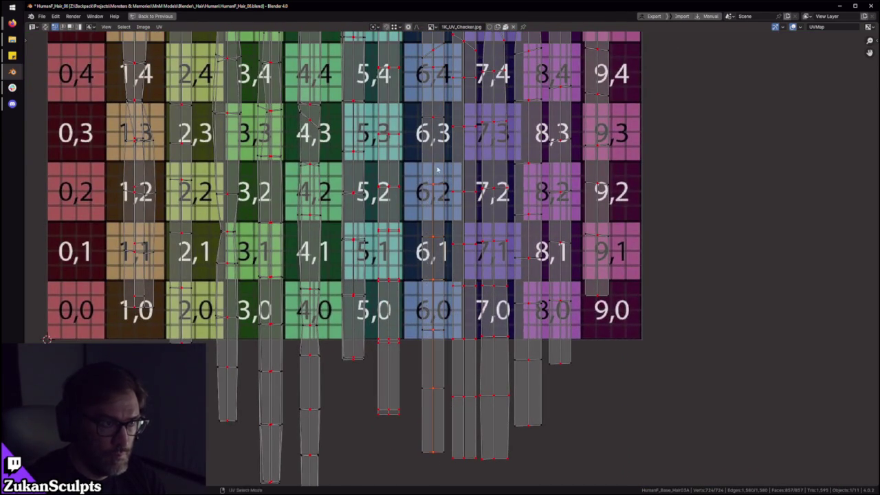
middle_click_drag(437, 229, 412, 342)
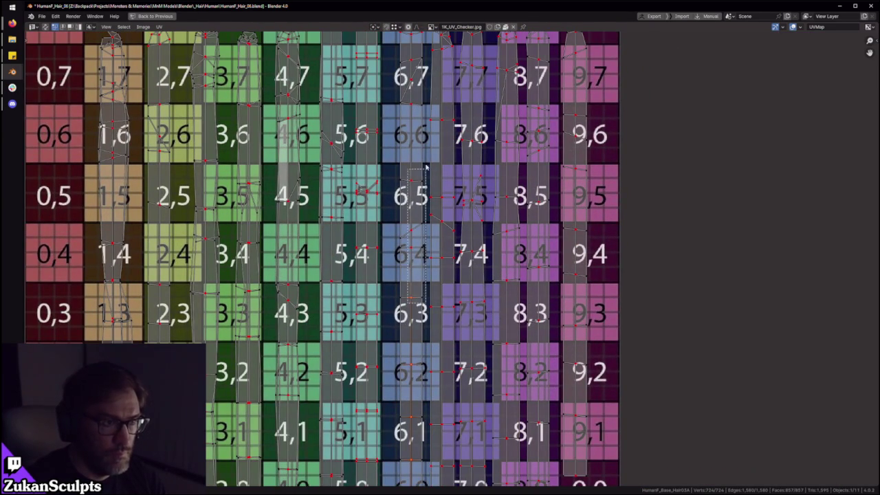
left_click_drag(411, 306, 413, 72)
middle_click_drag(412, 73, 396, 306)
scroll(397, 307, "up", 3)
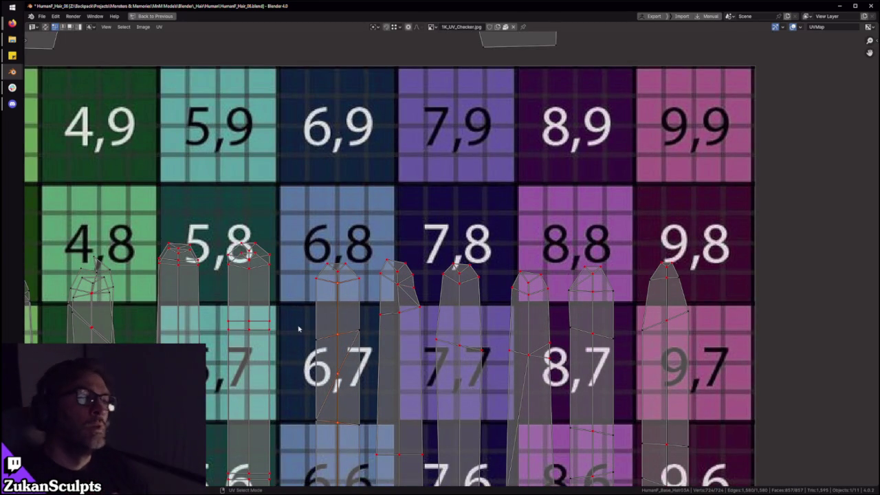
Step: Review the whole grid and the strip tops around row 7, then restore the normal layout
middle_click_drag(282, 291, 321, 208)
scroll(467, 407, "down", 2)
mouse_move(466, 407)
middle_mouse_down()
mouse_move(482, 245)
mouse_move(478, 292)
middle_mouse_up()
middle_click_drag(456, 255, 407, 239)
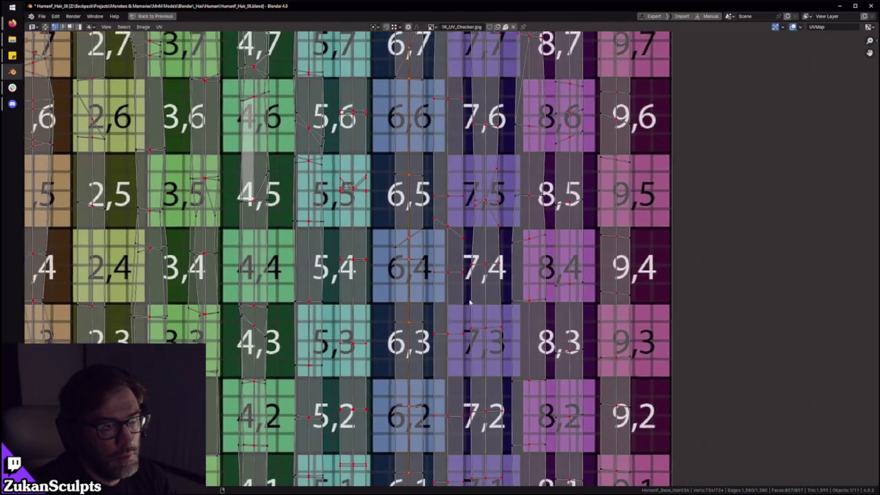
scroll(486, 253, "down", 3)
scroll(487, 329, "up", 2)
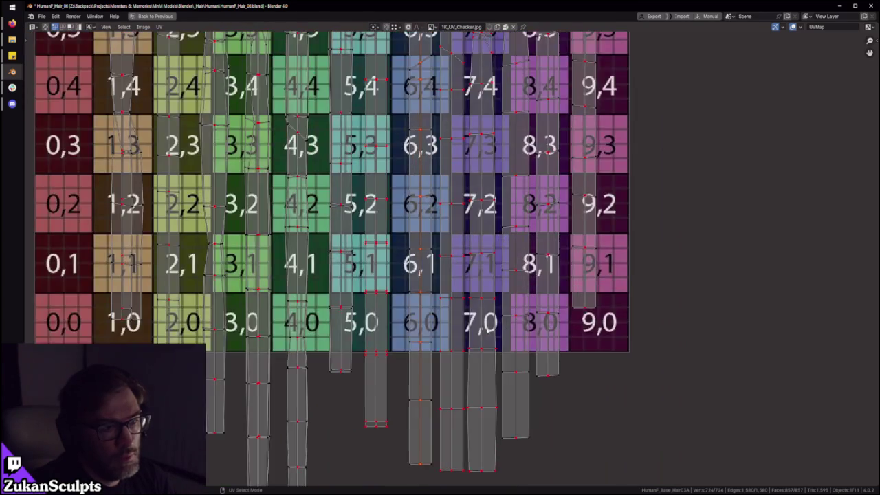
scroll(487, 330, "down", 1)
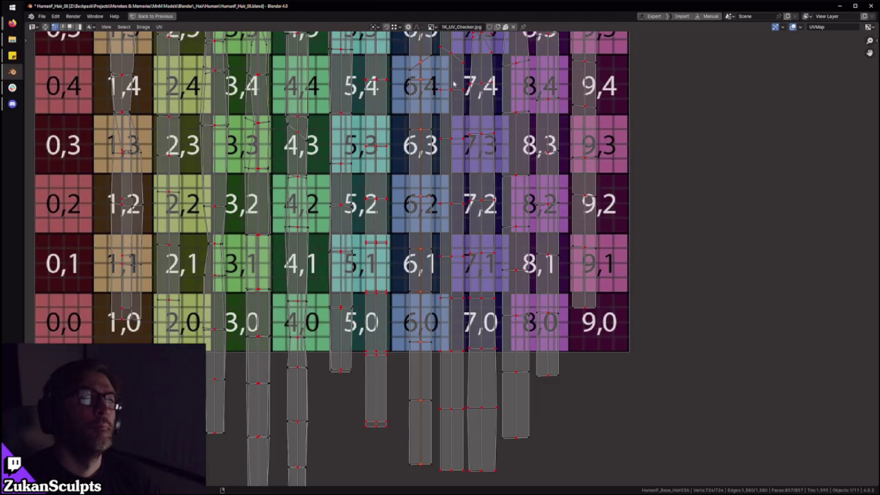
middle_click_drag(483, 198, 380, 390)
scroll(489, 105, "up", 2)
middle_click_drag(407, 97, 423, 237)
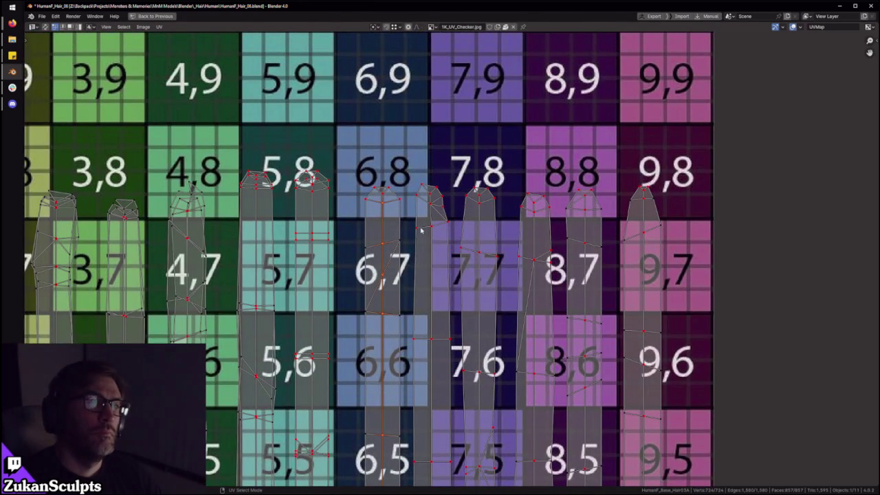
scroll(423, 212, "down", 1)
key("ctrl+space")
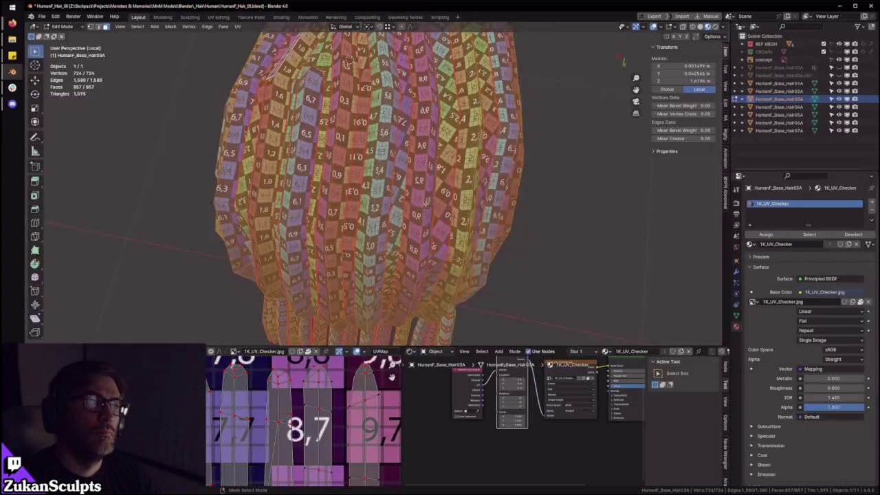
Step: Orbit the 3D view to inspect the checker-textured hair from two sides
scroll(422, 212, "down", 2)
mouse_move(422, 212)
middle_mouse_down()
mouse_move(408, 174)
mouse_move(470, 192)
middle_mouse_up()
scroll(408, 173, "up", 3)
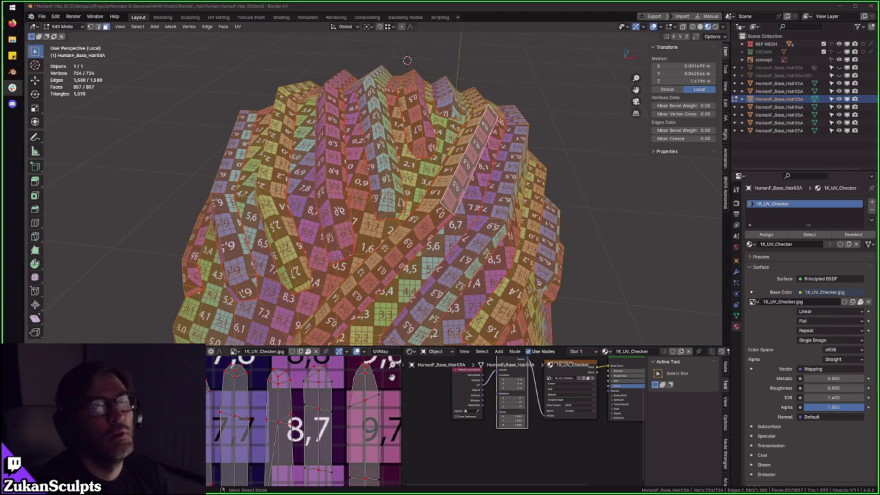
mouse_move(490, 68)
middle_mouse_down()
mouse_move(583, 140)
mouse_move(570, 161)
middle_mouse_up()
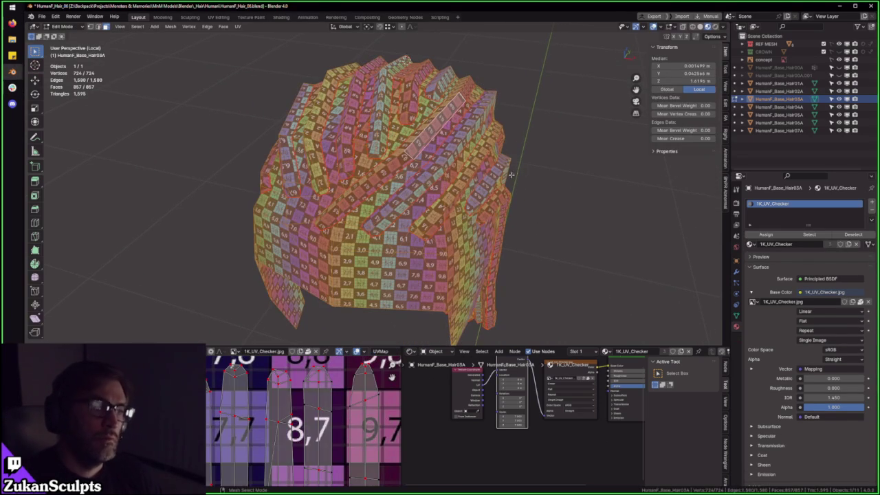
scroll(308, 420, "down", 1)
scroll(308, 420, "down", 2)
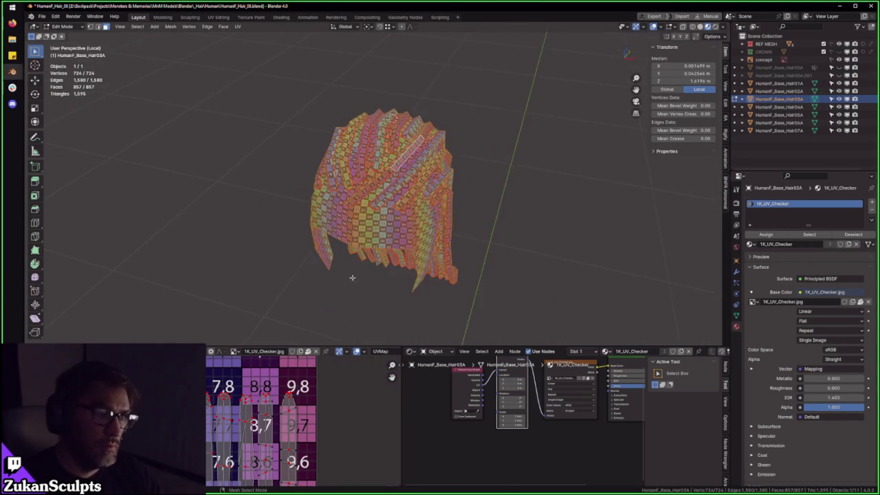
Step: Maximize the UV Editor to show the strips across checker columns 1 to 9
key("ctrl+space")
scroll(330, 354, "down", 3)
scroll(407, 239, "up", 3)
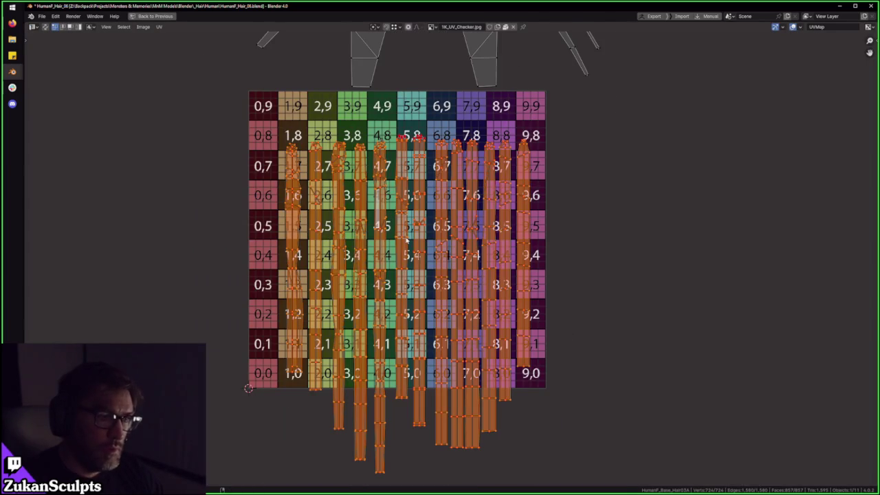
Step: Select all UV islands and confirm a grab move in place
scroll(426, 203, "up", 1, "shift")
scroll(412, 220, "up", 1)
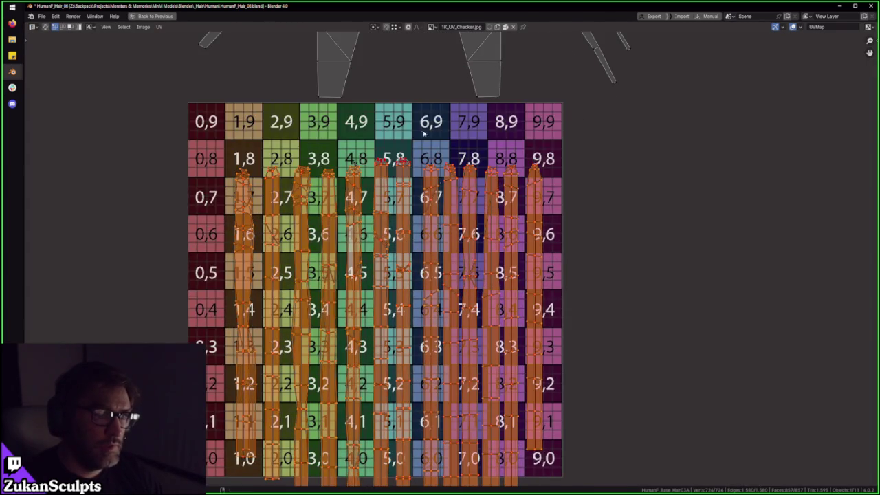
scroll(389, 241, "up", 5, "shift")
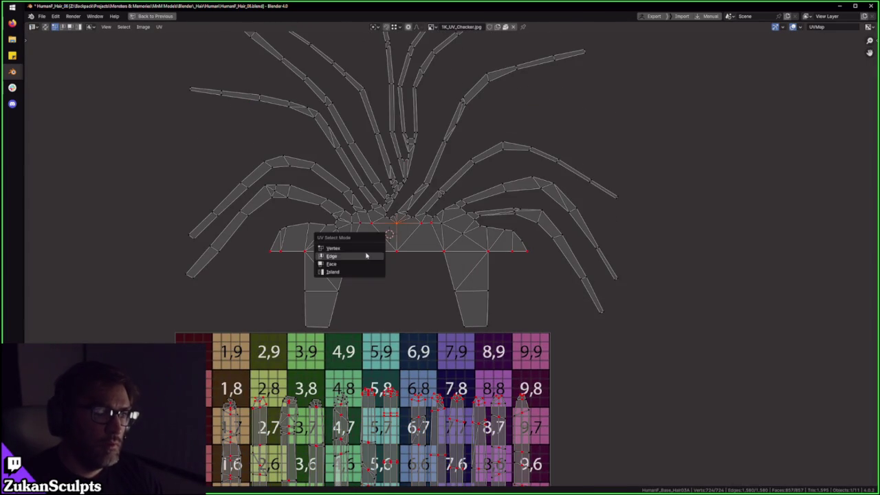
key("a")
key("g")
left_click(403, 232)
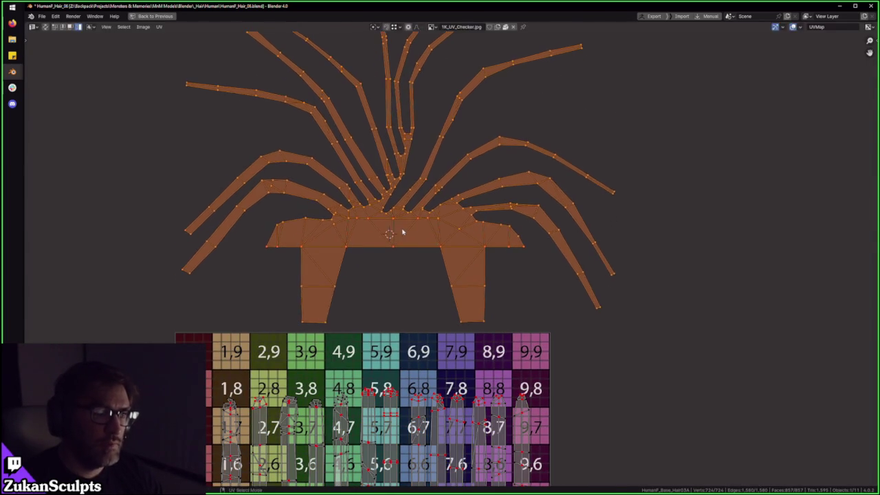
Step: Restore the normal layout and view the orbited hair mesh in Solid shading
key("ctrl+space")
mouse_move(523, 204)
middle_mouse_down()
mouse_move(361, 215)
mouse_move(383, 183)
mouse_move(434, 170)
middle_mouse_up()
key("z")
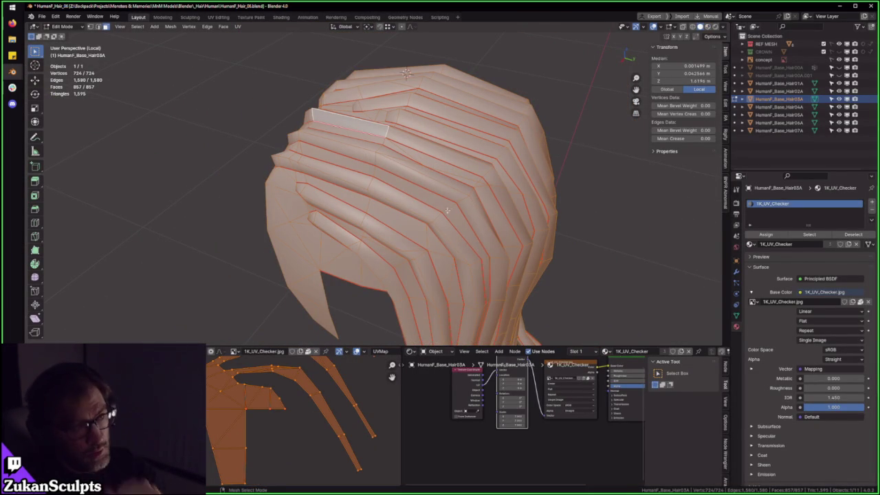
Step: Switch the hair back to Material Preview to show the checker texture
key("z")
scroll(437, 213, "up", 3)
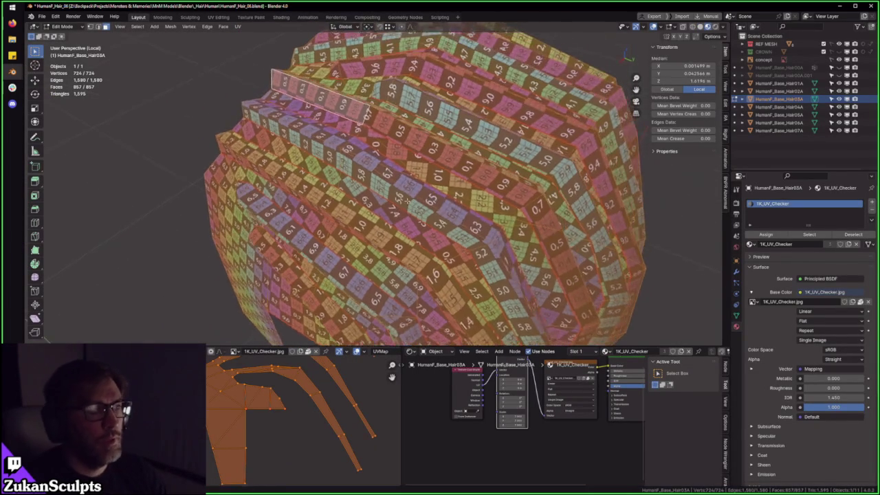
scroll(407, 208, "up", 2)
Step: Orbit around the hair top to examine the selected card strip, then maximize the UV Editor
middle_click_drag(434, 186, 333, 150)
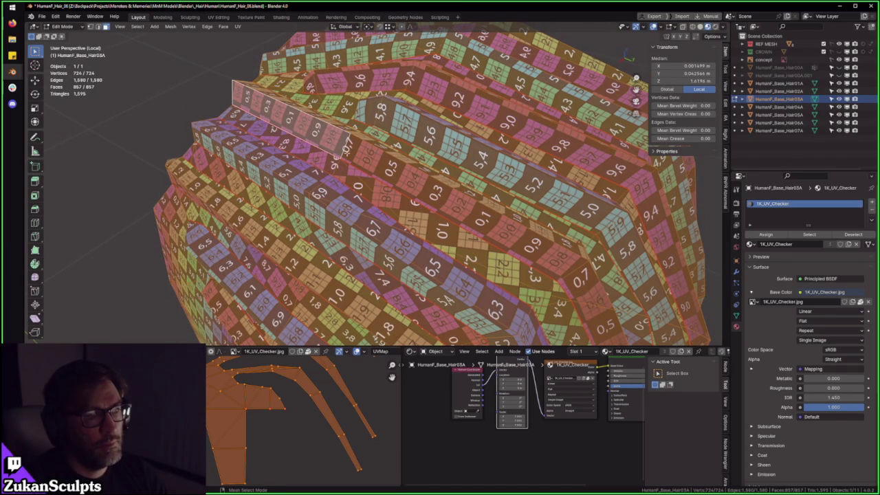
middle_click_drag(379, 166, 387, 165)
middle_click_drag(500, 188, 496, 141)
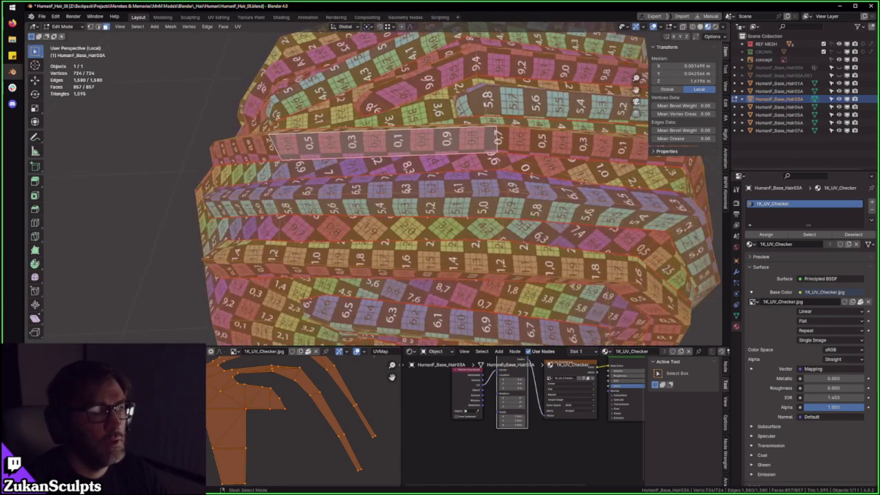
middle_click_drag(399, 205, 356, 206)
mouse_move(312, 227)
middle_mouse_down()
mouse_move(320, 330)
mouse_move(416, 236)
mouse_move(296, 324)
middle_mouse_up()
key("ctrl+space")
scroll(410, 265, "up", 5)
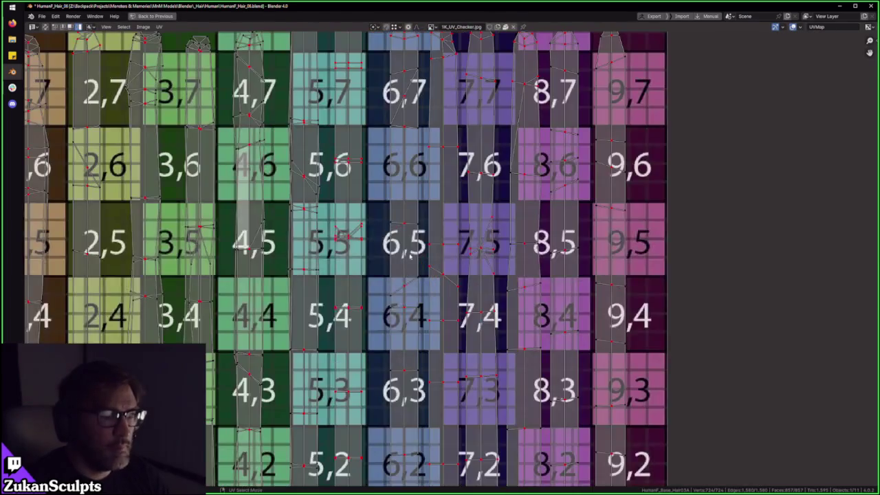
scroll(409, 265, "up", 2)
scroll(359, 180, "up", 3)
left_click(357, 96)
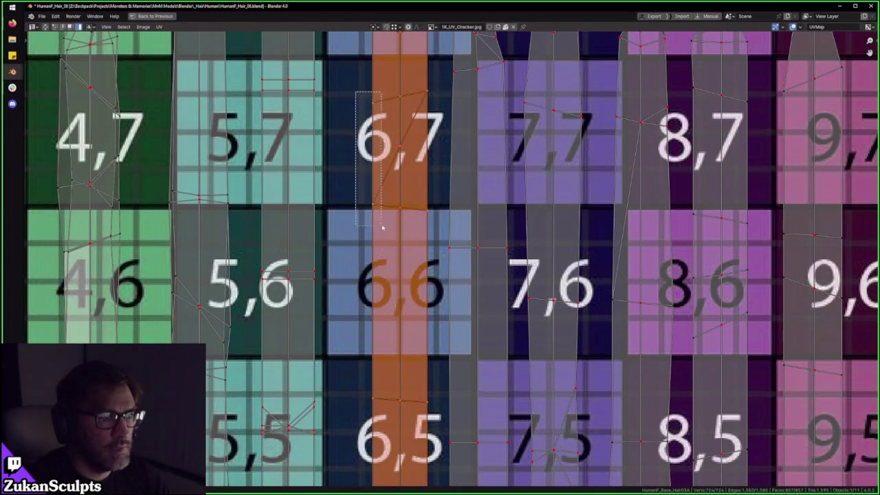
right_click(358, 172)
left_click_drag(348, 242, 379, 95)
middle_click_drag(378, 94, 428, 136)
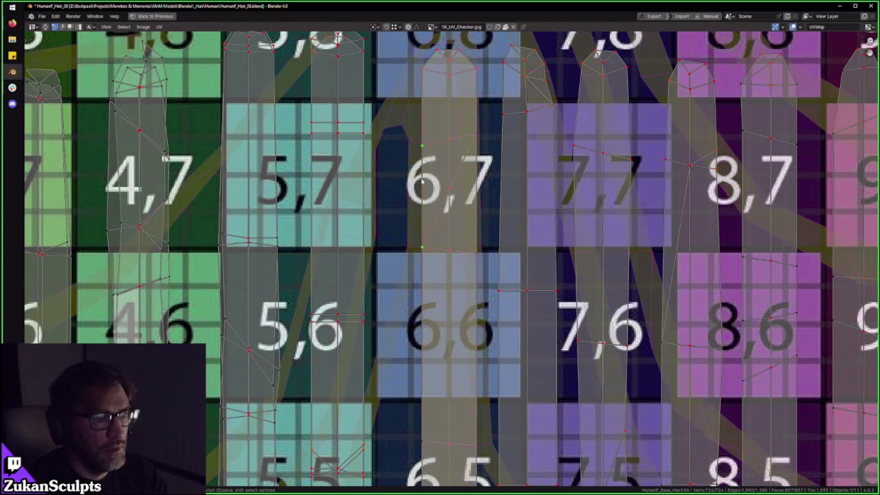
middle_click_drag(426, 194, 418, 227)
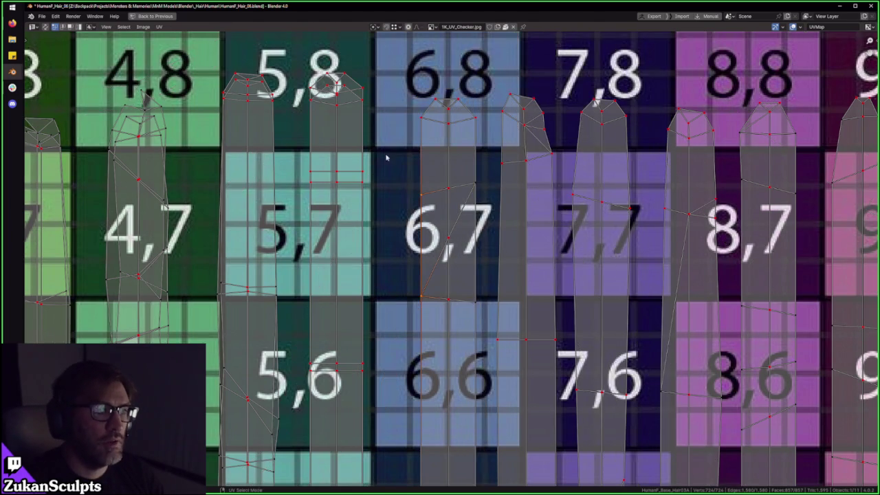
scroll(605, 249, "down", 5)
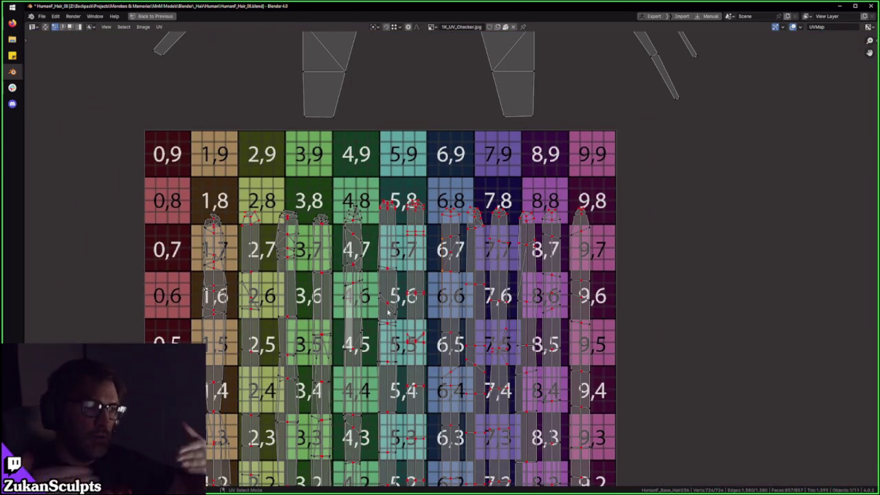
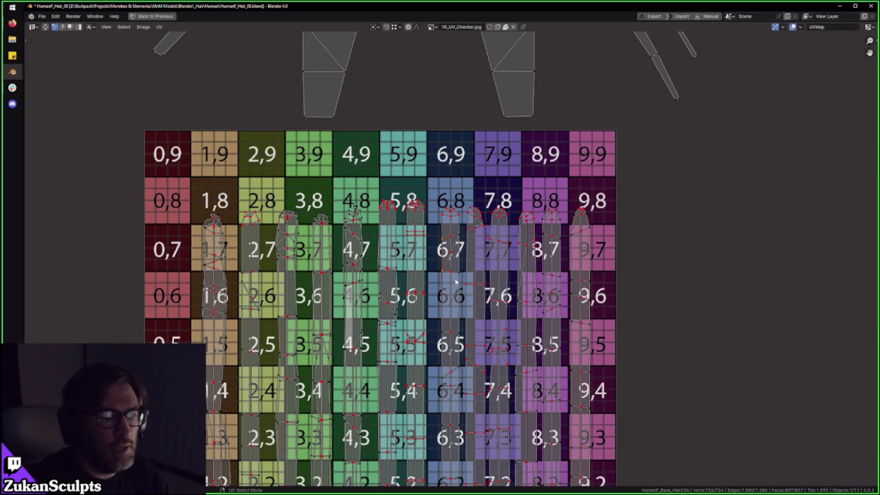
Step: Zoom and pan over the hair UV strips on the checker grid, then orbit the hair in the normal layout
scroll(454, 280, "up", 2)
scroll(387, 225, "up", 1)
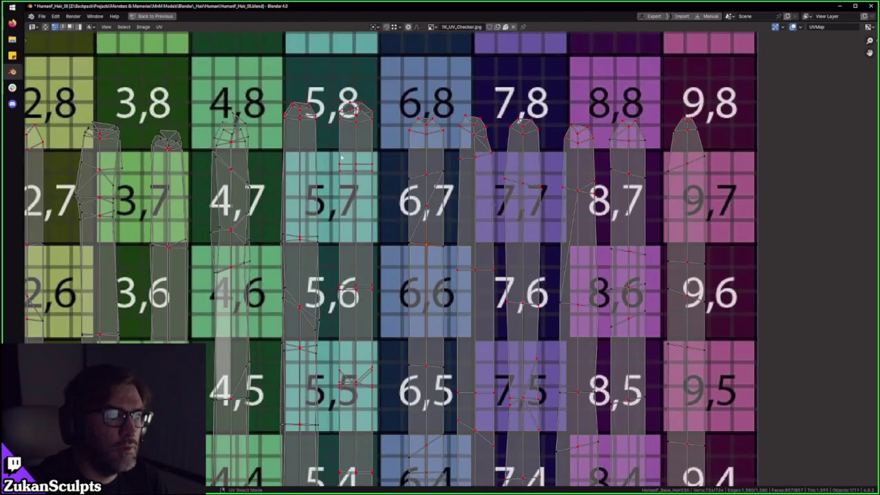
scroll(340, 157, "down", 2)
mouse_move(556, 349)
middle_mouse_down()
mouse_move(528, 211)
mouse_move(460, 263)
middle_mouse_up()
scroll(460, 263, "up", 3)
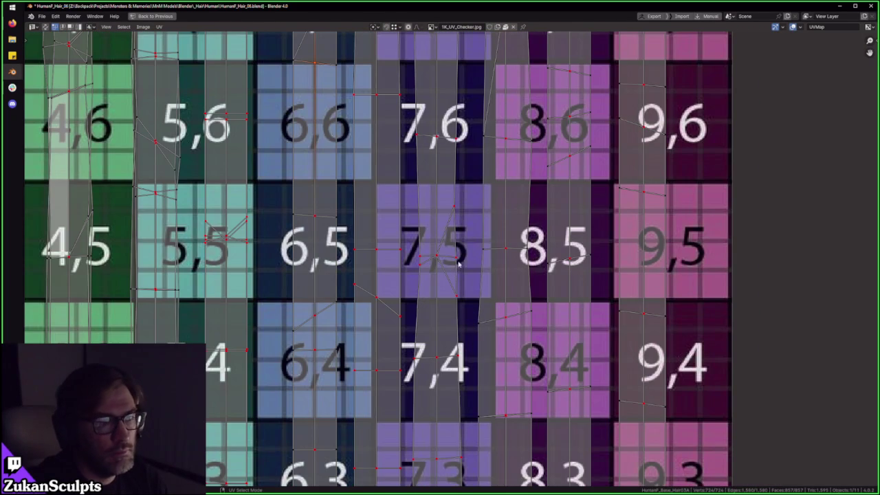
scroll(440, 255, "down", 2)
key("ctrl+space")
mouse_move(426, 227)
middle_mouse_down()
mouse_move(453, 165)
mouse_move(447, 186)
middle_mouse_up()
Step: Maximize the UV Editor again and zoom and pan across the numbered checker grid
key("ctrl+space")
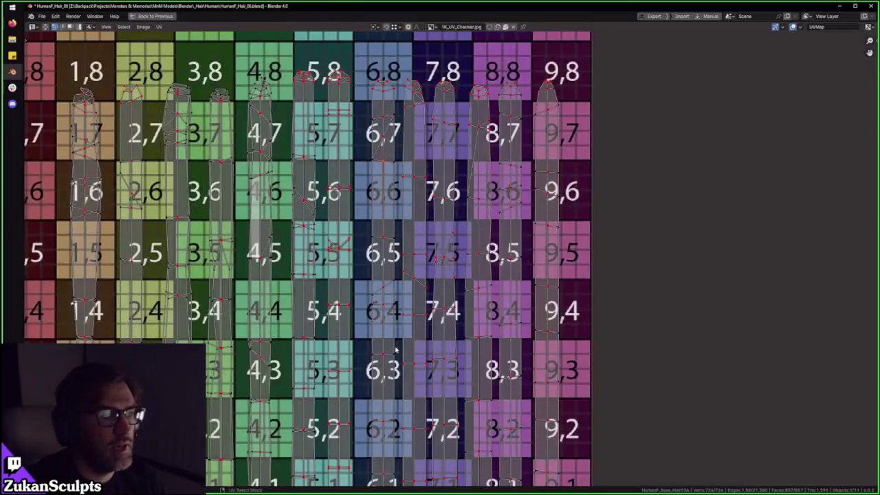
scroll(310, 204, "up", 3)
scroll(310, 205, "up", 2)
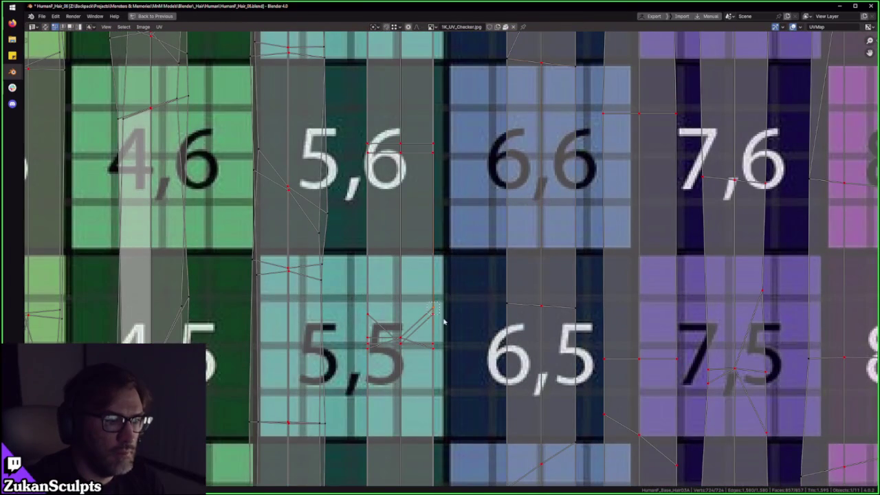
scroll(444, 322, "down", 1)
scroll(440, 327, "down", 3)
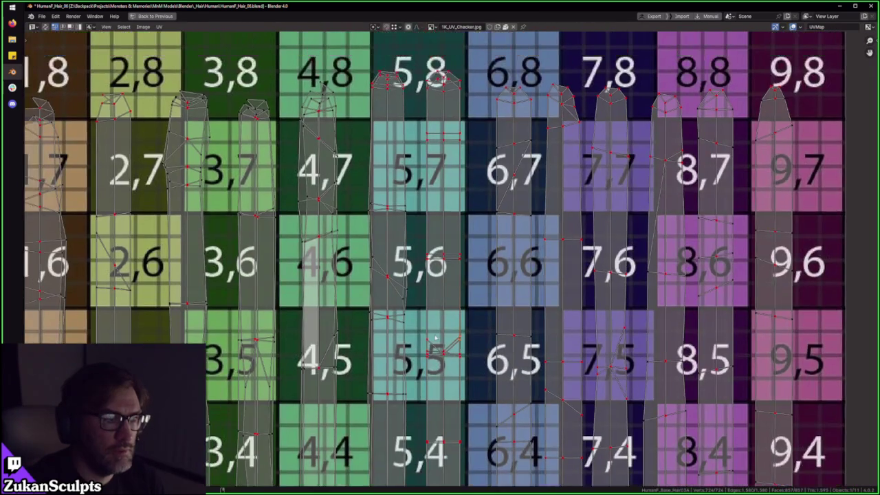
scroll(434, 315, "down", 2)
middle_click_drag(443, 183, 415, 198)
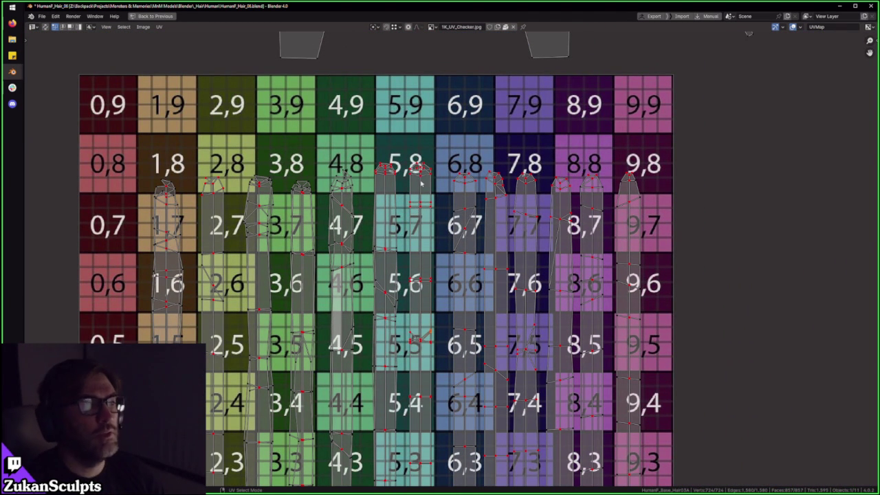
middle_click_drag(364, 303, 433, 223)
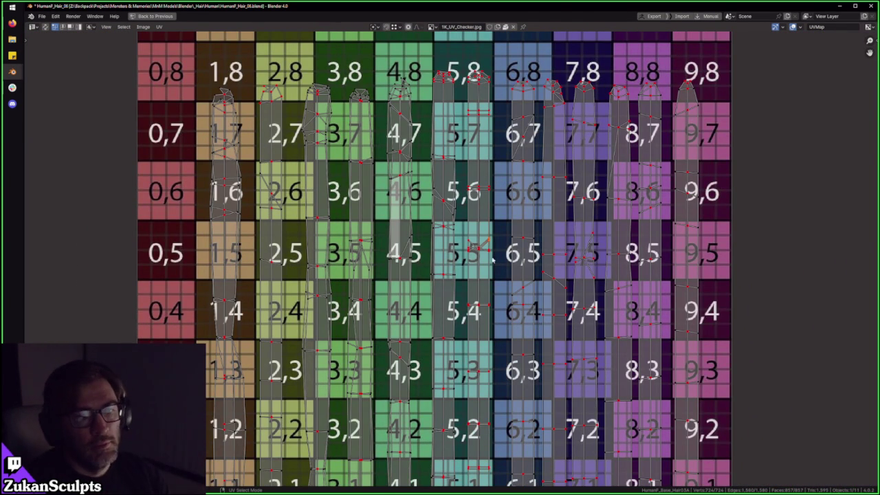
scroll(492, 258, "up", 3)
scroll(531, 268, "down", 3)
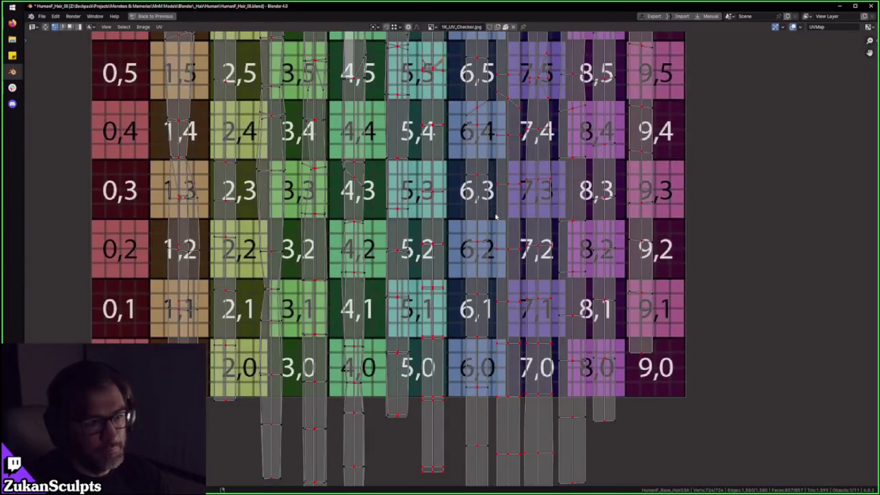
scroll(511, 287, "down", 1)
Step: Restore the full layout and orbit to view the checker-textured hair from a new angle
key("ctrl+space")
mouse_move(489, 261)
middle_mouse_down()
mouse_move(401, 261)
mouse_move(428, 177)
middle_mouse_up()
key("alt+a")
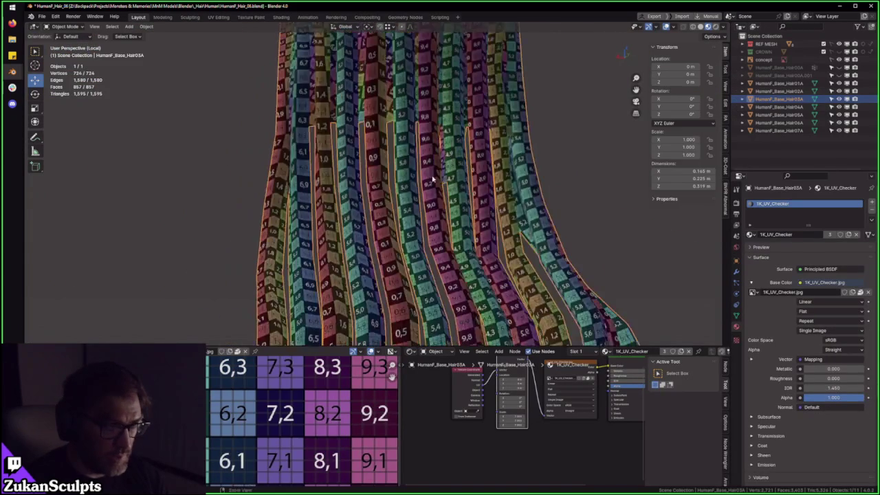
Step: Switch to face select mode and pick two hair faces to compare with their UVs
key("a")
key("ctrl+Tab")
left_click(406, 235)
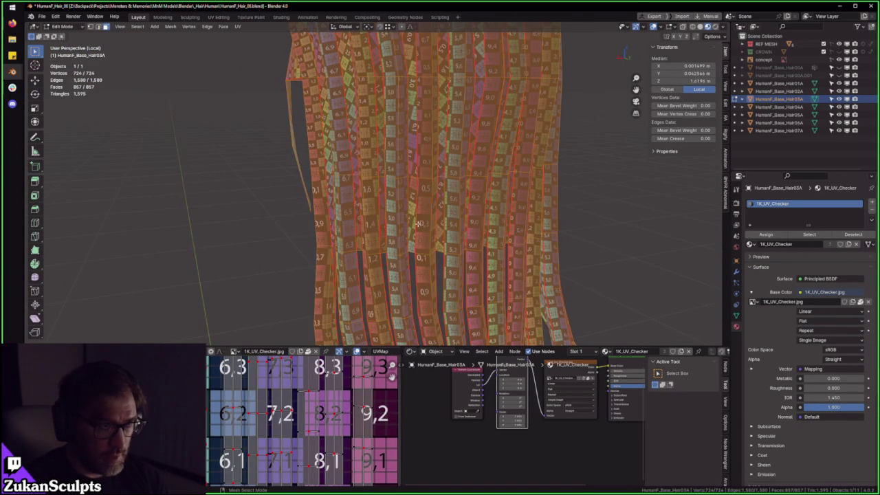
left_click(395, 199)
scroll(396, 199, "up", 3)
scroll(341, 210, "down", 1)
left_click(419, 199, "shift")
Step: Orbit around the hair mesh and select all of its faces
scroll(427, 223, "down", 4)
middle_click_drag(426, 222, 344, 184)
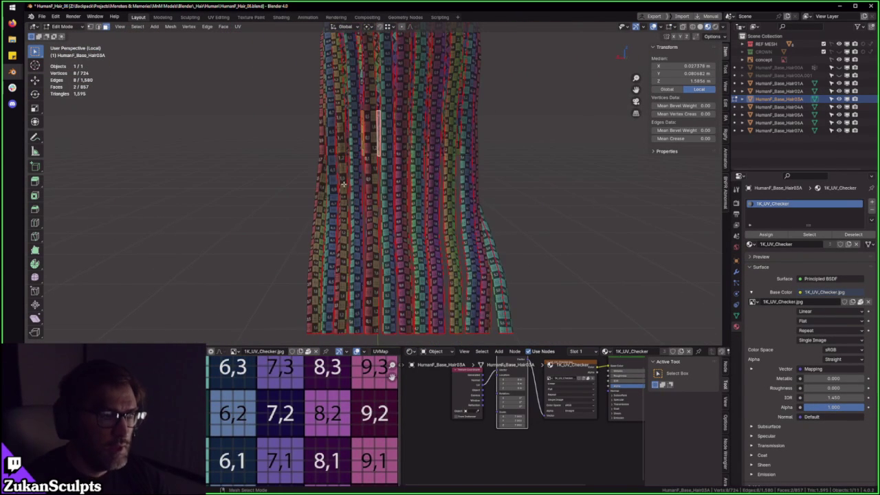
middle_click_drag(410, 223, 364, 239)
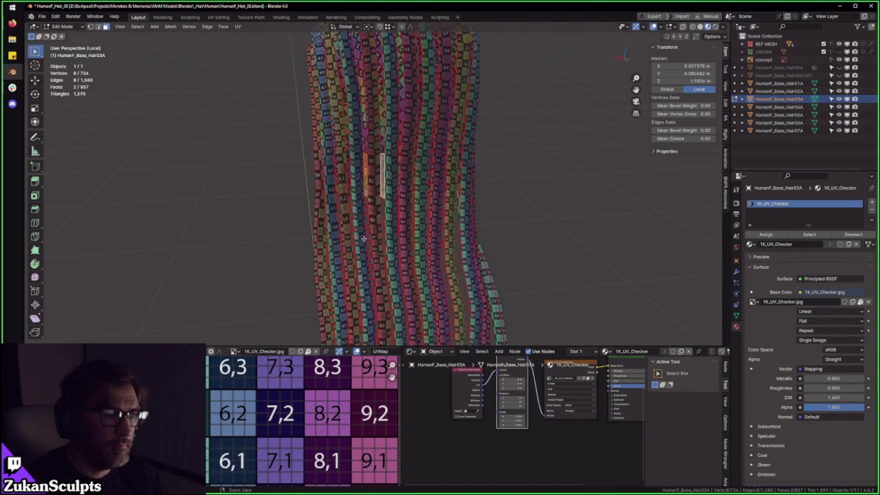
scroll(328, 315, "down", 3)
middle_click_drag(328, 315, 358, 302)
key("a")
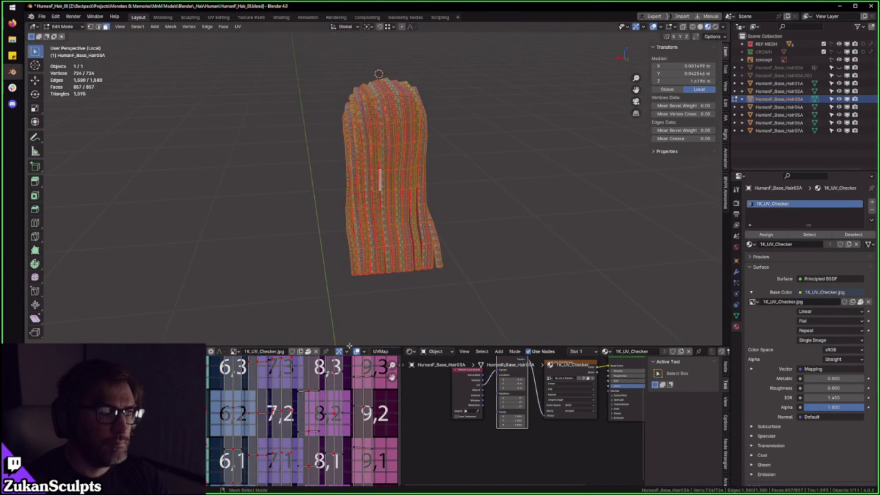
Step: Inspect the hair UVs full-window, then return to Object Mode and leave local view
key("ctrl+space")
scroll(387, 334, "up", 4)
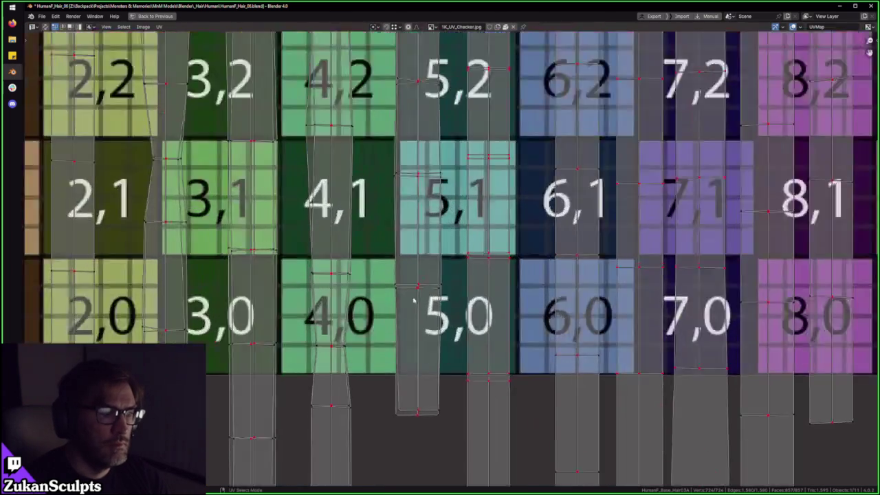
scroll(409, 301, "down", 2)
scroll(490, 258, "down", 3)
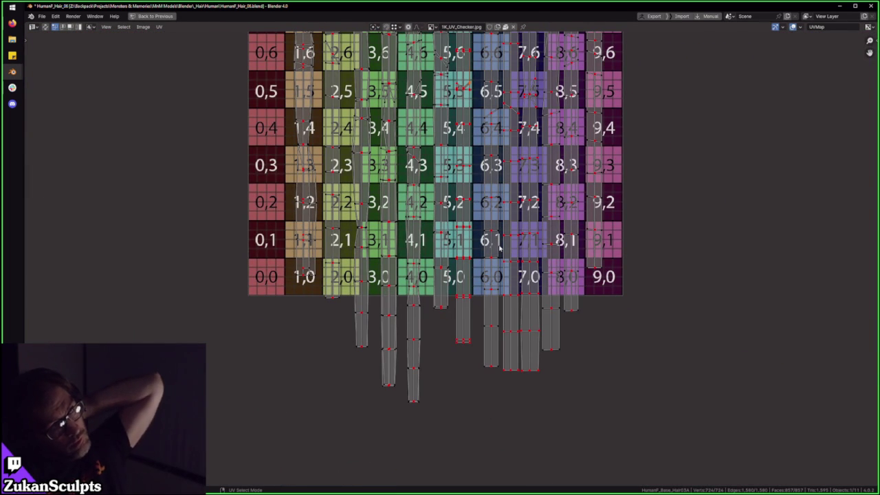
key("ctrl+space")
key("Tab")
middle_click_drag(518, 200, 397, 161)
key("KP_Divide")
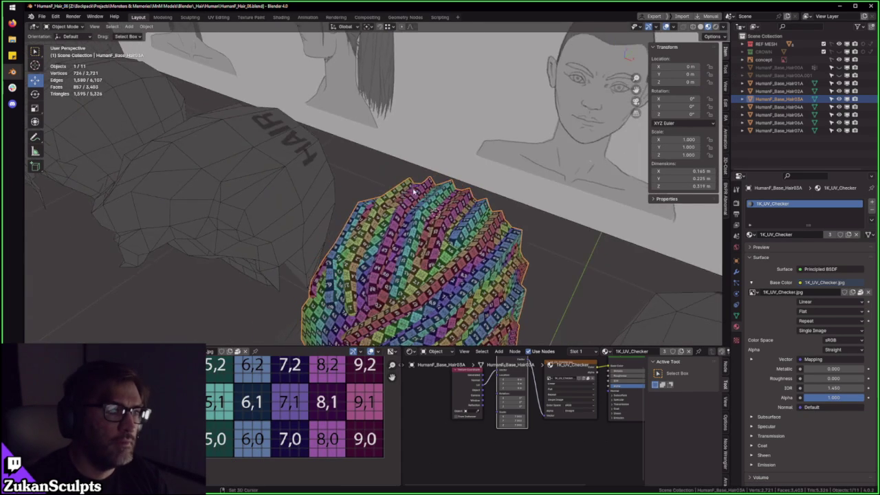
Step: Orbit and zoom out to see the hair cap among the head meshes, with the 3D viewport maximized
scroll(405, 175, "up", 2)
mouse_move(404, 175)
middle_mouse_down()
mouse_move(384, 187)
mouse_move(418, 210)
mouse_move(369, 210)
middle_mouse_up()
mouse_move(396, 264)
middle_mouse_down()
mouse_move(394, 179)
mouse_move(425, 161)
mouse_move(451, 201)
mouse_move(324, 211)
mouse_move(342, 205)
middle_mouse_up()
scroll(394, 165, "up", 5)
scroll(406, 186, "down", 5)
scroll(452, 192, "down", 3)
scroll(447, 192, "down", 3)
scroll(433, 192, "down", 2)
scroll(417, 191, "down", 2)
scroll(417, 191, "down", 1)
scroll(416, 192, "down", 3)
scroll(416, 191, "down", 2)
key("ctrl+space")
scroll(554, 300, "down", 2, "ctrl")
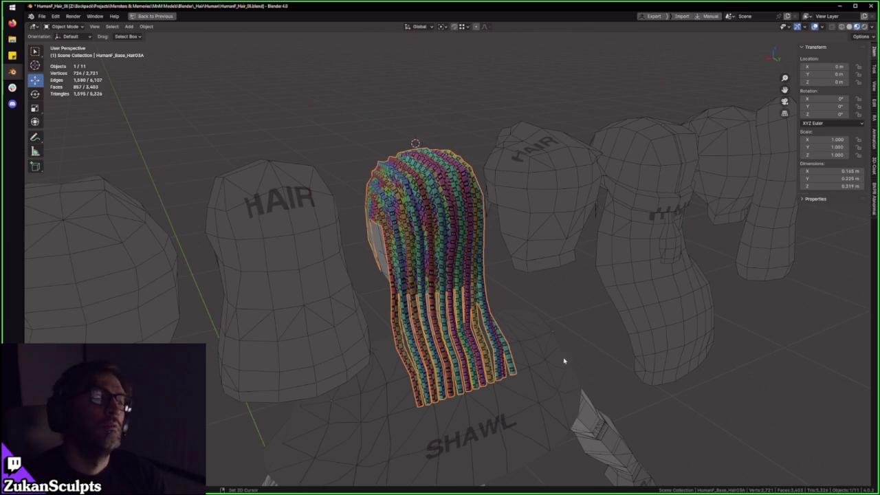
Step: Put the hair in Edit Mode with X-ray wireframe shading, looking at the strand bottoms
mouse_move(529, 409)
middle_mouse_down()
mouse_move(511, 406)
mouse_move(472, 344)
middle_mouse_up()
key("Tab")
scroll(442, 387, "up", 3)
scroll(325, 381, "up", 2)
scroll(326, 381, "up", 2)
key("u")
left_click(406, 363)
scroll(340, 373, "up", 2)
key("shift+z")
mouse_move(340, 374)
middle_mouse_down()
mouse_move(334, 386)
mouse_move(364, 376)
middle_mouse_up()
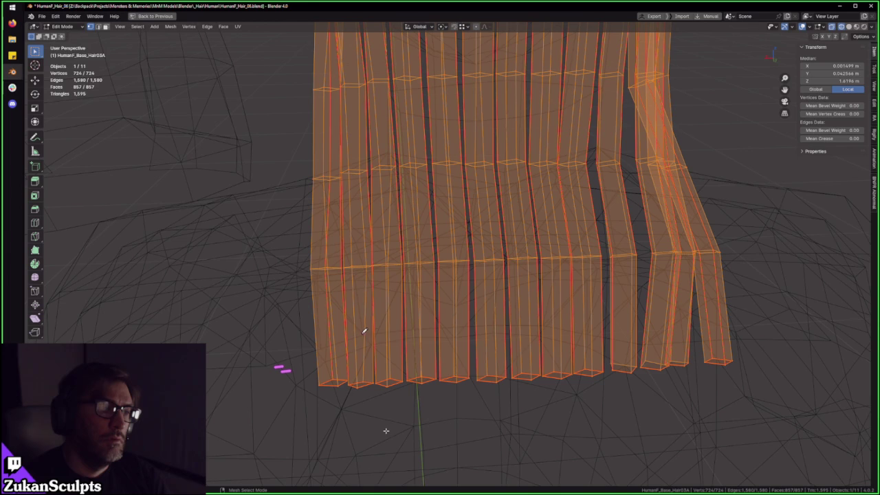
Step: Raise the bottom rings of the first hair strands along Z to shorten their tips
left_click(331, 387)
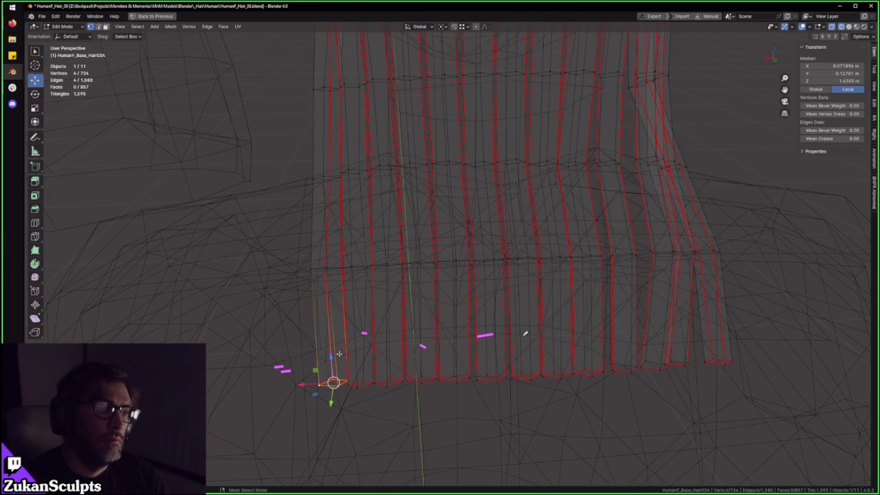
key("shift+space")
key("g")
left_click_drag(330, 344, 335, 330)
left_click(391, 383, "alt")
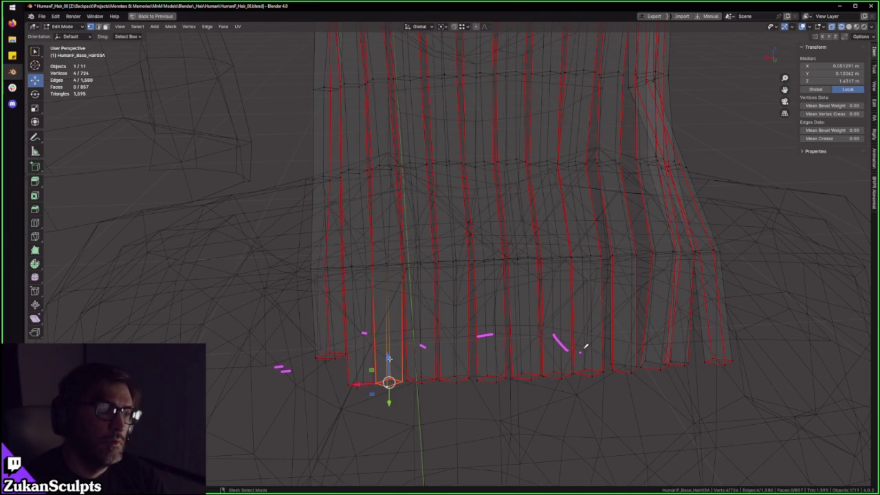
left_click(434, 379, "alt")
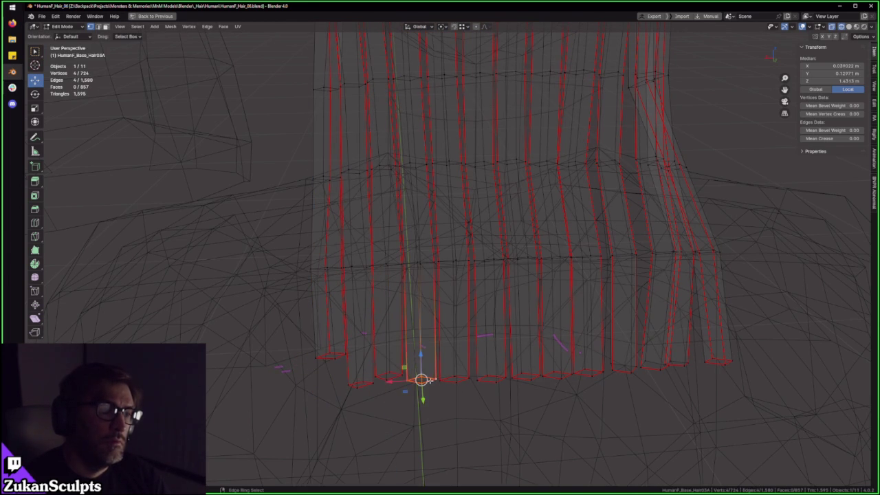
key("g")
key("z")
left_click(467, 371)
Step: Raise the bottom rings of the next three strands along Z
middle_click_drag(467, 372, 426, 381)
left_click(438, 358, "alt")
key("g")
key("z")
left_click(473, 371)
middle_click_drag(472, 372, 475, 379)
left_click(483, 377, "alt")
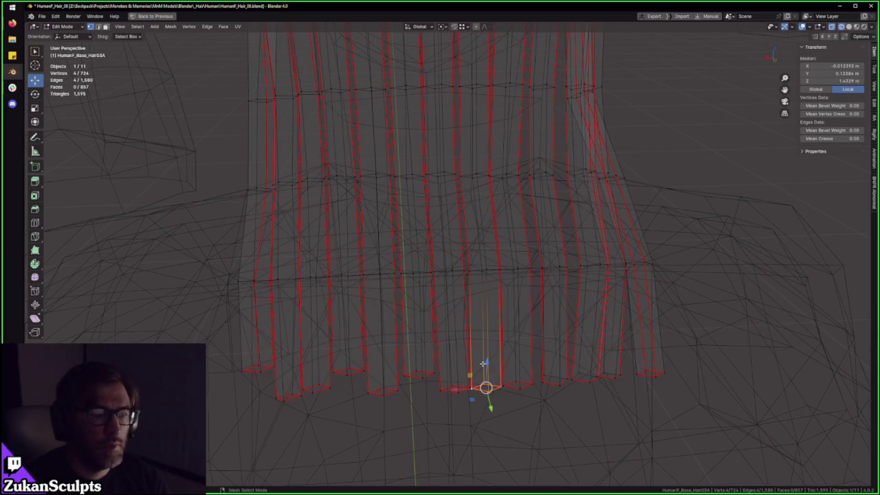
key("g")
key("z")
left_click(480, 329)
mouse_move(480, 328)
middle_mouse_down()
mouse_move(527, 389)
mouse_move(481, 402)
middle_mouse_up()
left_click(526, 389, "alt")
left_click(495, 399, "ctrl+alt")
key("g")
key("z")
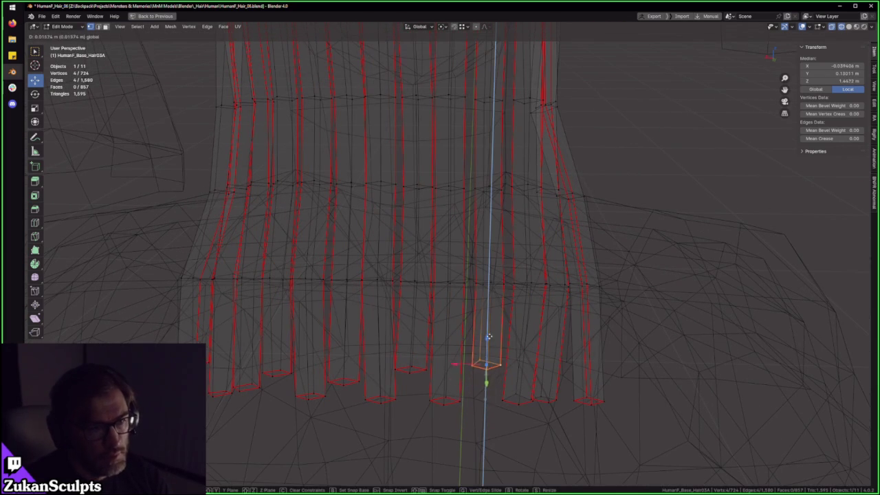
left_click(490, 335)
Step: Raise the bottom rings of the last two rightmost strands along Z
left_click(548, 389, "alt")
left_click(557, 397, "ctrl+alt")
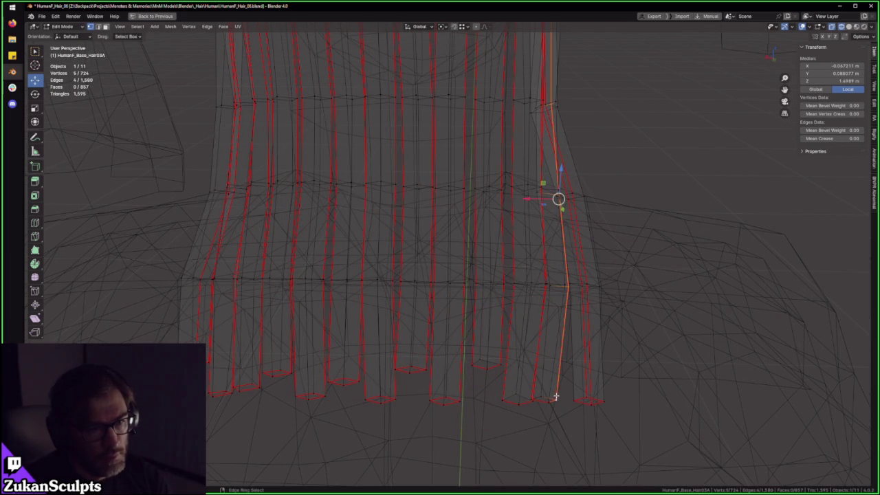
left_click(553, 400, "alt")
key("g")
key("z")
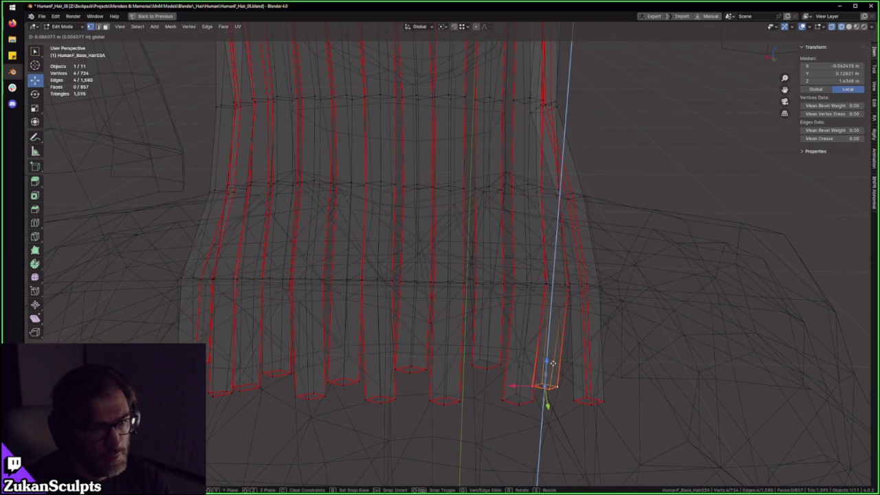
left_click(551, 389)
left_click(599, 401, "alt")
key("g")
key("z")
left_click(594, 366)
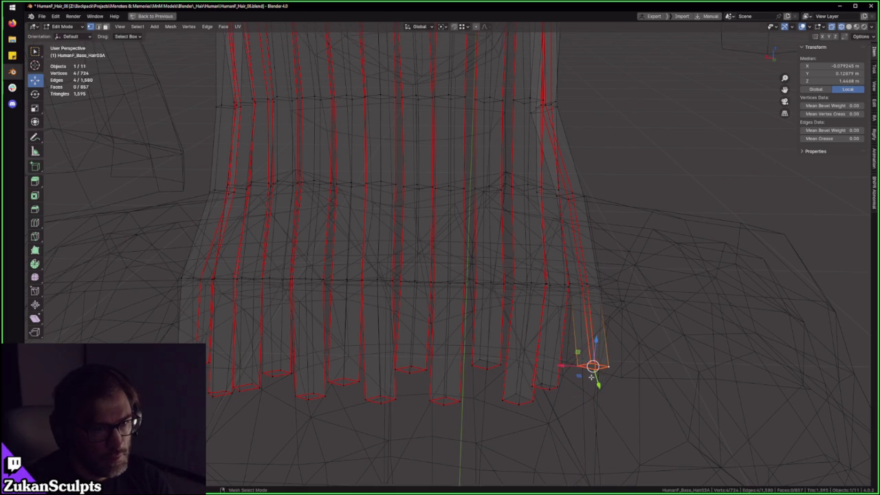
Step: Return to solid shading and Object Mode and orbit to check the staggered strand ends
key("shift+z")
key("Tab")
scroll(467, 365, "down", 3)
scroll(493, 368, "down", 2)
scroll(493, 369, "down", 4)
middle_click_drag(458, 346, 447, 350)
scroll(447, 350, "up", 5)
middle_click_drag(475, 316, 474, 337)
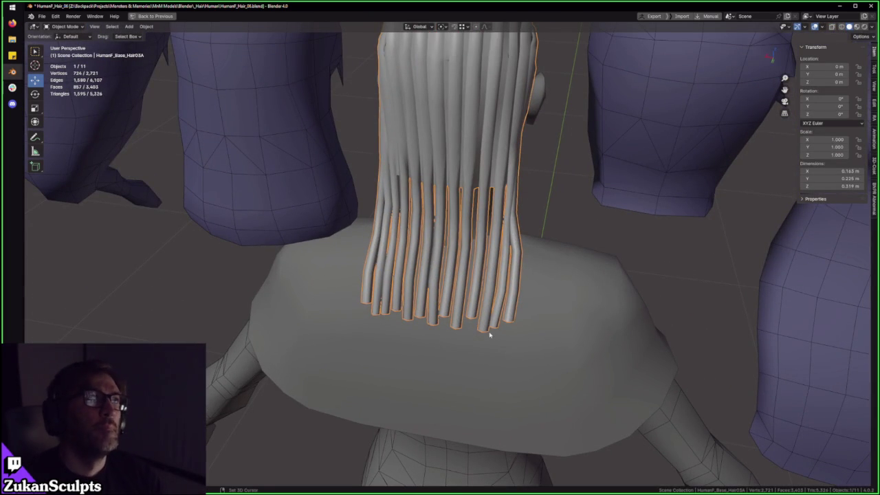
Step: Re-enter Edit Mode, select all the hair, and show its UVs full-window
key("Tab")
key("ctrl+space")
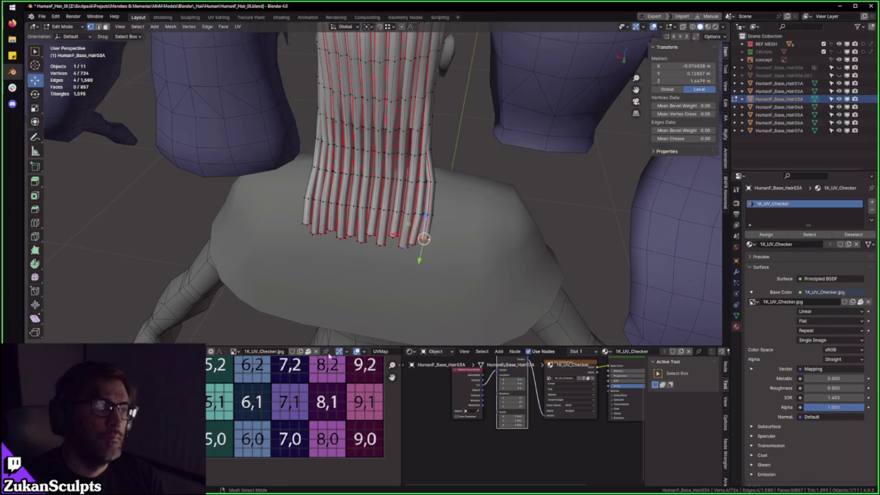
key("a")
key("ctrl+space")
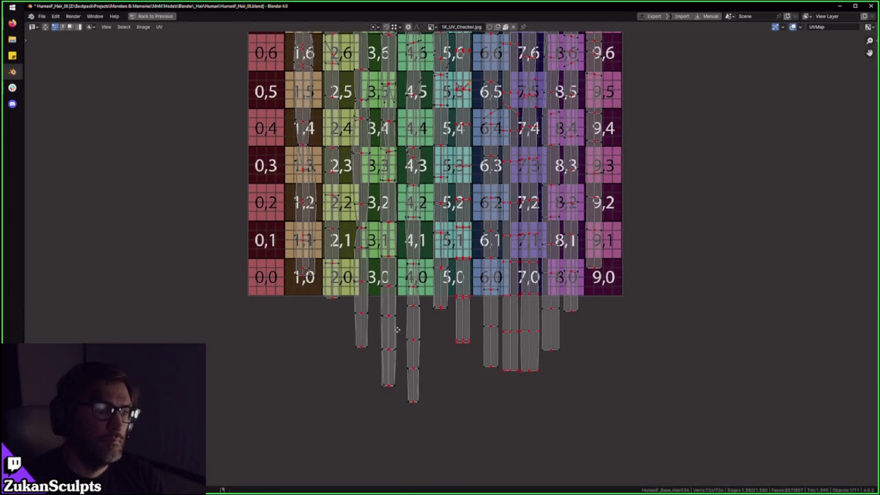
scroll(489, 350, "up", 3)
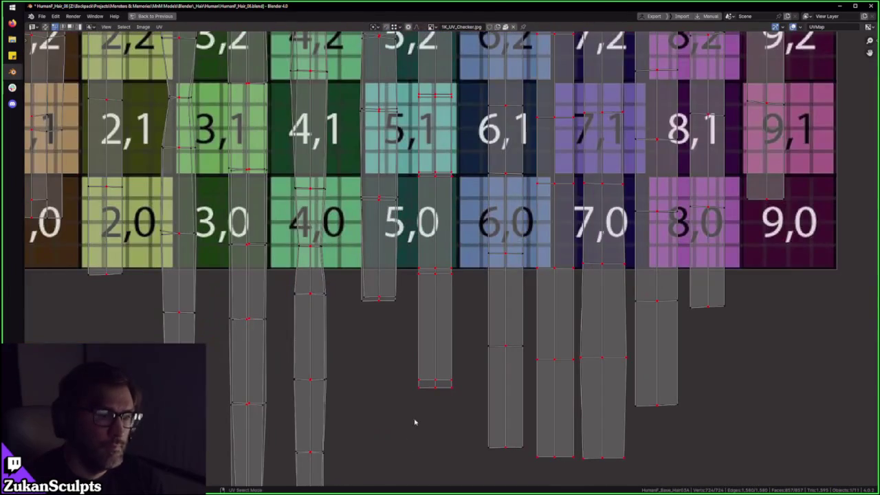
left_click_drag(392, 413, 478, 352)
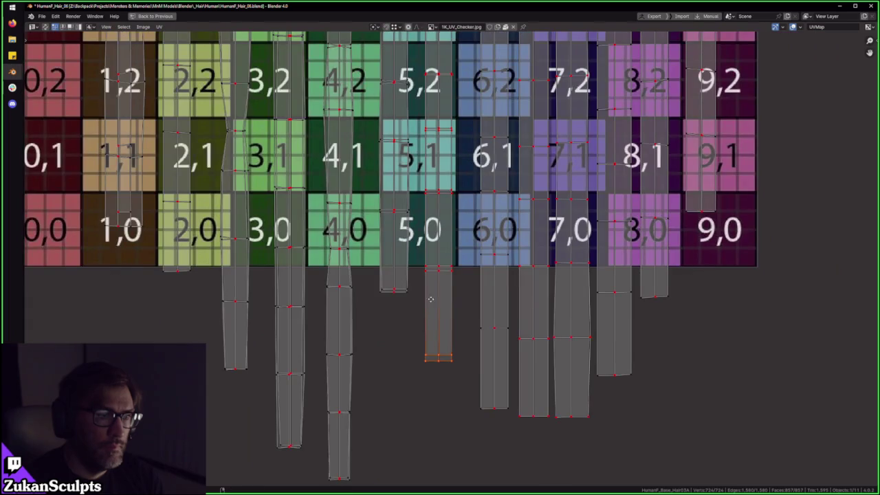
scroll(430, 295, "down", 2)
middle_click_drag(430, 294, 440, 482)
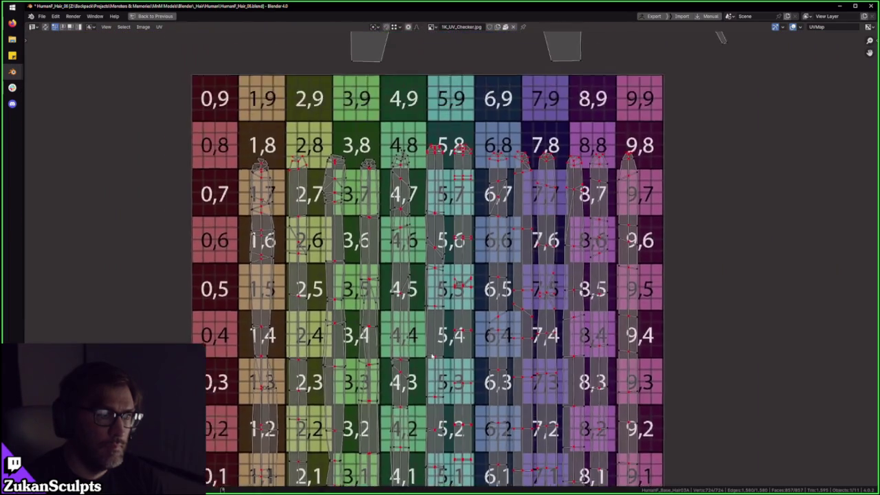
scroll(438, 351, "up", 1)
scroll(433, 351, "up", 1)
scroll(424, 352, "up", 3)
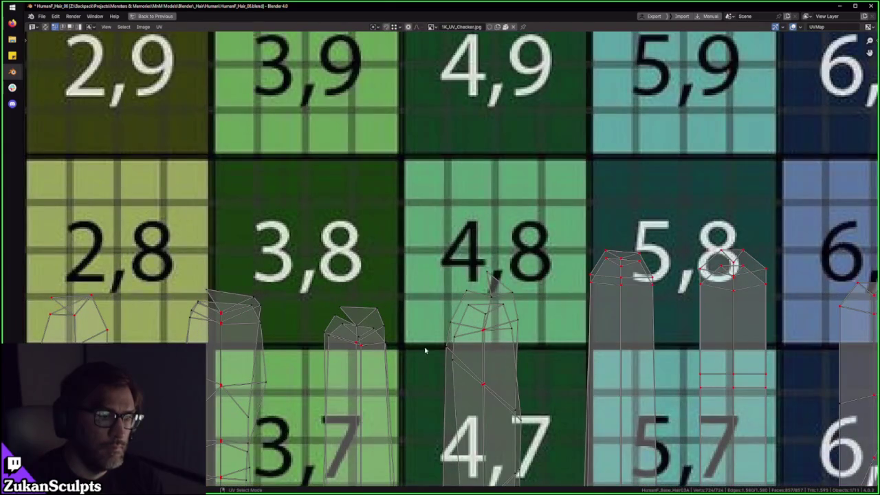
scroll(426, 350, "down", 4)
scroll(427, 351, "down", 1)
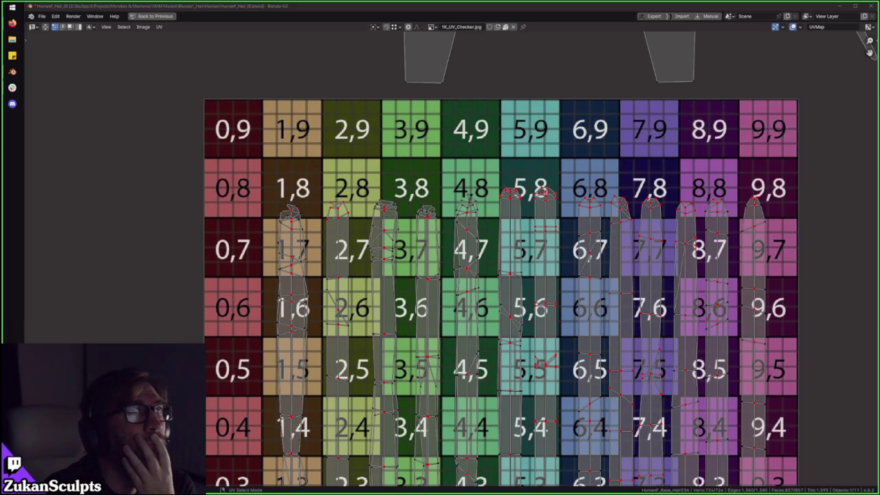
scroll(514, 295, "down", 3)
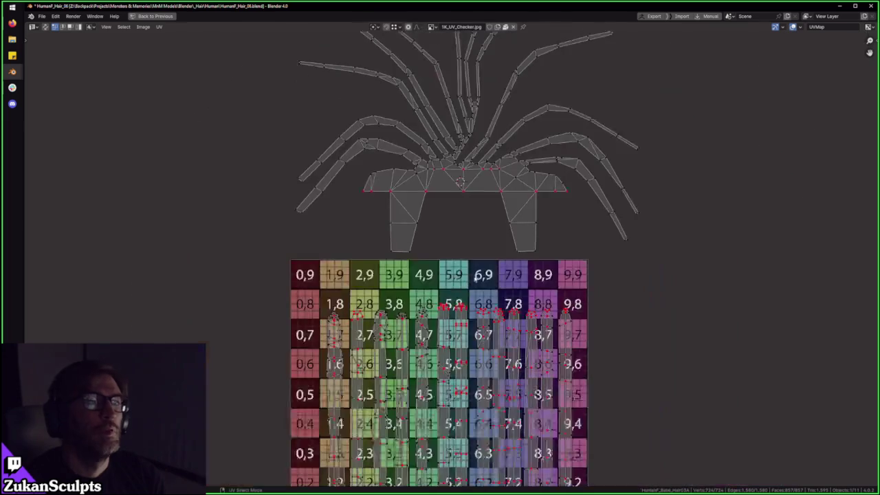
Step: Select all hair UV faces and sketch two guide curves over the layout
right_click(434, 258)
left_click(412, 268)
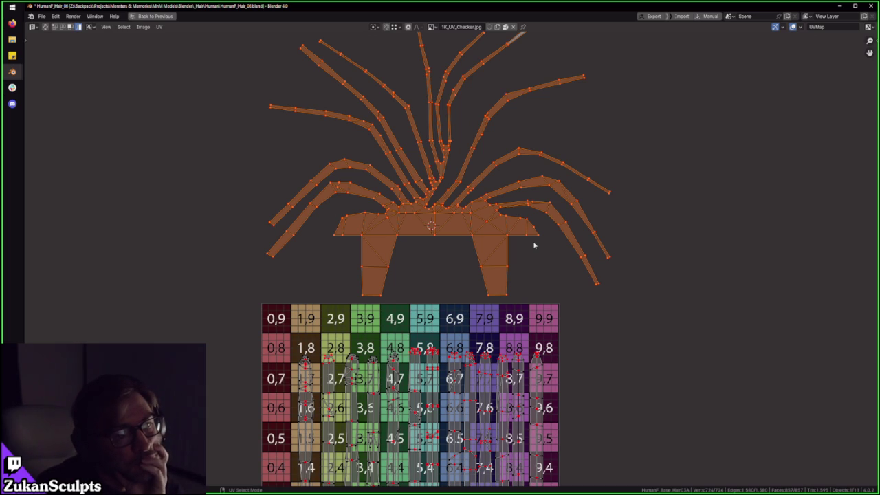
left_click_drag(466, 181, 406, 180)
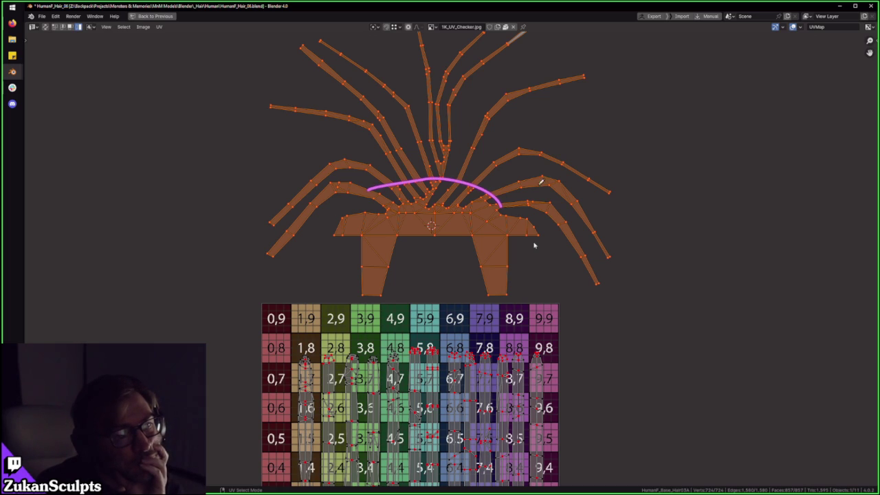
mouse_move(536, 198)
left_mouse_down()
mouse_move(472, 153)
mouse_move(387, 144)
left_mouse_up()
Step: Pan and zoom the UV view, then restore the full layout and frame the selected hair
scroll(425, 198, "up", 4)
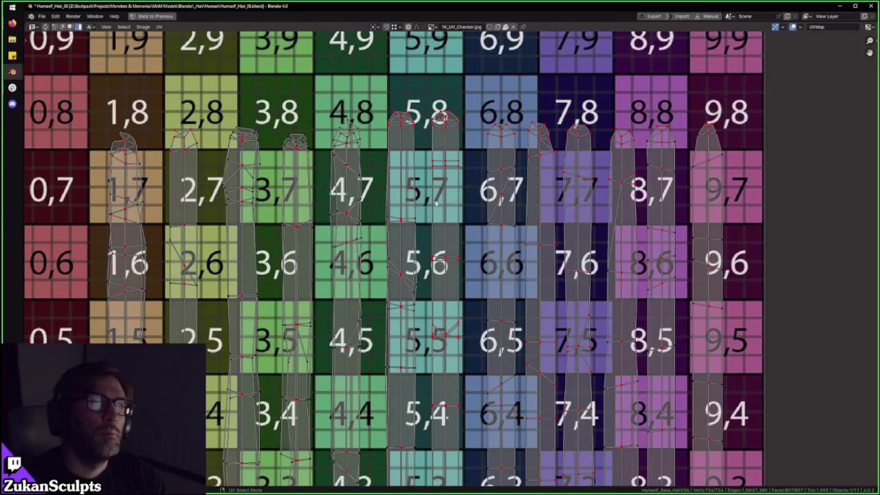
scroll(430, 183, "down", 3)
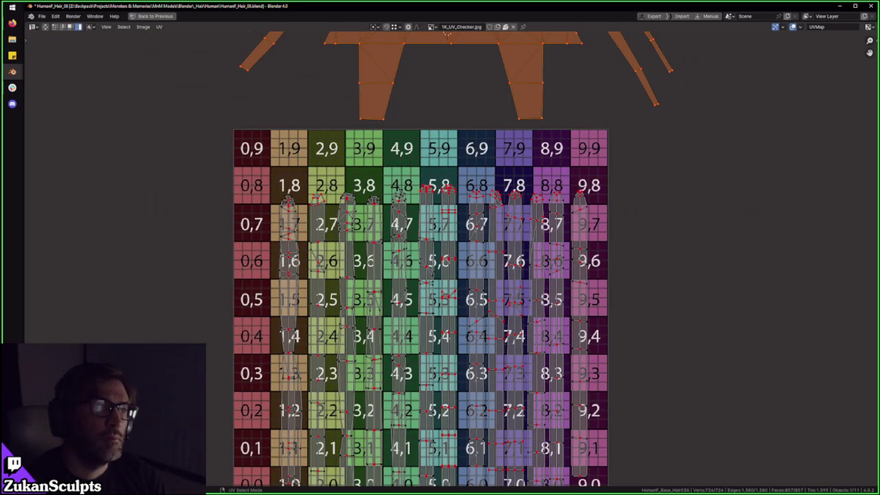
middle_click_drag(539, 133, 523, 197)
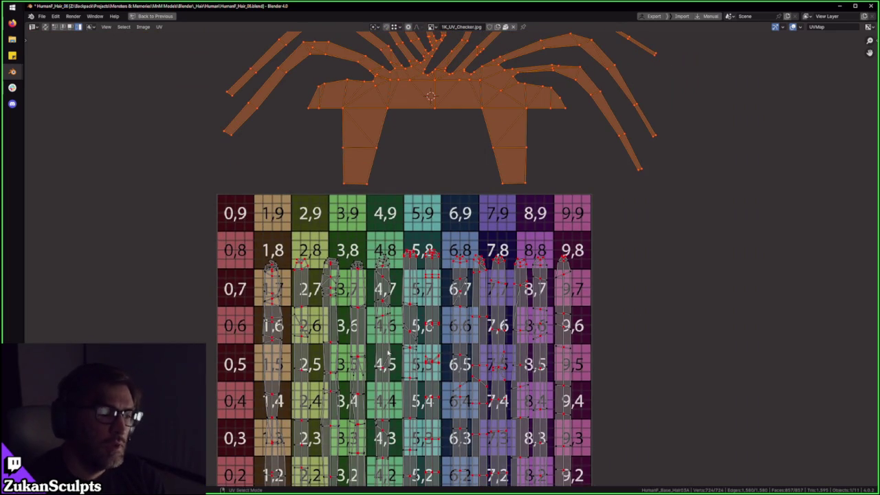
scroll(379, 337, "up", 1)
scroll(365, 279, "up", 1)
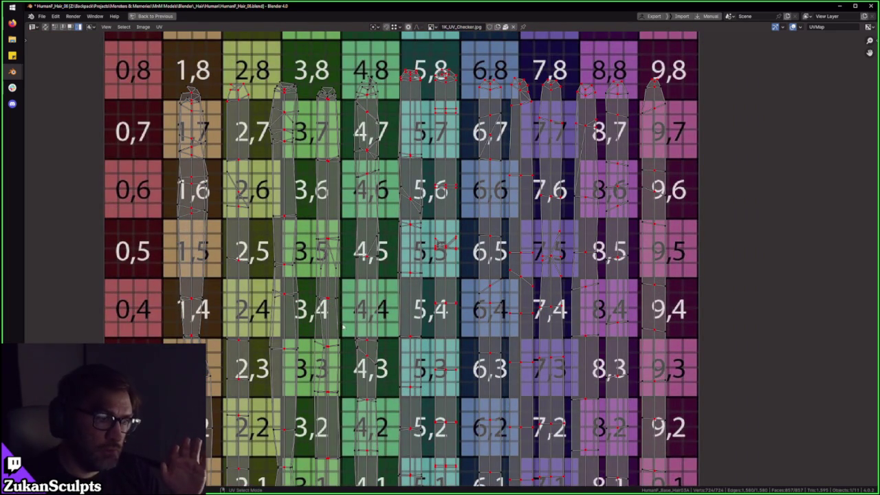
scroll(357, 333, "down", 3)
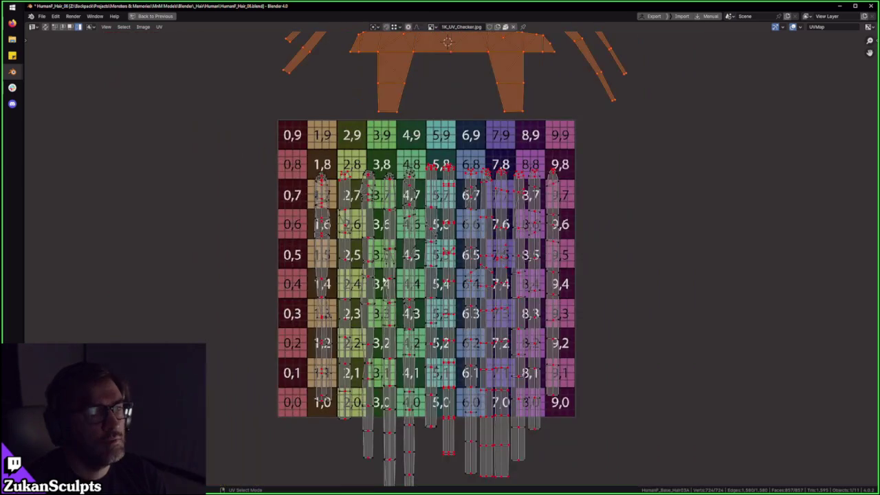
key("ctrl+space")
key("KP_Decimal")
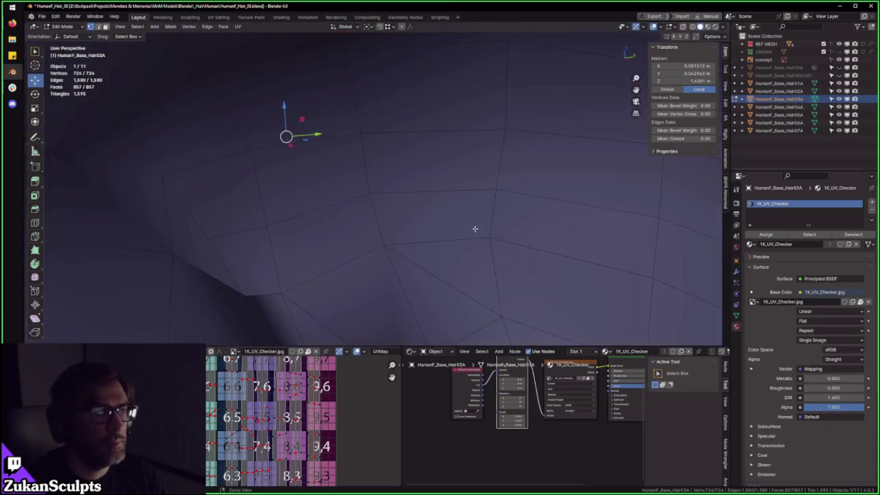
scroll(468, 232, "down", 3)
scroll(452, 227, "down", 3)
middle_click_drag(411, 248, 454, 207)
key("Tab")
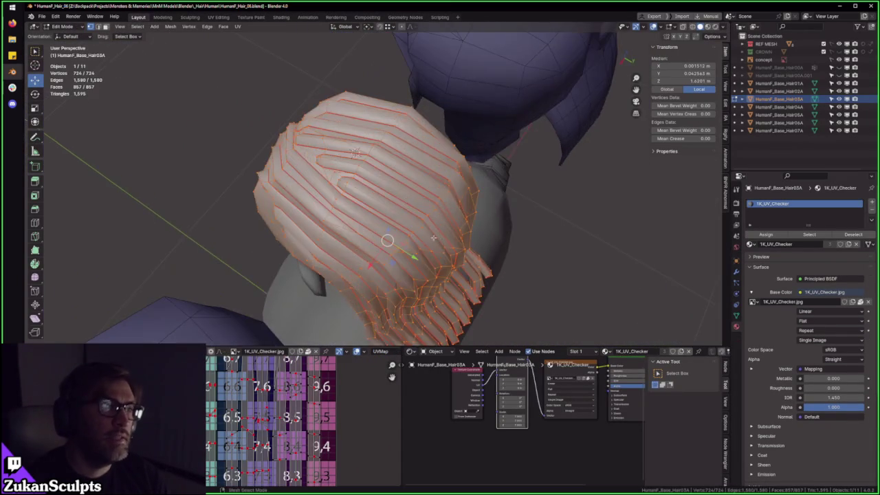
key("ctrl+Tab")
key("ctrl+Tab")
left_click(447, 168)
left_click(428, 186)
key("KP_Decimal")
mouse_move(428, 186)
middle_mouse_down()
mouse_move(440, 213)
mouse_move(411, 195)
mouse_move(354, 188)
mouse_move(394, 148)
mouse_move(309, 69)
middle_mouse_up()
left_click(313, 166)
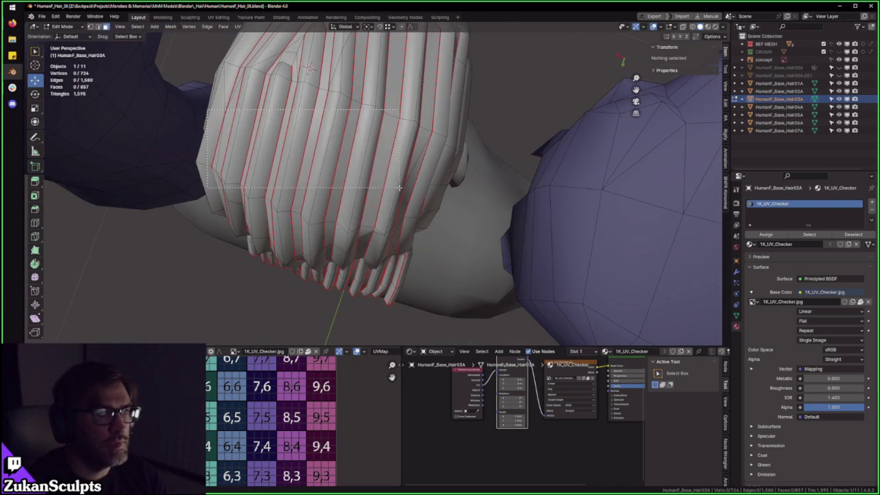
left_click(313, 206, "alt")
middle_click_drag(313, 206, 308, 180)
left_click_drag(198, 153, 404, 180)
middle_click_drag(404, 181, 354, 80)
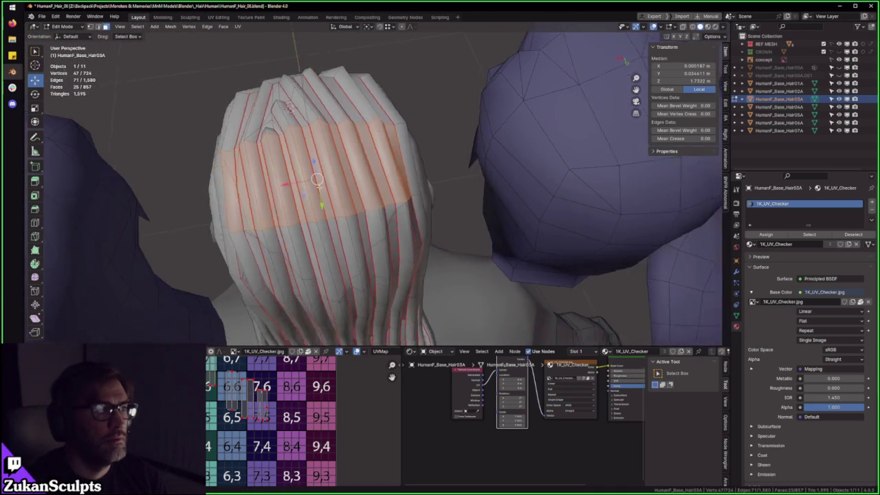
left_click_drag(289, 158, 426, 227)
mouse_move(427, 227)
middle_mouse_down()
mouse_move(440, 220)
mouse_move(403, 202)
middle_mouse_up()
scroll(440, 221, "up", 2)
scroll(451, 221, "down", 1)
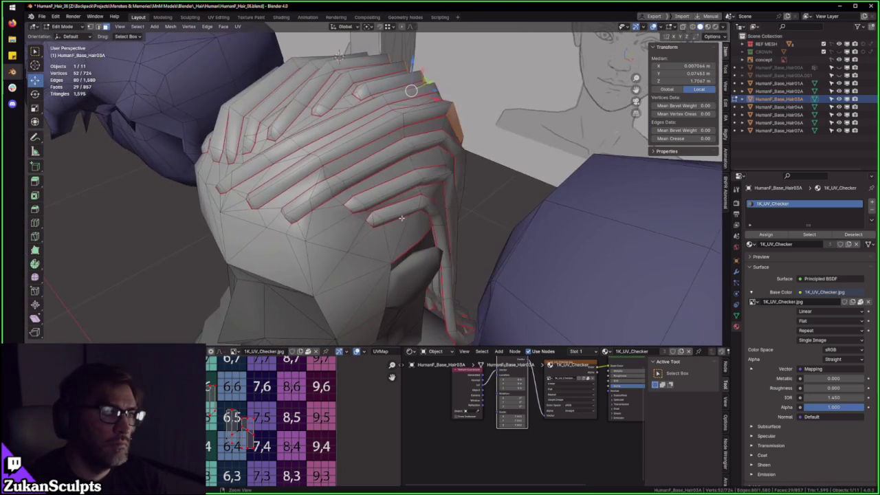
key("ctrl+KP_Add")
key("ctrl+KP_Add")
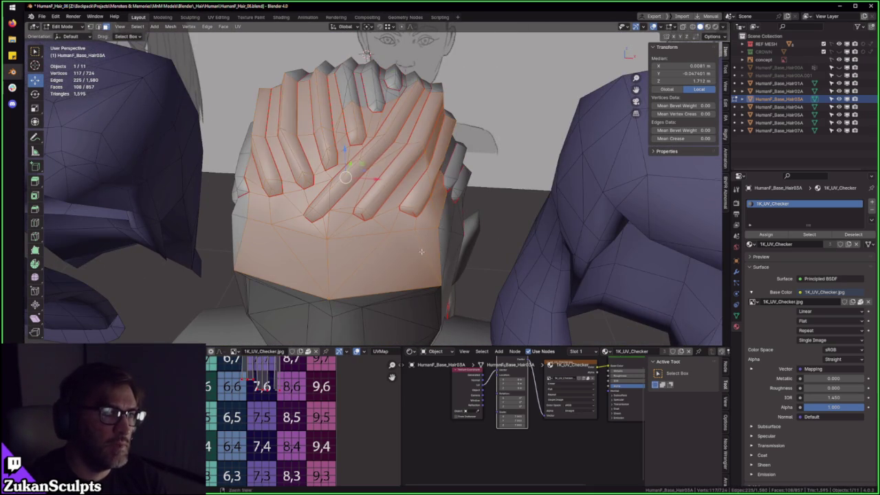
key("KP_Decimal")
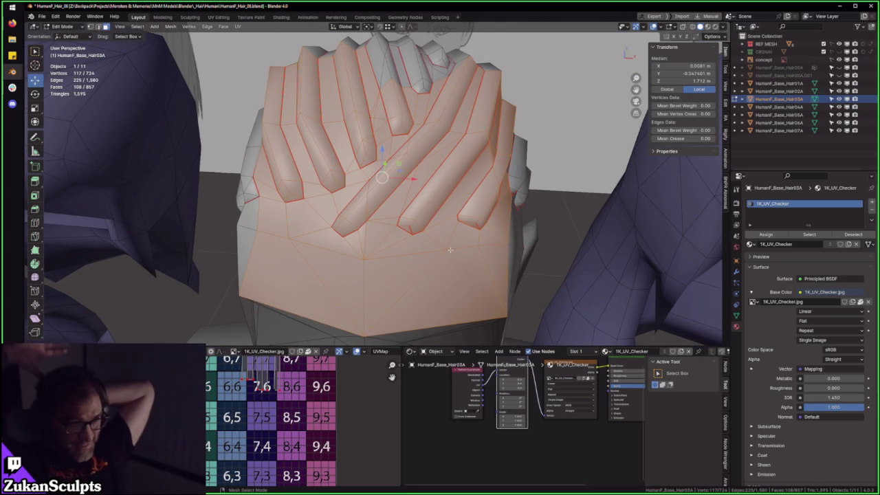
left_click_drag(382, 110, 360, 301)
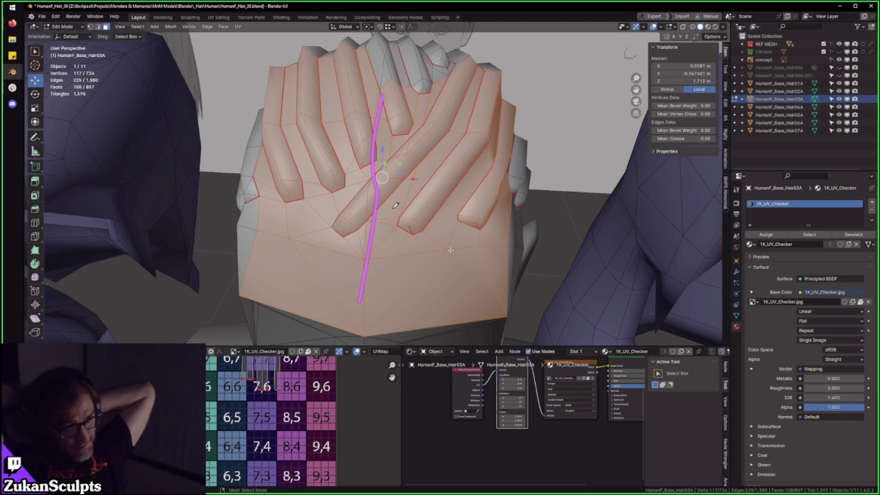
mouse_move(375, 116)
left_mouse_down()
mouse_move(255, 199)
mouse_move(362, 238)
left_mouse_up()
left_click_drag(242, 222, 273, 204)
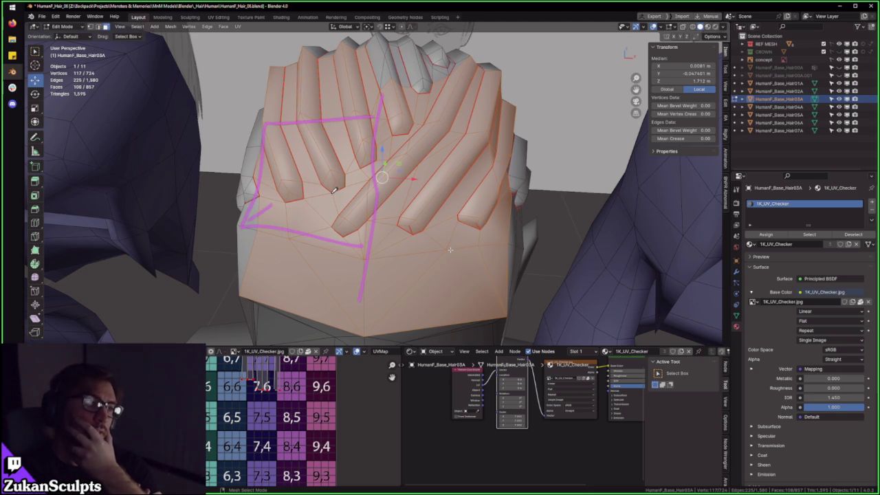
key("ctrl+z")
key("ctrl+z")
key("ctrl+z")
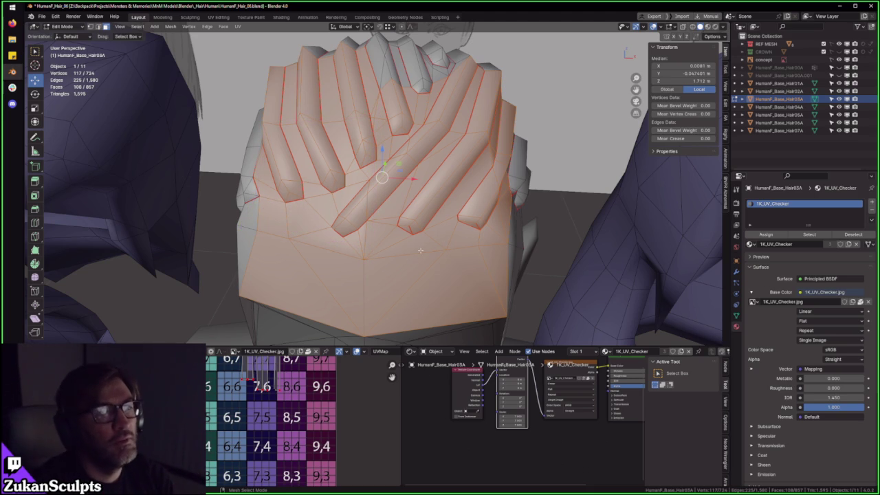
left_click(394, 220)
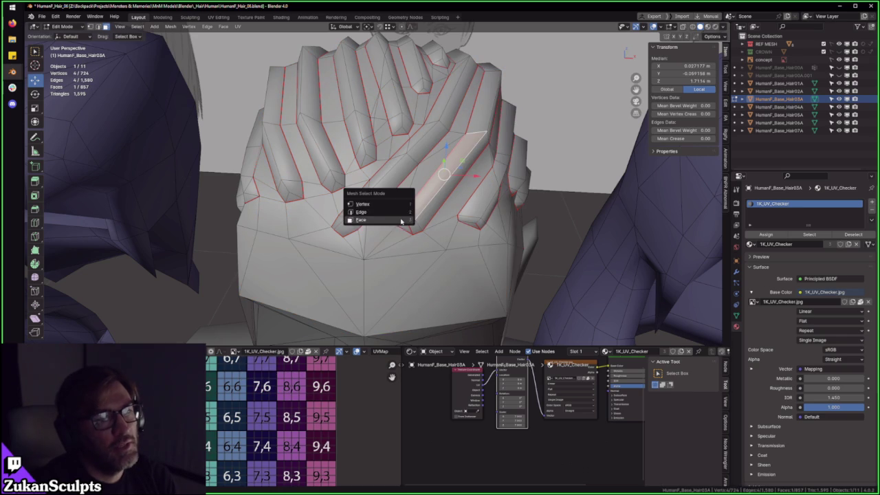
mouse_move(401, 220)
middle_mouse_down()
mouse_move(413, 179)
mouse_move(395, 169)
mouse_move(412, 182)
middle_mouse_up()
scroll(412, 179, "up", 3)
scroll(414, 158, "down", 3)
scroll(395, 169, "up", 4)
scroll(390, 172, "down", 1)
scroll(413, 183, "down", 2)
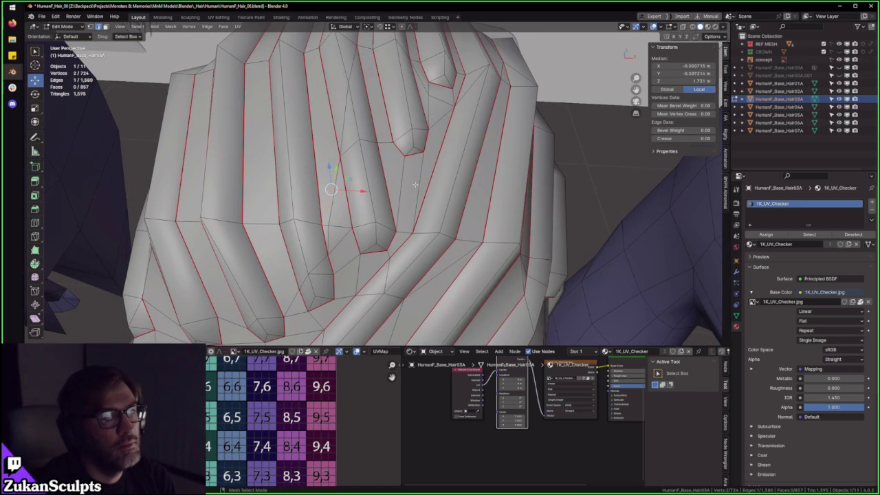
left_click_drag(454, 114, 318, 232)
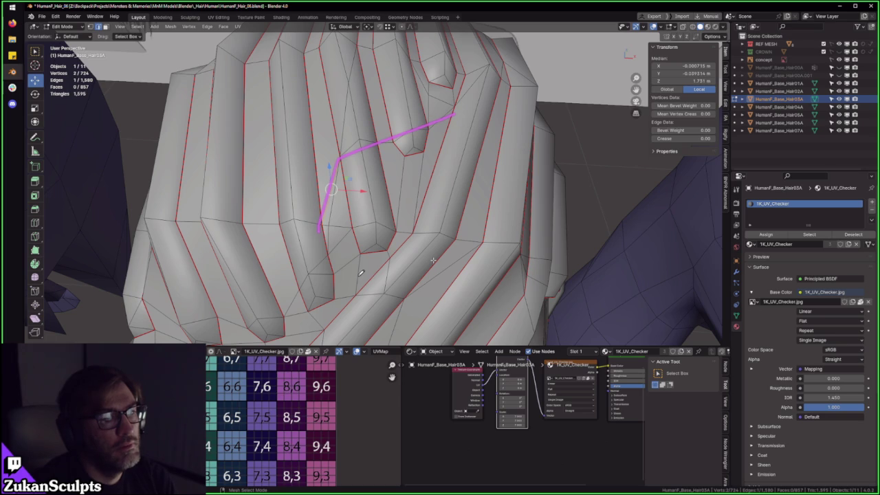
scroll(434, 260, "down", 3)
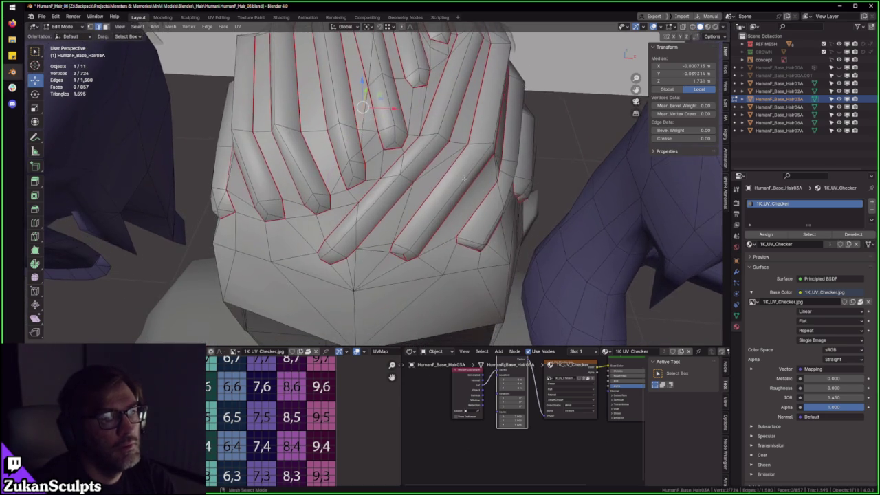
middle_click_drag(434, 260, 593, 288)
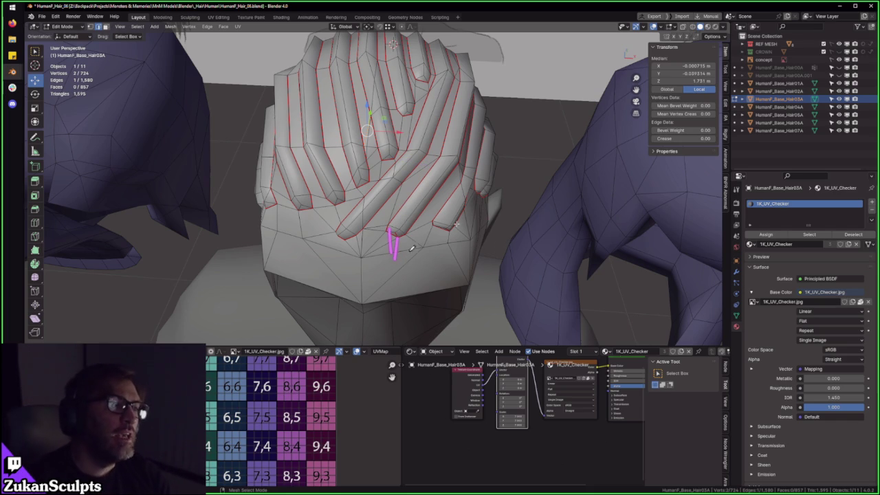
left_click_drag(392, 250, 417, 249)
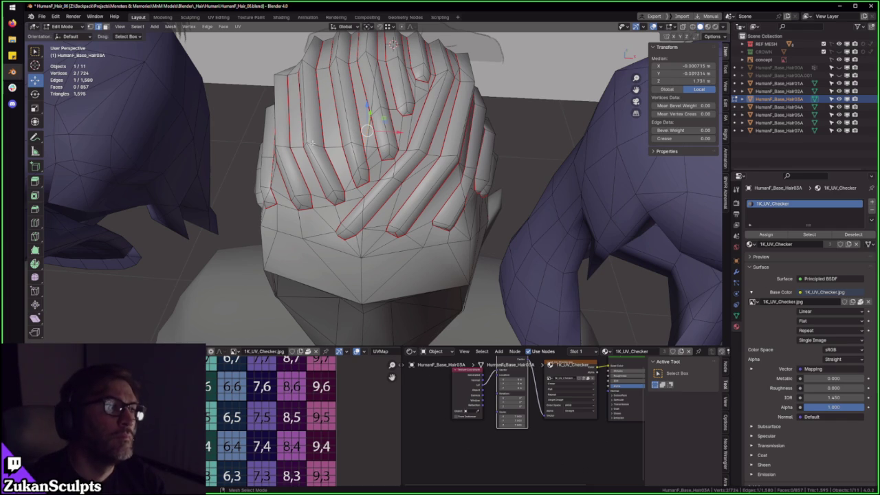
key("KP_Decimal")
mouse_move(313, 143)
middle_mouse_down()
mouse_move(413, 147)
mouse_move(397, 136)
middle_mouse_up()
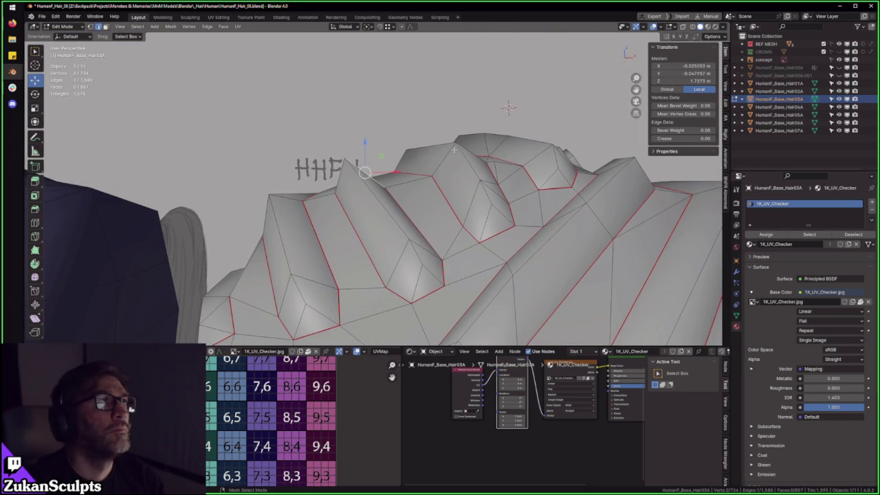
Step: From behind the hair cap, move one strand-tip vertex 0.00448 m along X and return to Object Mode
middle_click_drag(468, 133, 455, 127)
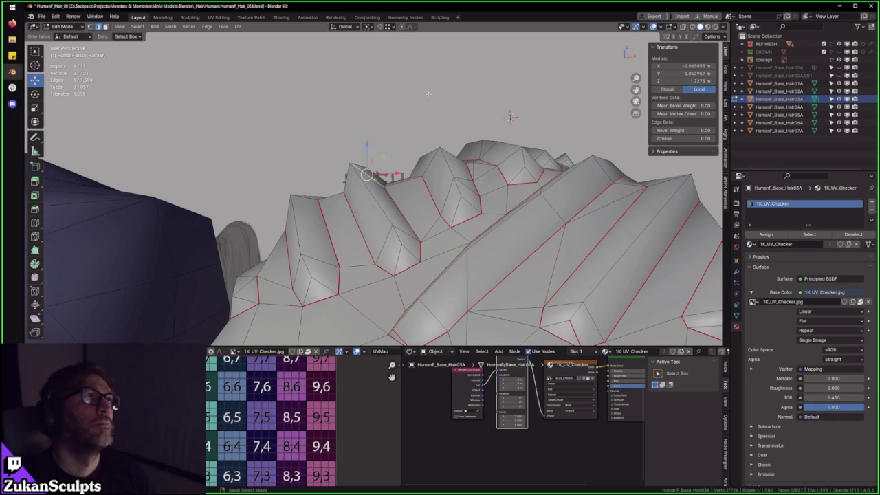
middle_click_drag(429, 94, 446, 166)
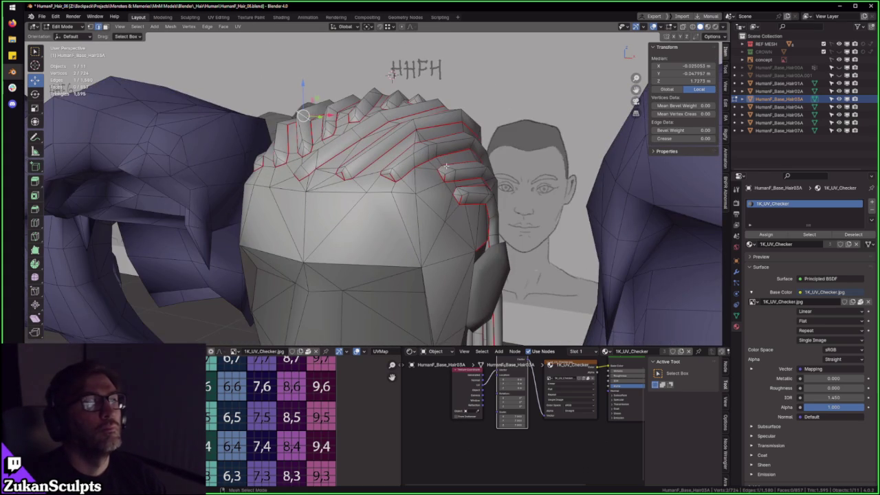
middle_click_drag(412, 141, 425, 192)
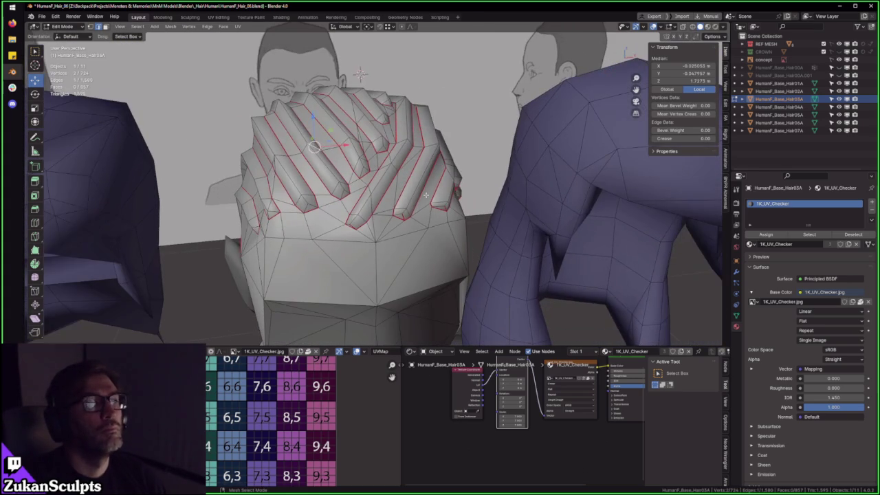
mouse_move(360, 74)
middle_mouse_down()
mouse_move(474, 199)
mouse_move(437, 185)
mouse_move(435, 155)
mouse_move(383, 188)
mouse_move(445, 187)
mouse_move(378, 161)
mouse_move(437, 154)
mouse_move(429, 144)
mouse_move(417, 158)
mouse_move(434, 210)
mouse_move(424, 193)
mouse_move(432, 190)
mouse_move(291, 222)
mouse_move(448, 208)
mouse_move(428, 201)
mouse_move(333, 219)
middle_mouse_up()
scroll(445, 187, "up", 3)
key("ctrl+Tab")
left_click(392, 203)
left_click(398, 202)
key("g")
key("x")
left_click(399, 187)
key("Tab")
key("Tab")
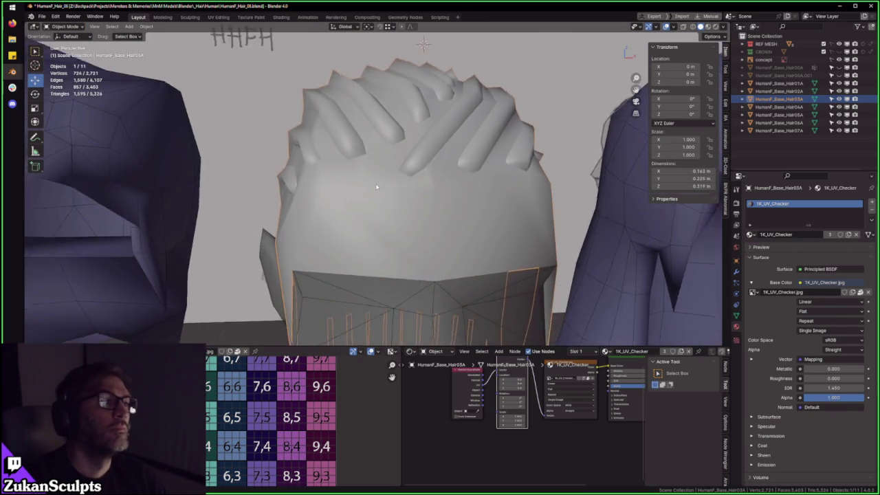
Step: Nudge the first two selected hairline vertices slightly along X
key("KP_Decimal")
scroll(371, 199, "up", 3)
key("g")
key("x")
left_click(431, 185)
mouse_move(432, 185)
middle_mouse_down()
mouse_move(406, 165)
mouse_move(443, 199)
middle_mouse_up()
scroll(406, 165, "down", 3)
scroll(406, 165, "down", 3)
scroll(405, 165, "down", 3)
middle_click_drag(508, 215, 459, 210)
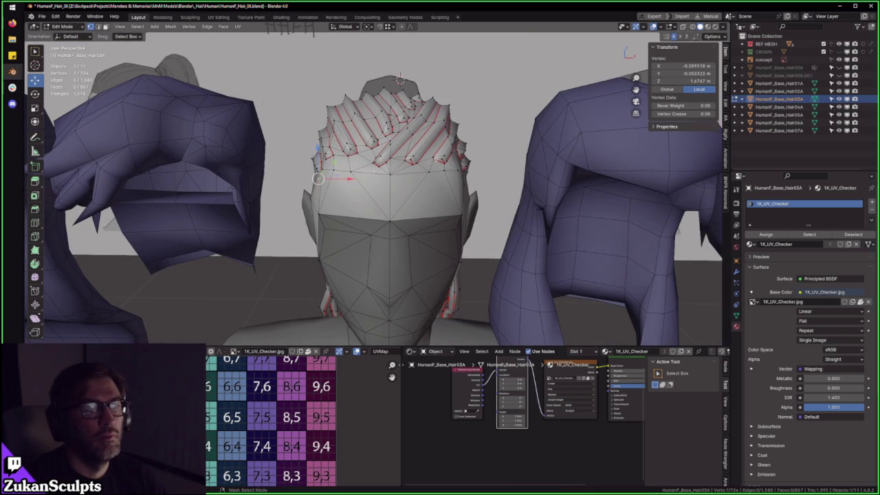
key("g")
key("x")
left_click(309, 180)
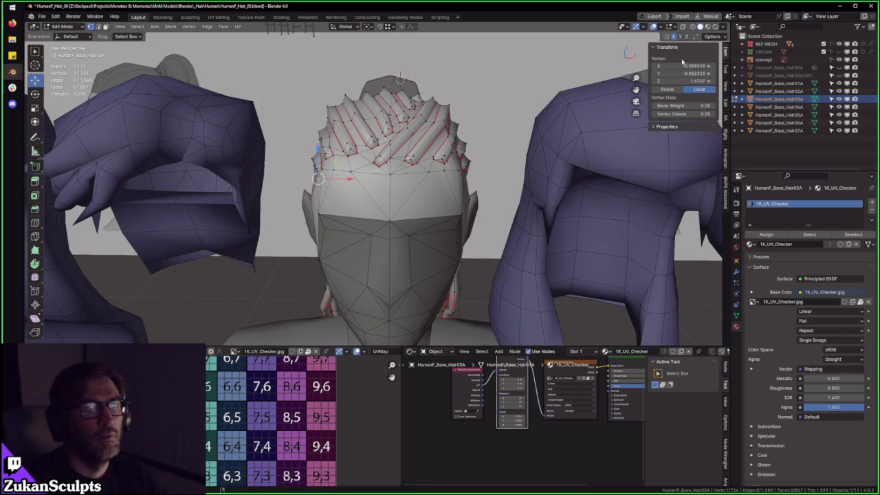
Step: Pick a hairline vertex using X-ray and nudge it slightly
scroll(447, 197, "up", 3)
mouse_move(412, 200)
middle_mouse_down()
mouse_move(447, 196)
mouse_move(366, 222)
mouse_move(344, 200)
mouse_move(312, 220)
mouse_move(409, 235)
middle_mouse_up()
scroll(448, 197, "up", 3)
key("alt+z")
left_click(344, 197, "shift")
left_click(324, 193)
key("alt+z")
scroll(324, 193, "up", 4)
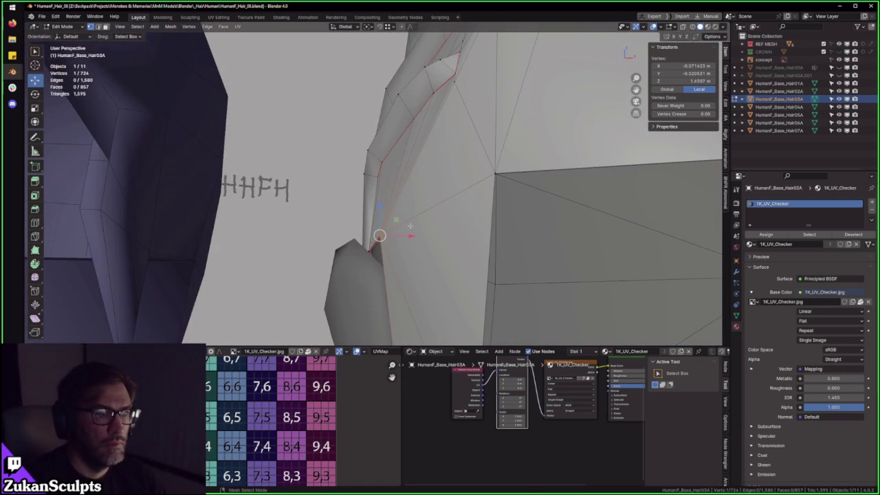
key("x")
key("Return")
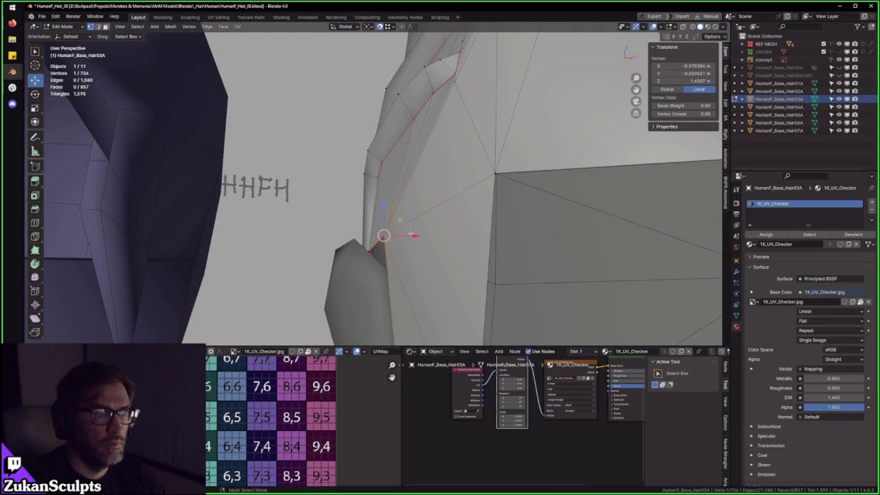
mouse_move(427, 206)
middle_mouse_down()
mouse_move(388, 221)
mouse_move(450, 226)
mouse_move(412, 141)
middle_mouse_up()
key("g")
left_click(377, 230)
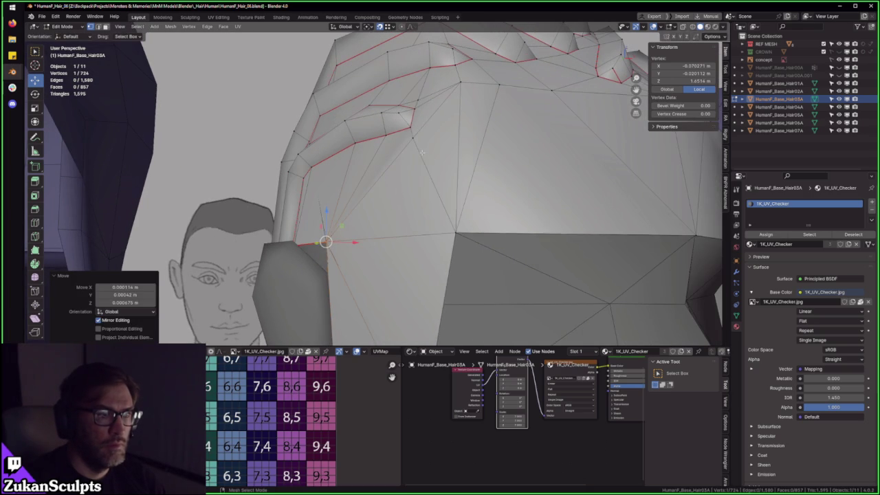
Step: Shift three more hairline vertices a small amount along X
left_click(412, 137)
key("g")
key("x")
left_click(430, 142)
mouse_move(430, 142)
middle_mouse_down()
mouse_move(357, 172)
mouse_move(382, 161)
middle_mouse_up()
left_click(380, 162)
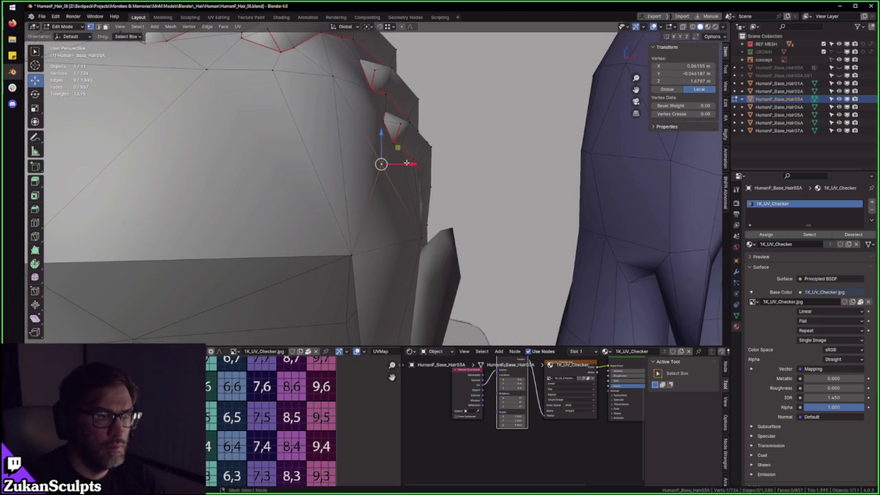
key("g")
key("x")
left_click(400, 161)
mouse_move(401, 161)
middle_mouse_down()
mouse_move(425, 248)
mouse_move(455, 227)
mouse_move(365, 222)
mouse_move(410, 200)
mouse_move(478, 92)
middle_mouse_up()
key("g")
key("x")
left_click(451, 233)
Step: Move one more strand vertex along X and check the cap in Object Mode
left_click(365, 221)
key("g")
key("x")
left_click(394, 221)
key("Tab")
scroll(410, 200, "down", 2)
scroll(411, 200, "up", 3)
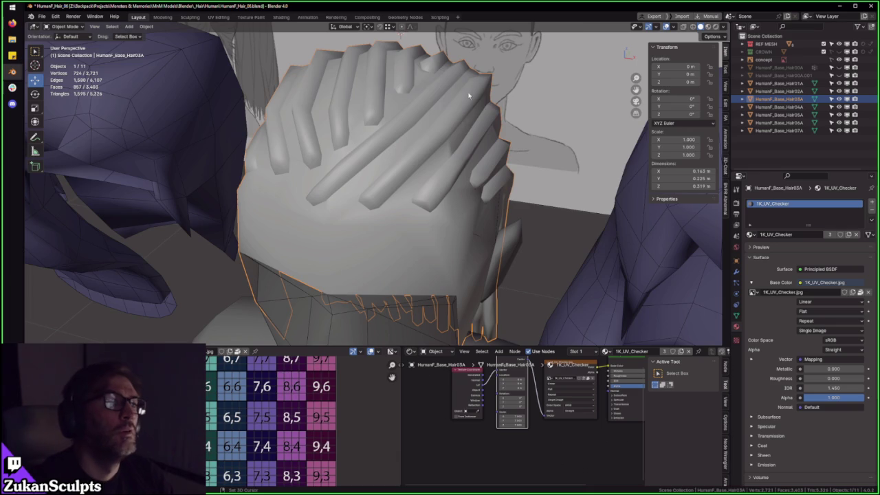
scroll(477, 92, "down", 3)
key("Tab")
Step: Review the whole Hair03A cap in Object Mode and save the blend file
scroll(440, 179, "up", 2)
scroll(437, 186, "up", 2)
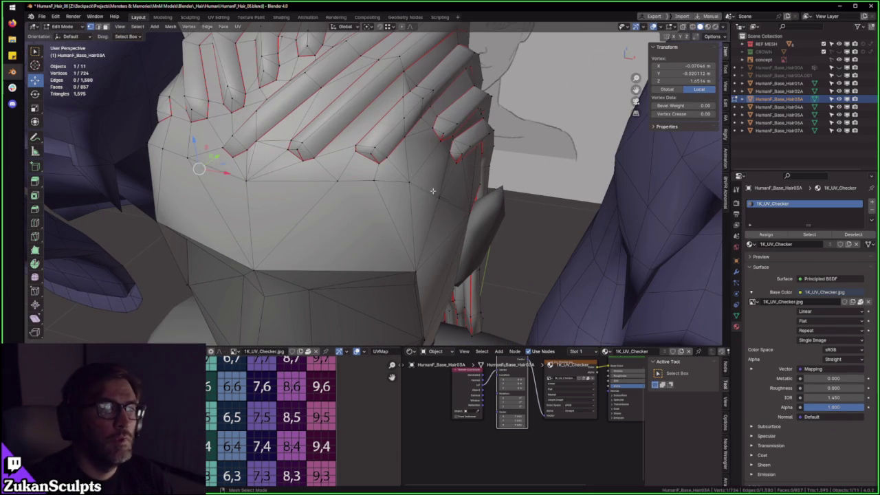
middle_click_drag(441, 193, 426, 207)
scroll(426, 206, "down", 3)
scroll(427, 206, "down", 2)
middle_click_drag(390, 153, 244, 112)
key("Tab")
scroll(244, 112, "down", 3)
left_click(42, 15)
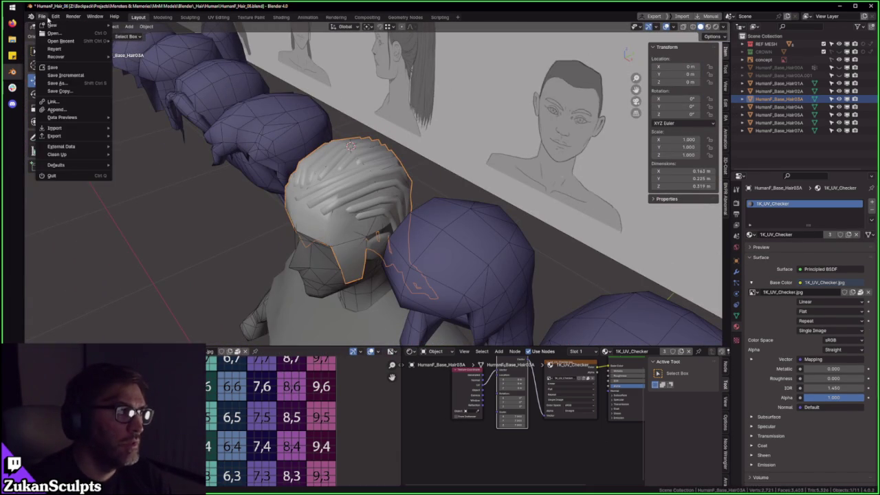
left_click(52, 67)
Step: Inspect the Hair03A UV islands full-screen over the checker grid using edge selection
key("Tab")
key("ctrl+space")
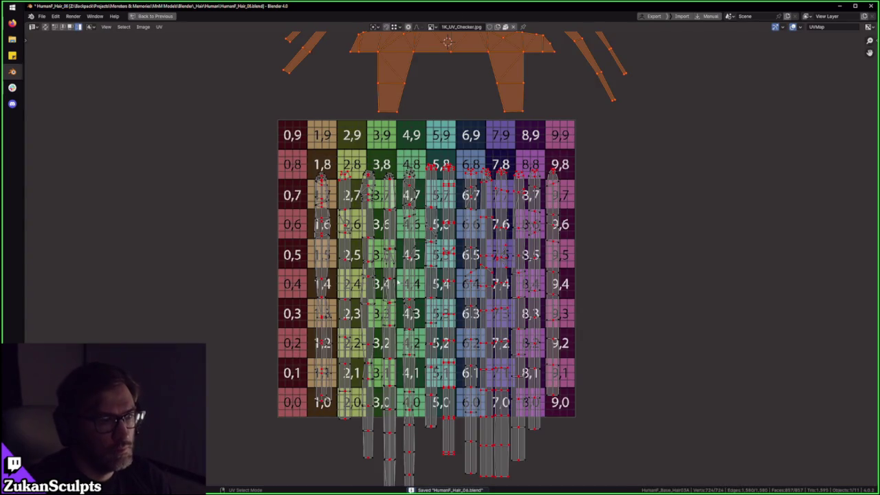
scroll(420, 280, "up", 3)
middle_click_drag(368, 349, 440, 252)
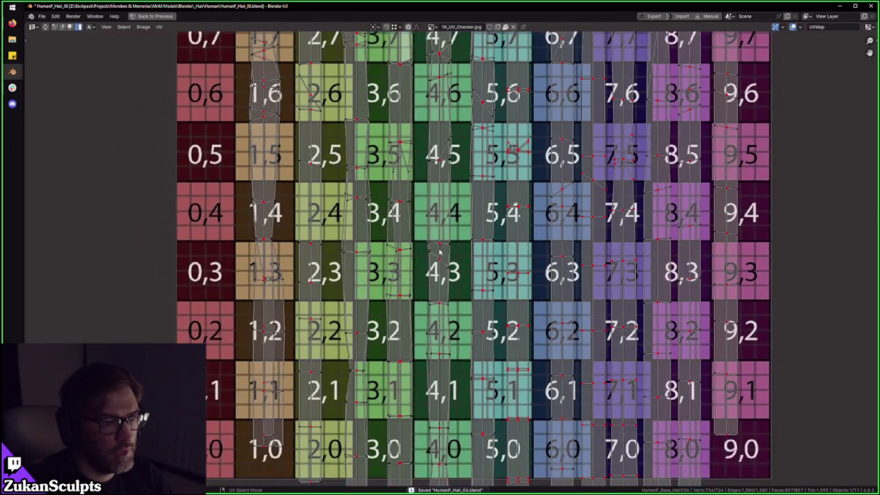
scroll(353, 278, "up", 4)
scroll(399, 294, "up", 1)
scroll(410, 298, "up", 4)
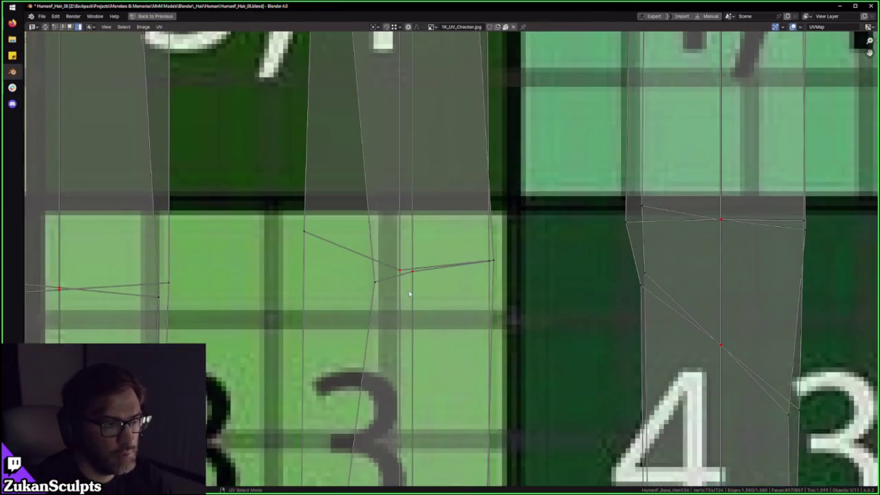
scroll(445, 294, "down", 4)
key("ctrl+Tab")
left_click(433, 274)
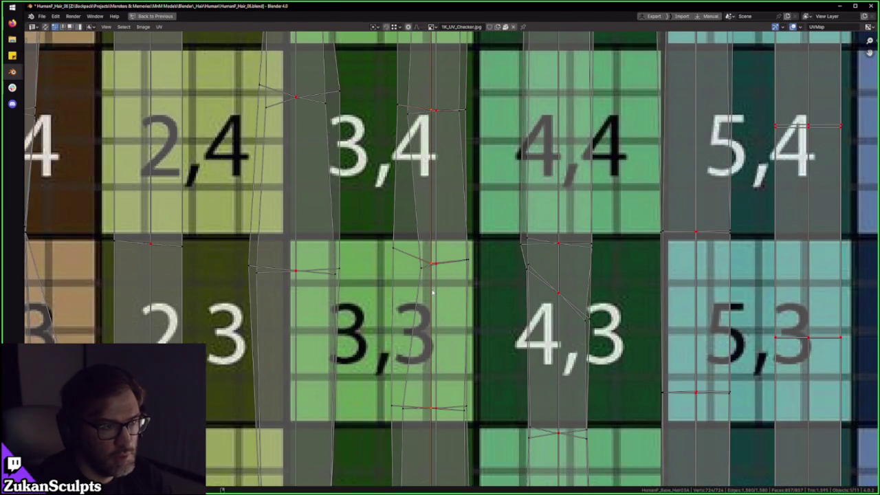
Step: Zoom through the UV layout, then restore the normal layout in Object Mode
scroll(439, 289, "down", 3)
scroll(473, 298, "up", 2, "shift")
scroll(474, 298, "up", 2, "shift")
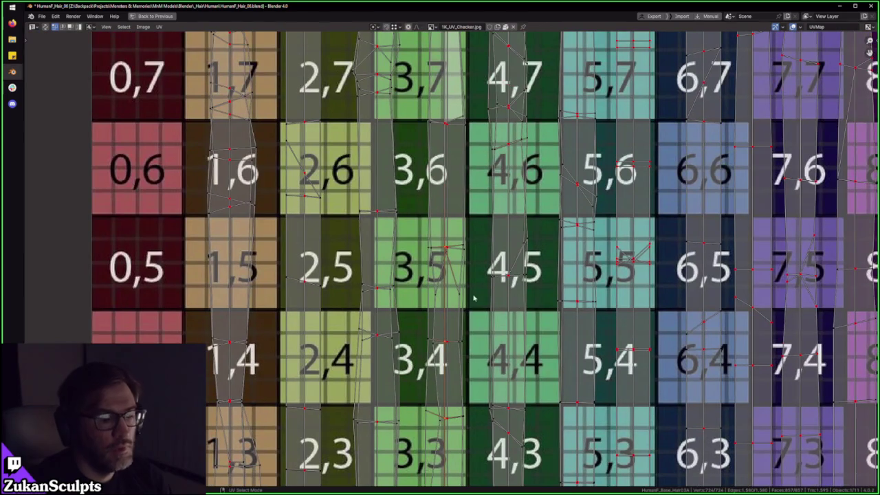
scroll(465, 296, "down", 3)
scroll(433, 220, "up", 2)
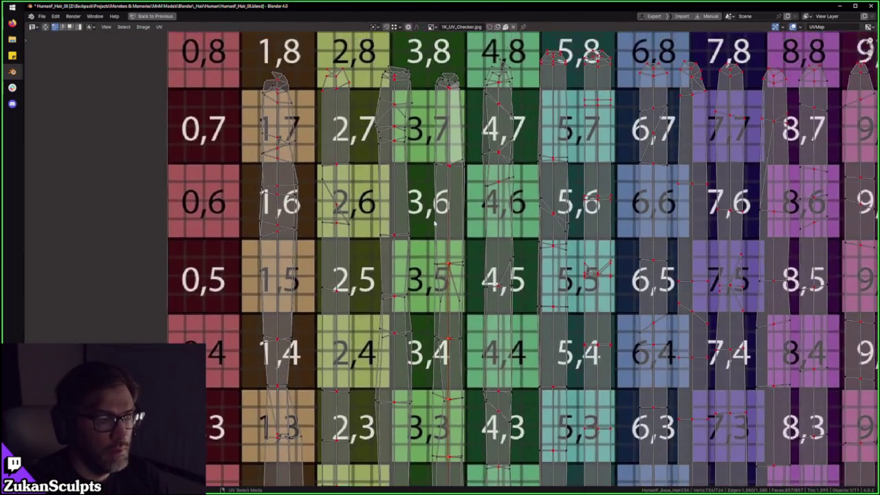
scroll(454, 358, "down", 3)
scroll(467, 237, "up", 1)
scroll(467, 238, "up", 2)
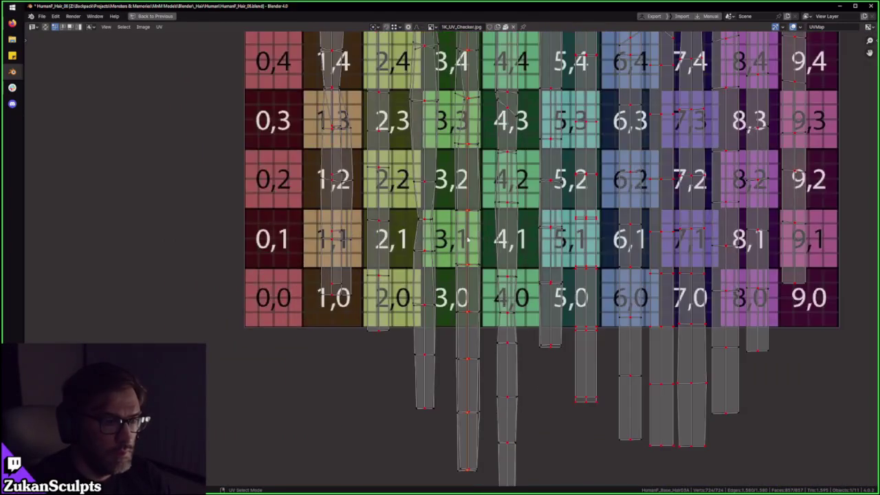
scroll(468, 238, "down", 3)
scroll(434, 227, "up", 2, "shift")
scroll(401, 216, "up", 2, "shift")
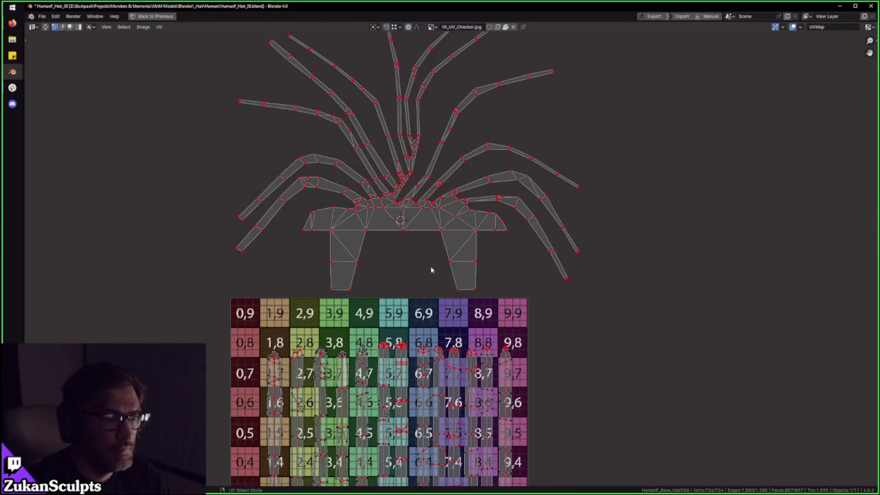
key("ctrl+space")
middle_click_drag(475, 283, 477, 237)
key("Tab")
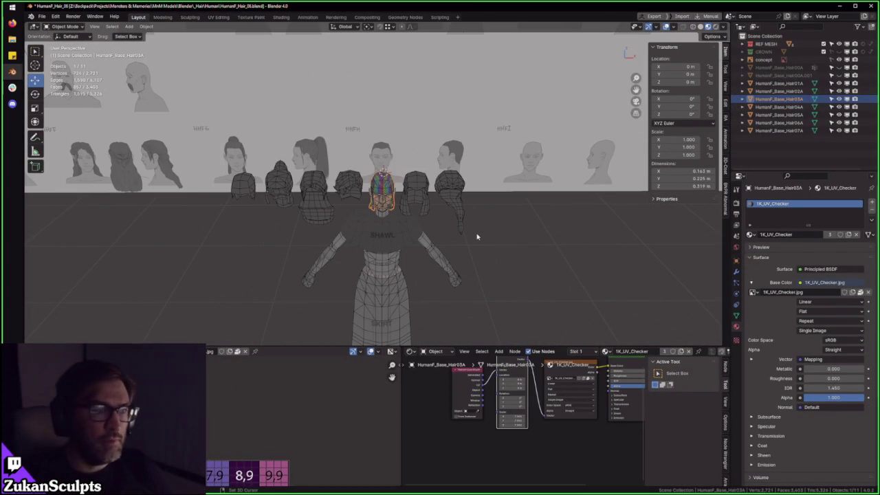
Step: Hide the HumanF_Base_Hair03A checker hair and view the head from the front
scroll(478, 235, "up", 1)
scroll(479, 235, "up", 2)
mouse_move(484, 158)
middle_mouse_down()
mouse_move(475, 182)
mouse_move(502, 229)
mouse_move(395, 333)
middle_mouse_up()
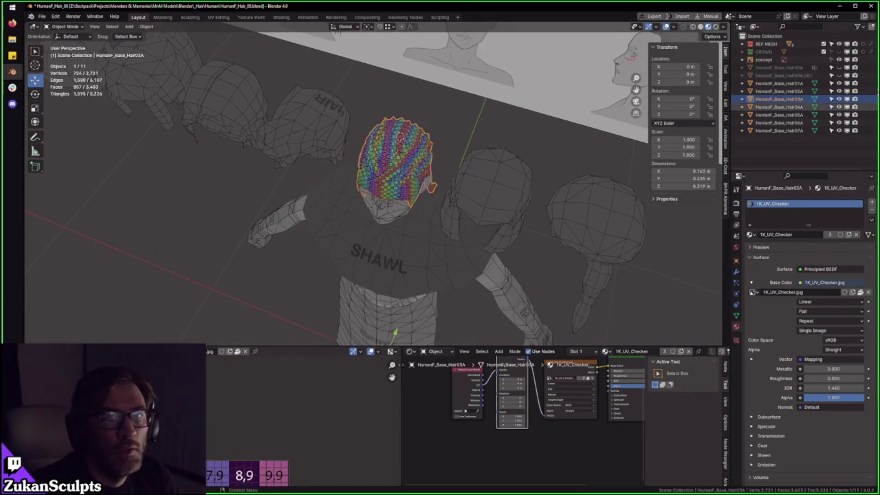
left_click(840, 100)
middle_click_drag(481, 151, 483, 197)
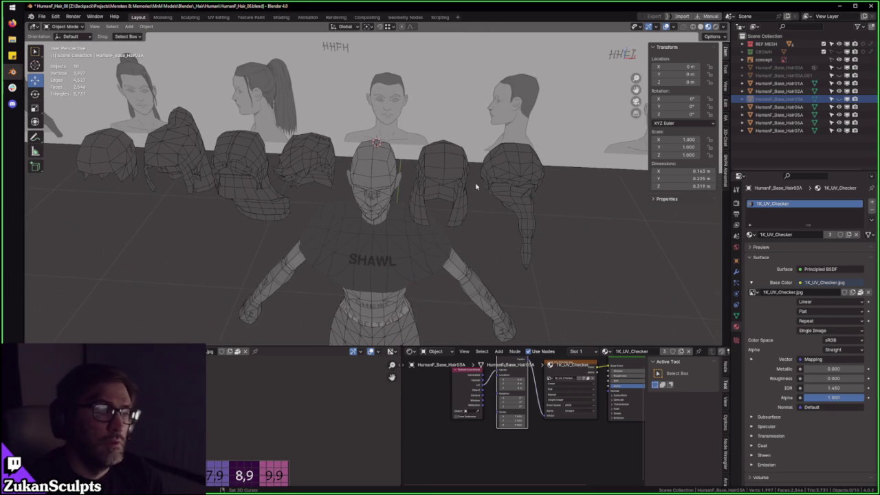
Step: Clear the location of five hair meshes onto the head, excluding Hair03A
left_click(512, 186)
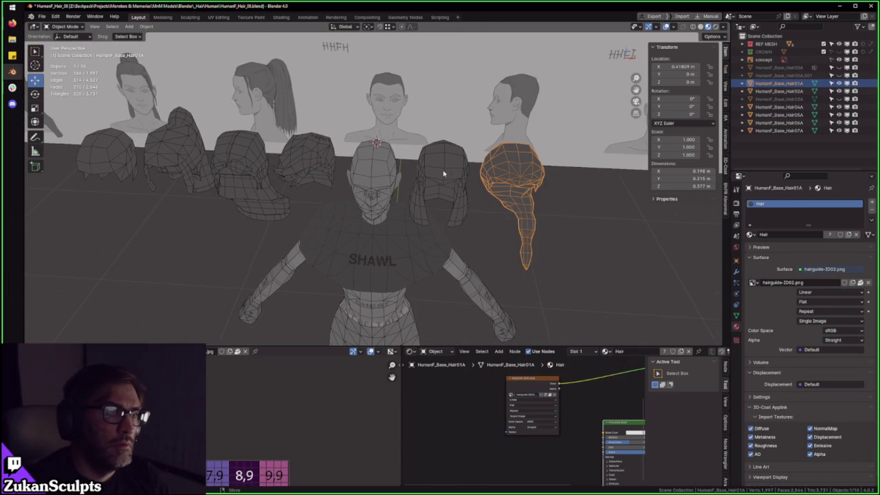
left_click(444, 174, "shift")
left_click(303, 162, "shift")
left_click(240, 168, "shift")
left_click(176, 148, "shift")
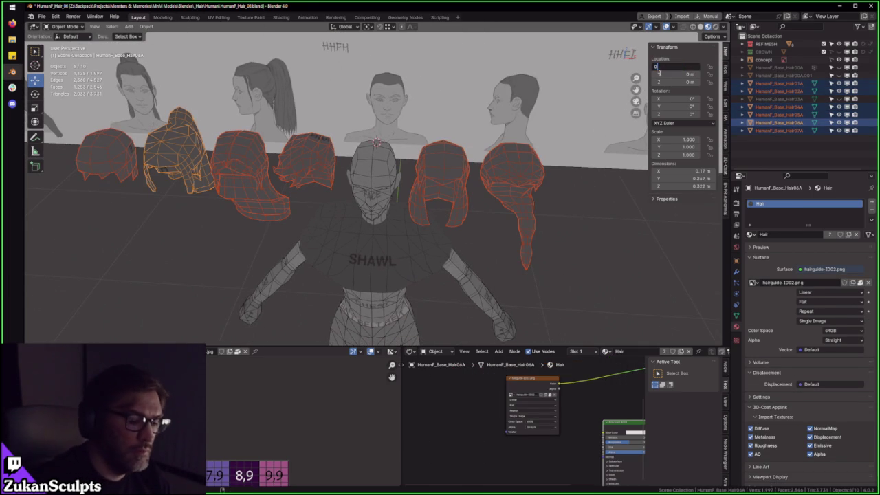
key("alt+g")
scroll(516, 165, "up", 2)
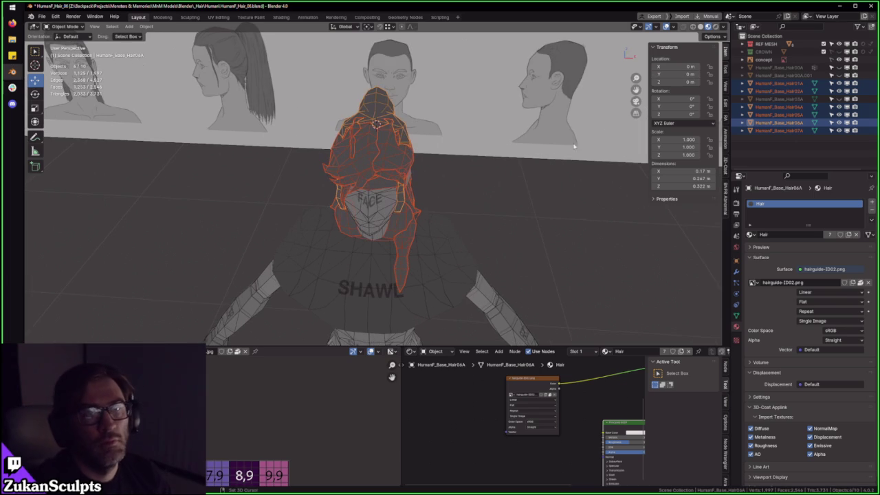
left_click(831, 98)
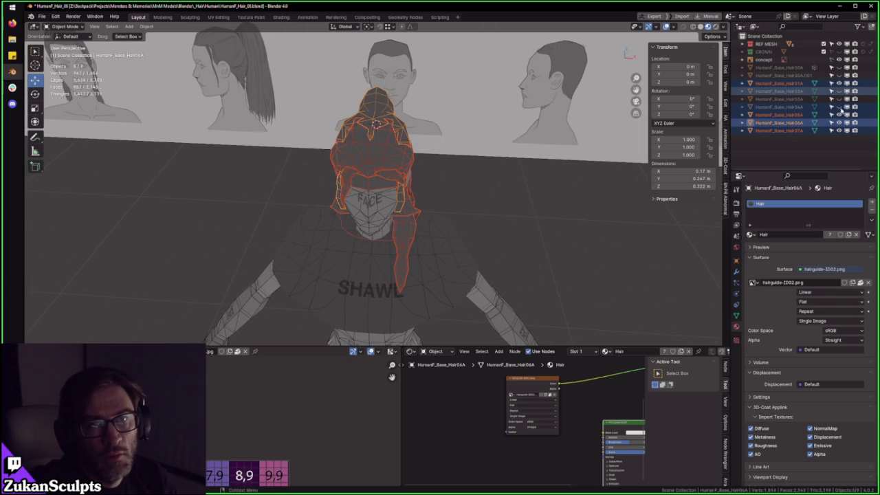
Step: Select Hair01A, select all its faces and inspect its UV layout full-screen
left_click(415, 158)
key("KP_Decimal")
middle_click_drag(483, 140, 470, 205)
key("Tab")
key("a")
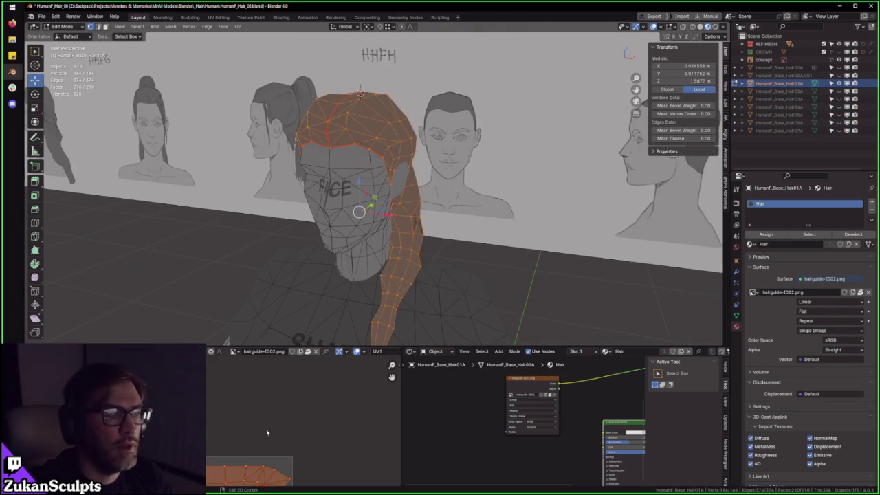
key("ctrl+space")
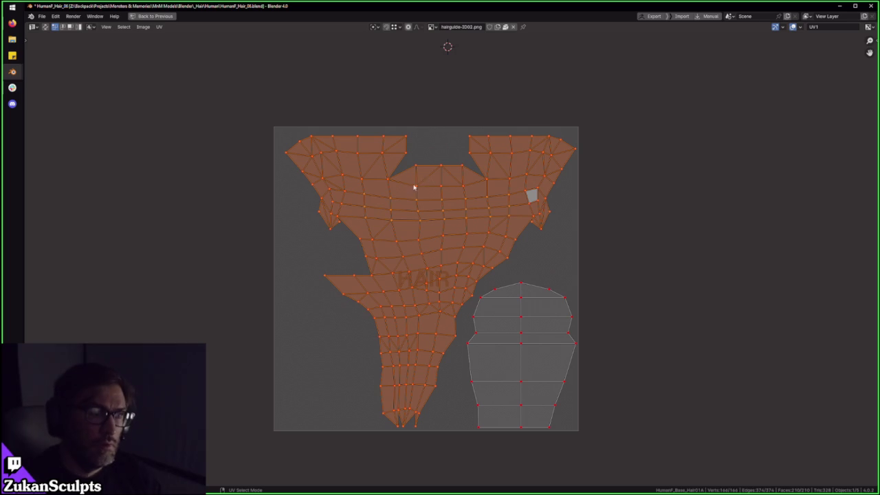
scroll(409, 172, "up", 1)
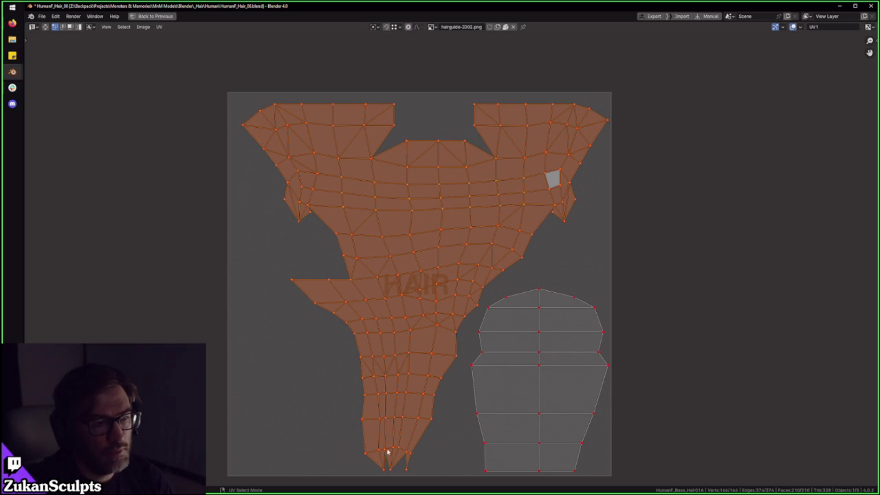
key("ctrl+space")
mouse_move(430, 239)
middle_mouse_down()
mouse_move(440, 228)
mouse_move(490, 224)
middle_mouse_up()
key("Tab")
key("Tab")
key("Tab")
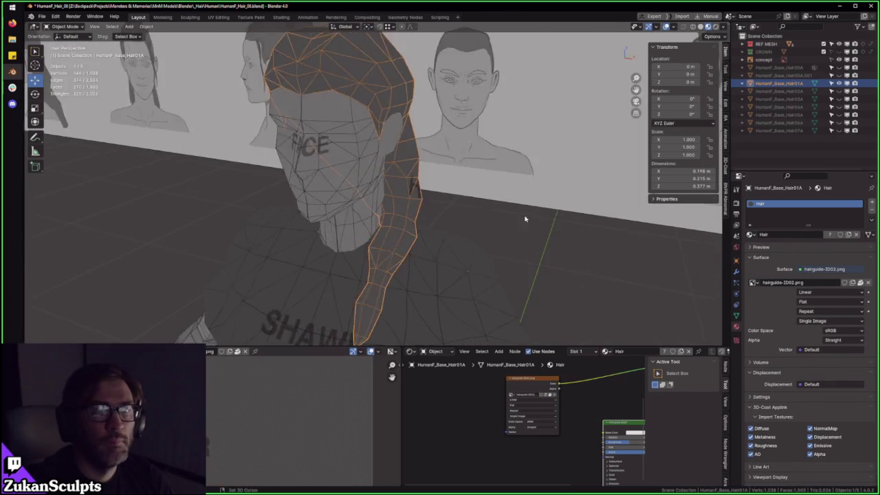
Step: Pan across the wall of reference drawings to the braided reference head
scroll(491, 224, "down", 3)
scroll(484, 166, "up", 3)
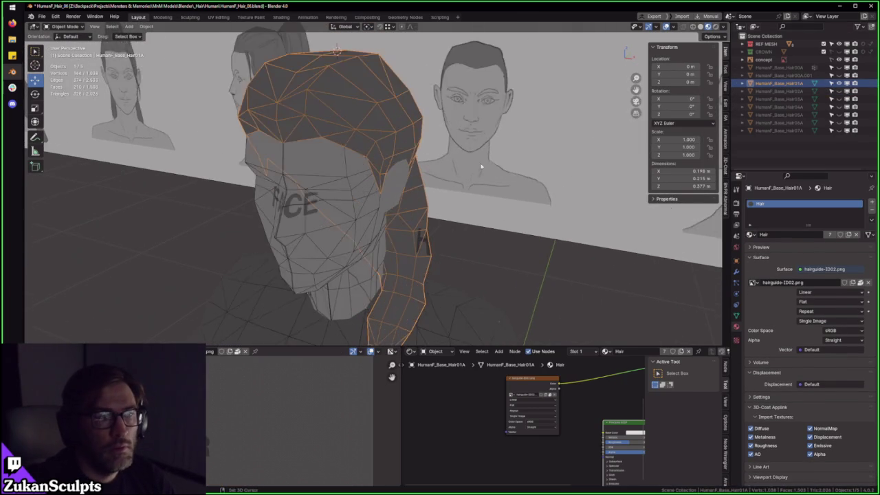
middle_click_drag(484, 166, 285, 147)
scroll(411, 152, "up", 3)
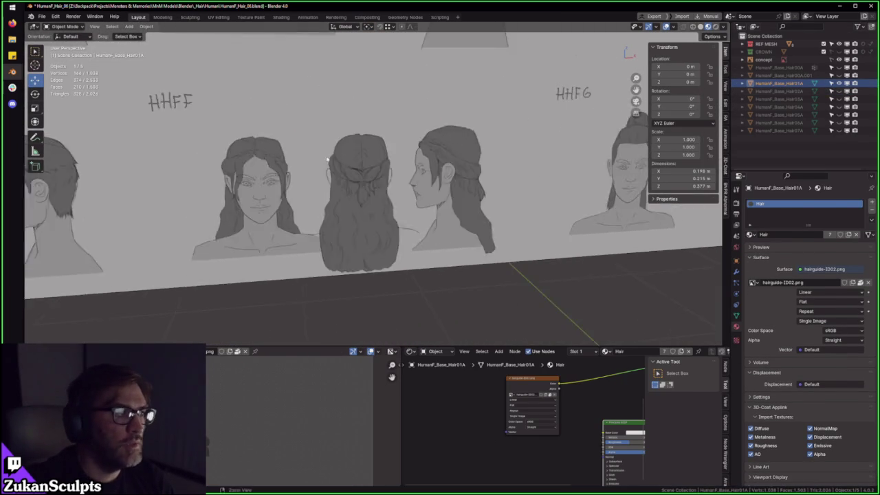
middle_click_drag(411, 152, 229, 158, "shift")
scroll(356, 142, "up", 2)
middle_click_drag(356, 142, 406, 143, "shift")
scroll(406, 144, "up", 3)
scroll(397, 141, "down", 3)
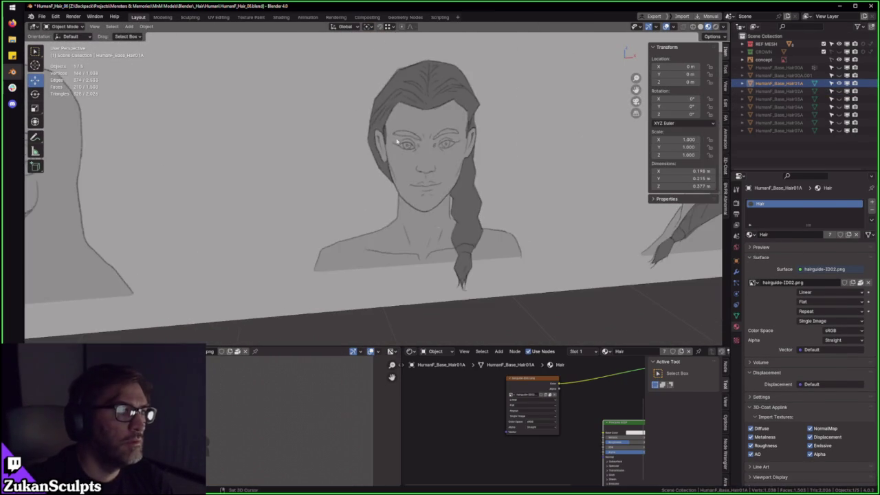
key("KP_Decimal")
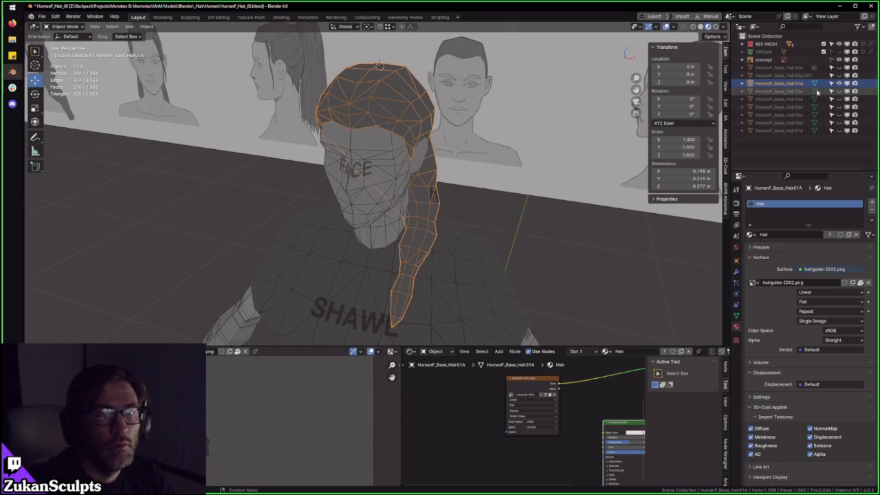
Step: Hide Hair01A, show and select Hair02A, and maximize its UV islands
left_click(840, 83)
left_click(839, 91)
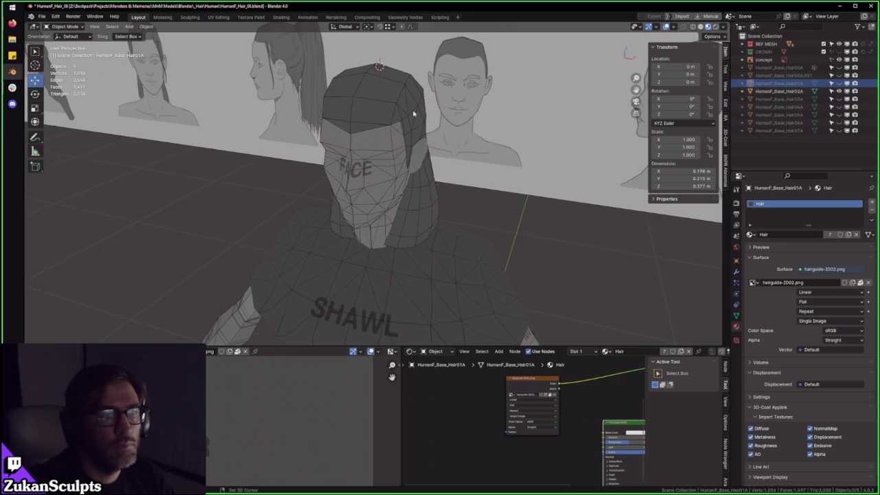
left_click(414, 113)
key("KP_1")
key("Tab")
key("ctrl+space")
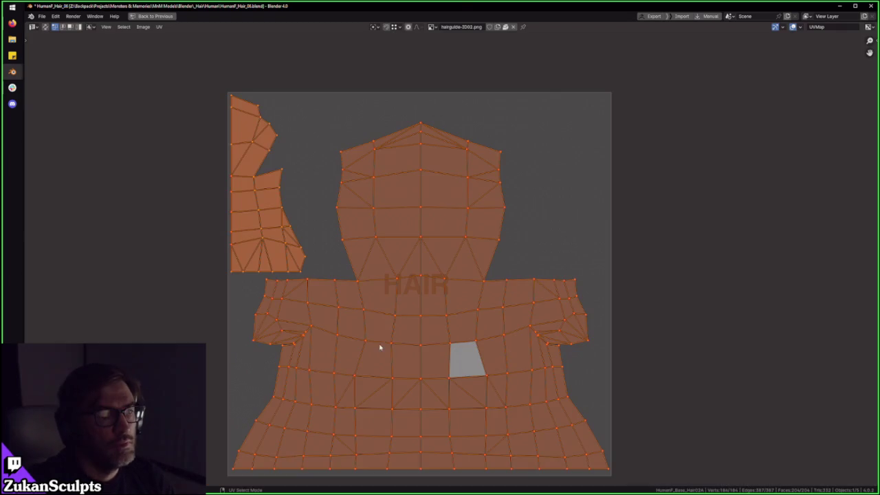
Step: Compare the Hair02A UV layout with the cap by toggling the maximized UV Editor
middle_click_drag(369, 351, 366, 303)
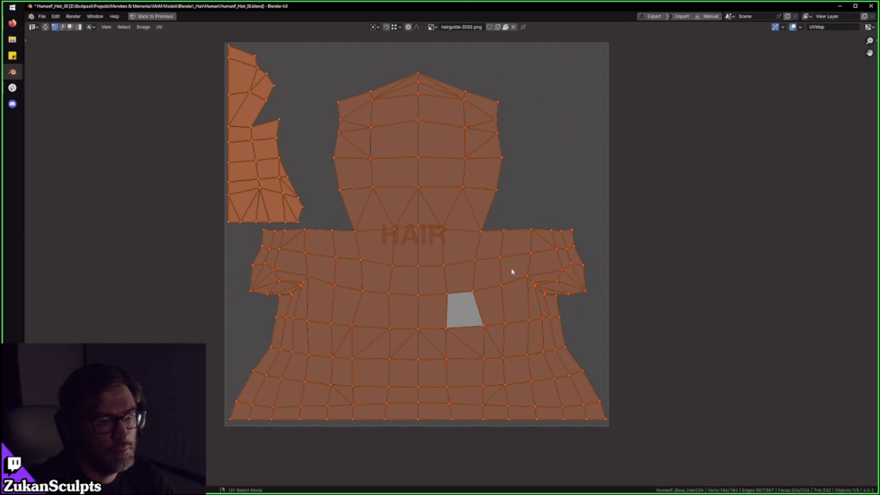
key("ctrl+space")
mouse_move(412, 206)
middle_mouse_down()
mouse_move(468, 199)
mouse_move(413, 206)
middle_mouse_up()
key("ctrl+space")
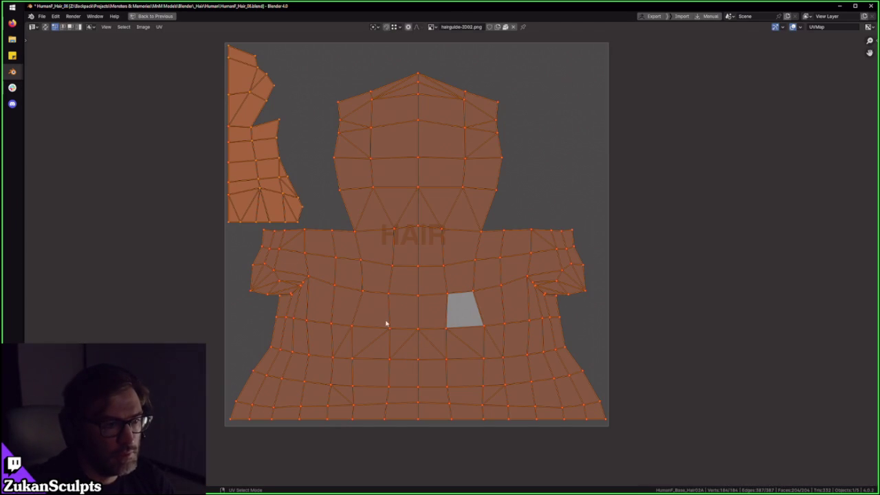
key("ctrl+space")
middle_click_drag(423, 206, 477, 242)
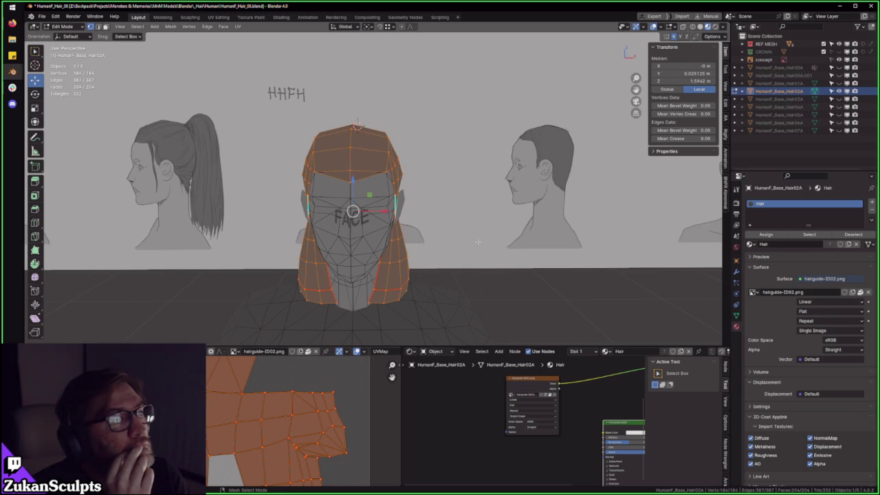
Step: Annotate the cap's crown and check it from top, front and three-quarter views
left_click_drag(352, 147, 422, 158)
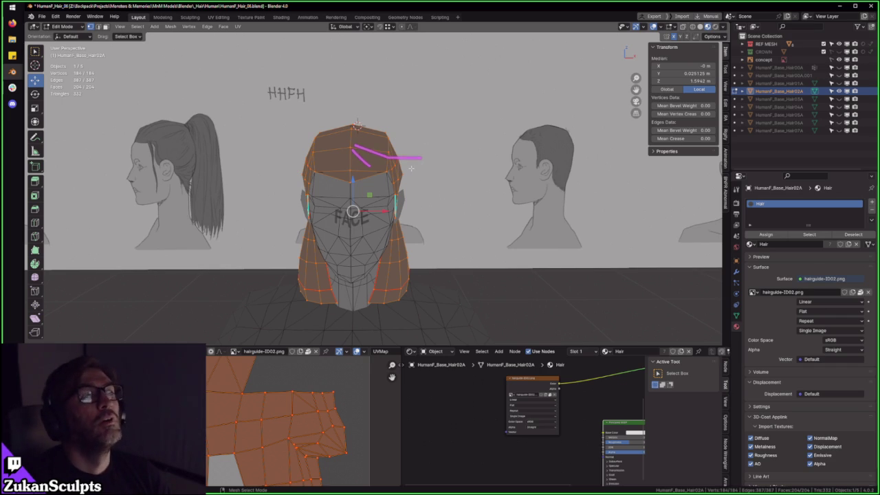
scroll(411, 168, "up", 2)
mouse_move(516, 137)
middle_mouse_down()
mouse_move(486, 235)
mouse_move(281, 201)
middle_mouse_up()
key("KP_1")
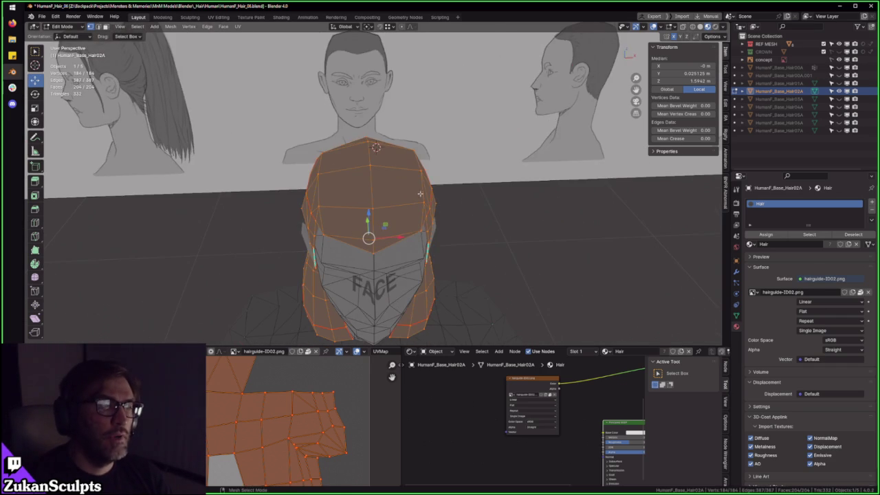
middle_click_drag(416, 211, 399, 204)
Step: Box-select the left part of the main UV island in face select mode
key("ctrl+space")
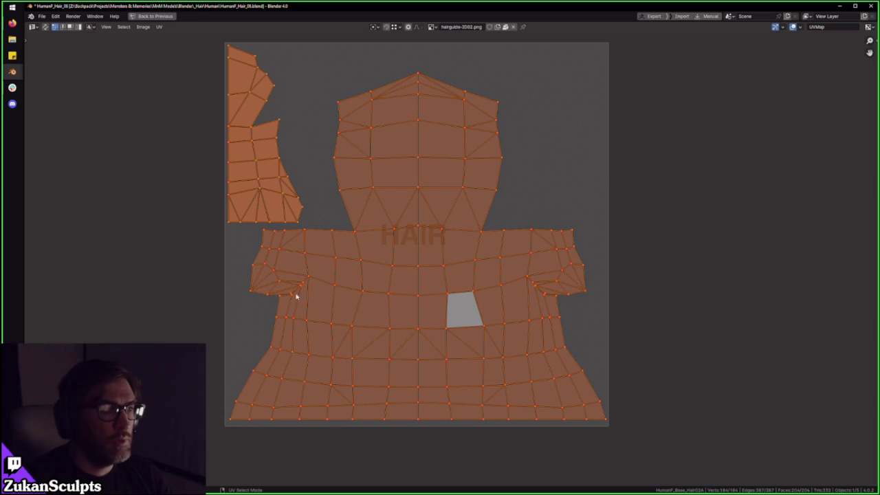
key("ctrl+Tab")
left_click(254, 401)
left_click_drag(197, 441, 352, 242)
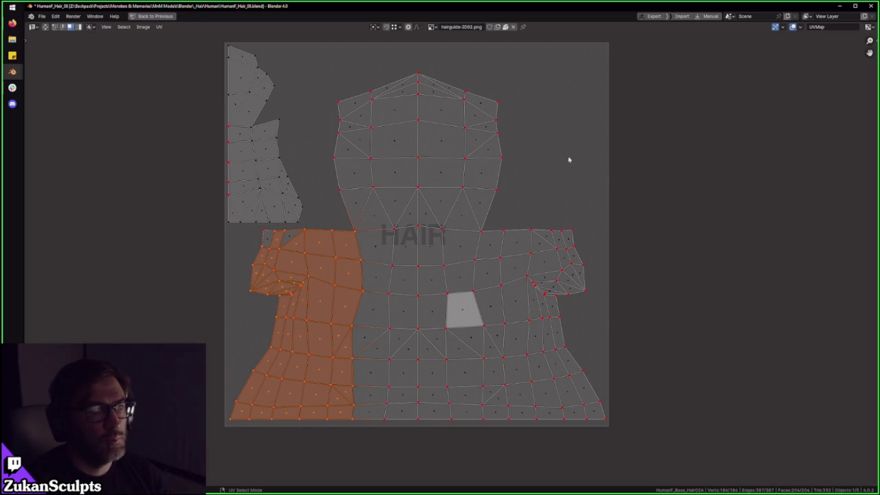
Step: Leave Edit Mode briefly to orbit around the head and cap, then re-enter it
key("ctrl+space")
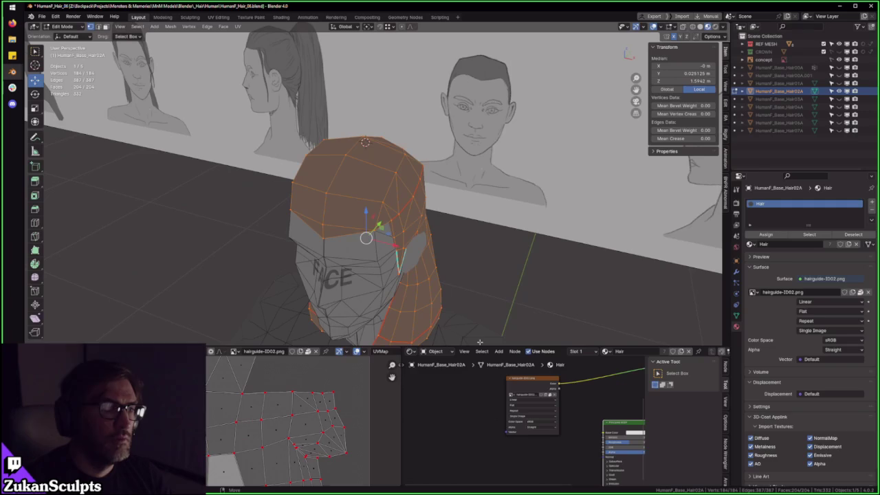
key("Tab")
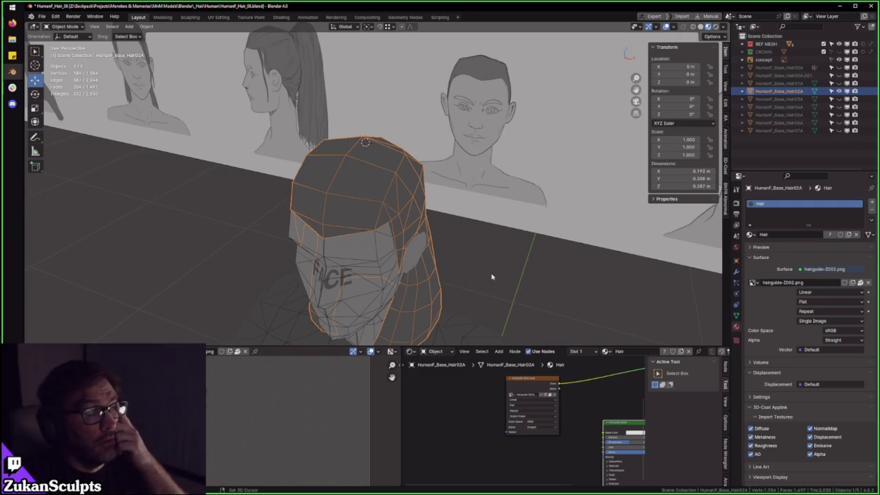
middle_click_drag(468, 301, 480, 241)
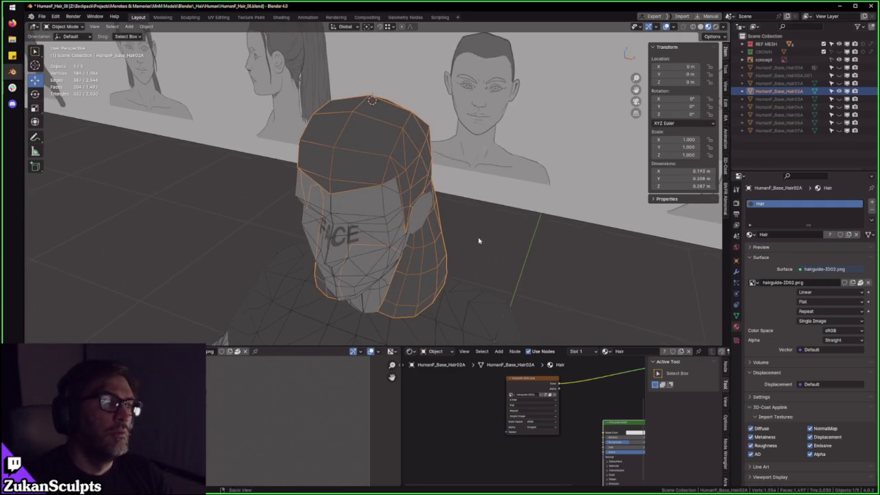
key("Tab")
Step: Box-select the small left UV island and circle it with annotations
key("ctrl+space")
key("ctrl+Tab")
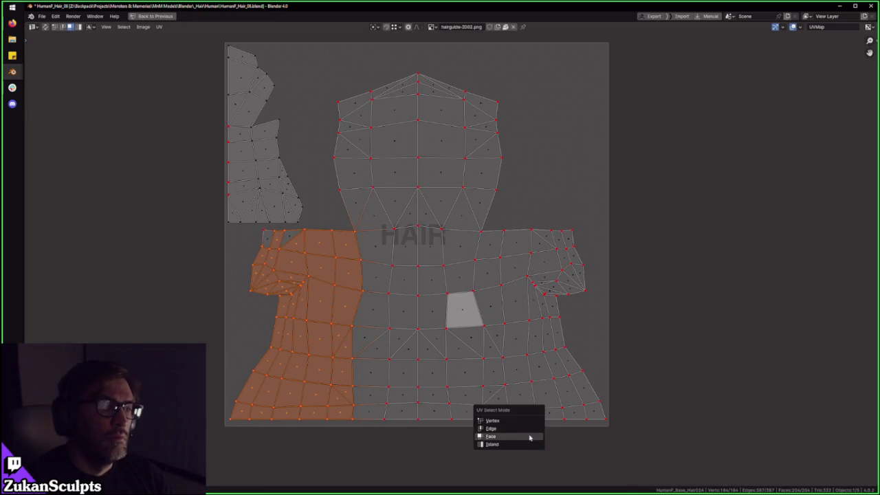
left_click(529, 419)
left_click_drag(115, 437, 741, 49)
mouse_move(551, 198)
left_mouse_down()
mouse_move(582, 413)
mouse_move(222, 255)
mouse_move(353, 42)
left_mouse_up()
left_click_drag(266, 46, 263, 143)
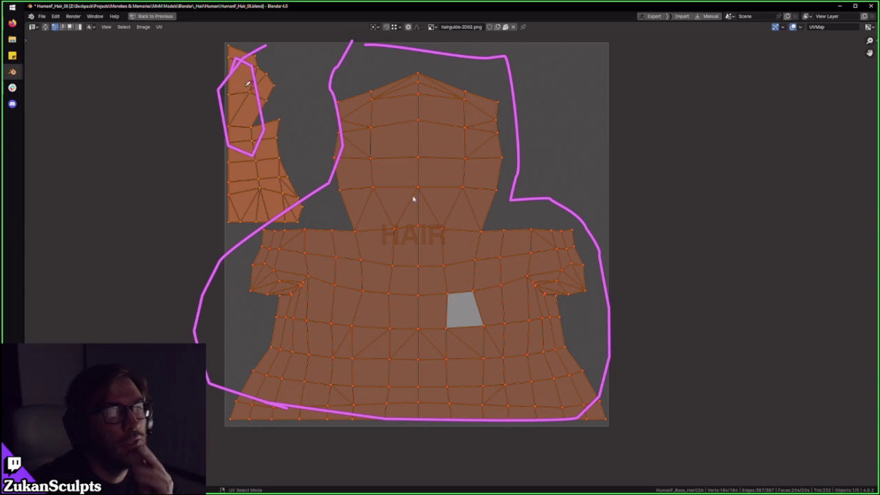
Step: Select the main island in island mode, scale it, then undo the scaling
key("ctrl+Tab")
left_click(246, 138)
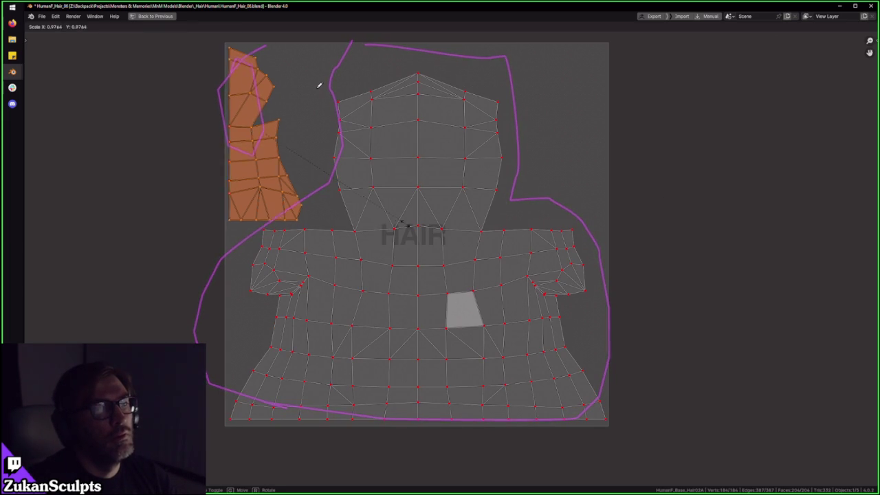
left_click(461, 253)
key("s")
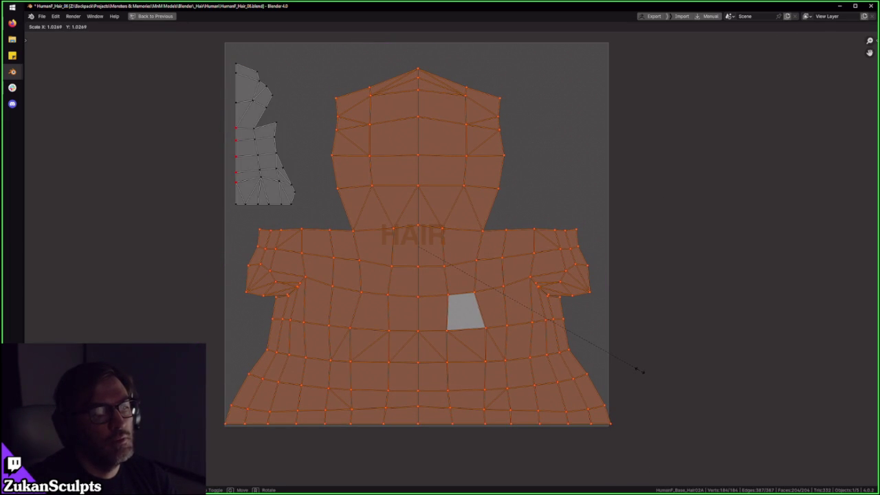
left_click(639, 371)
key("ctrl+z")
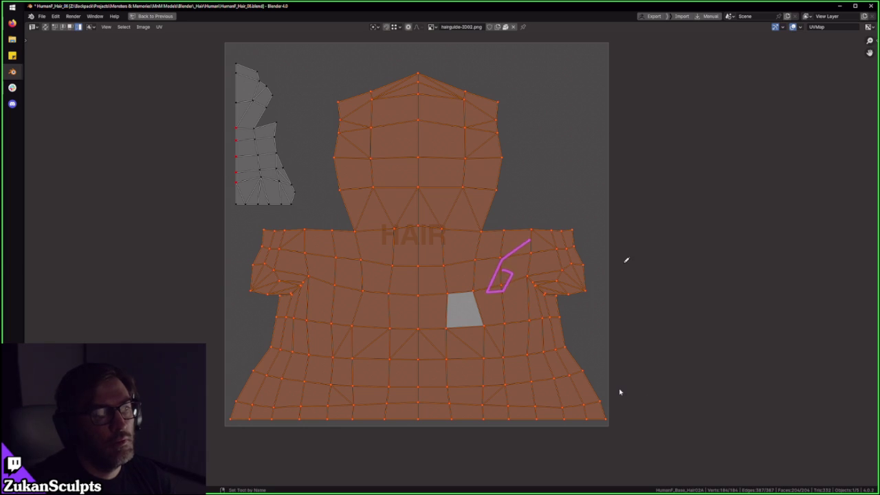
key("ctrl+z")
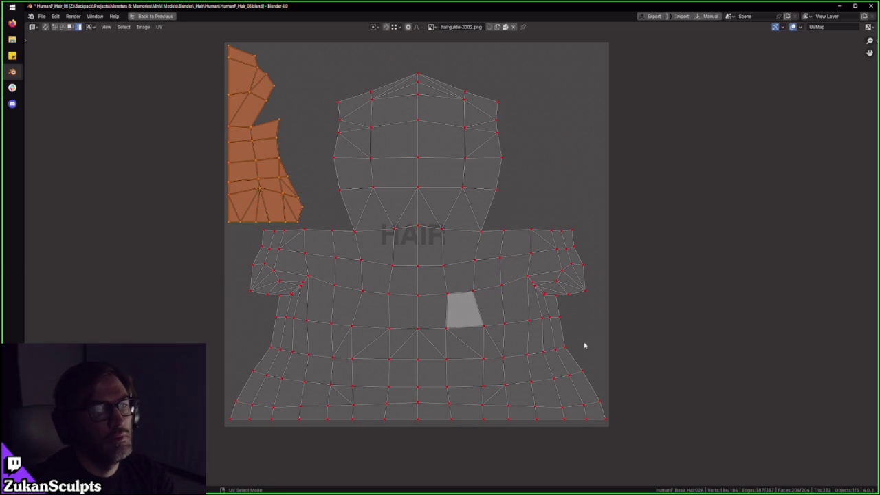
Step: Annotate below and around the main island, then restore the full layout
left_click_drag(254, 432, 564, 390)
mouse_move(551, 215)
left_mouse_down()
mouse_move(468, 88)
mouse_move(256, 277)
mouse_move(213, 423)
mouse_move(564, 398)
mouse_move(582, 378)
left_mouse_up()
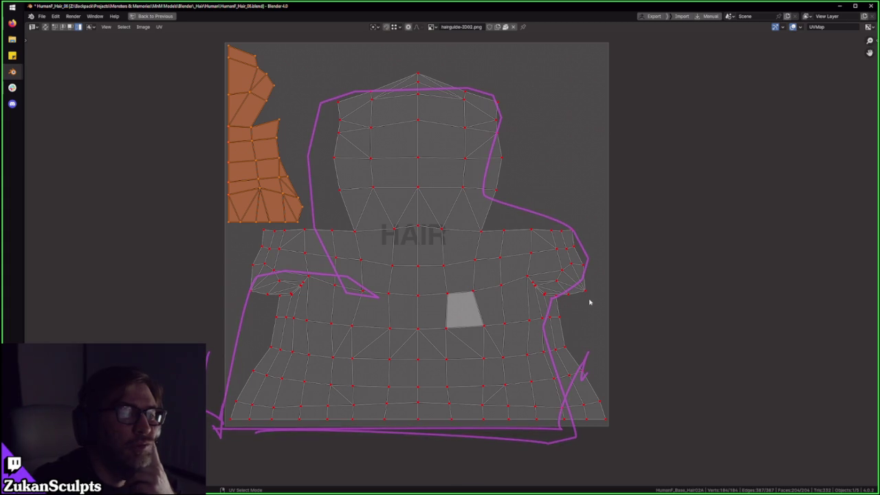
key("ctrl+space")
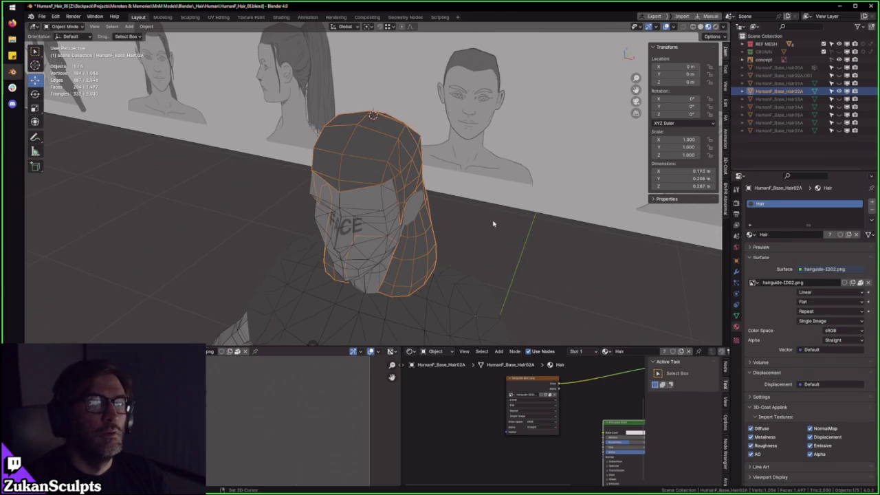
Step: Hide Hair02A, show Hair04A, and select its whole mesh in Edit Mode
left_click(839, 91)
left_click(839, 99)
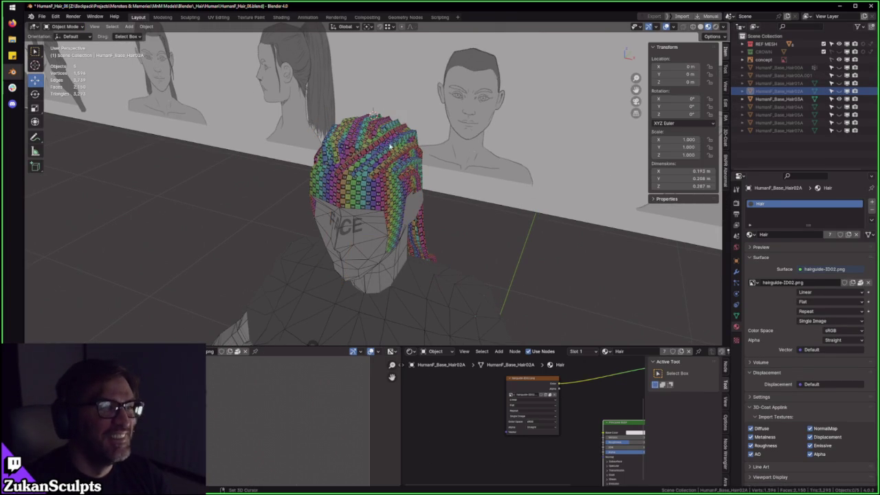
left_click(839, 99)
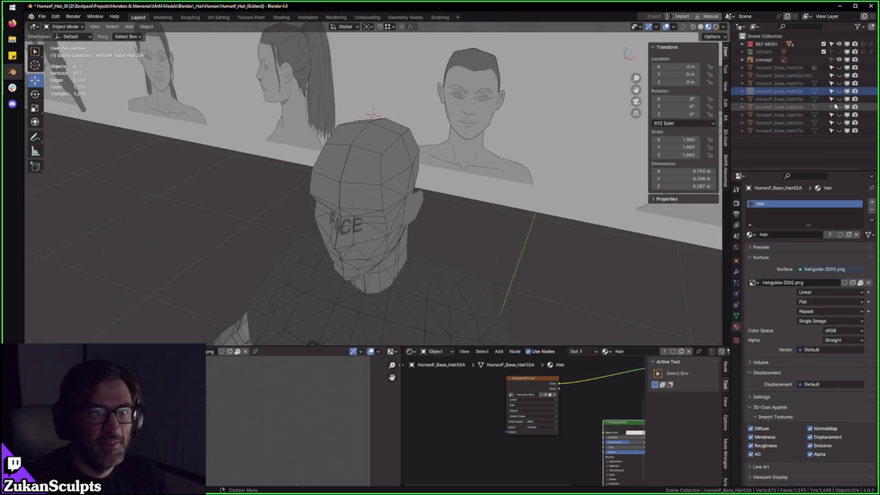
left_click(839, 108)
left_click(778, 108)
key("Tab")
key("alt+a")
key("a")
Step: Box-select the large Hair04A UV island in island mode in the maximized UV Editor
key("ctrl+space")
key("ctrl+space")
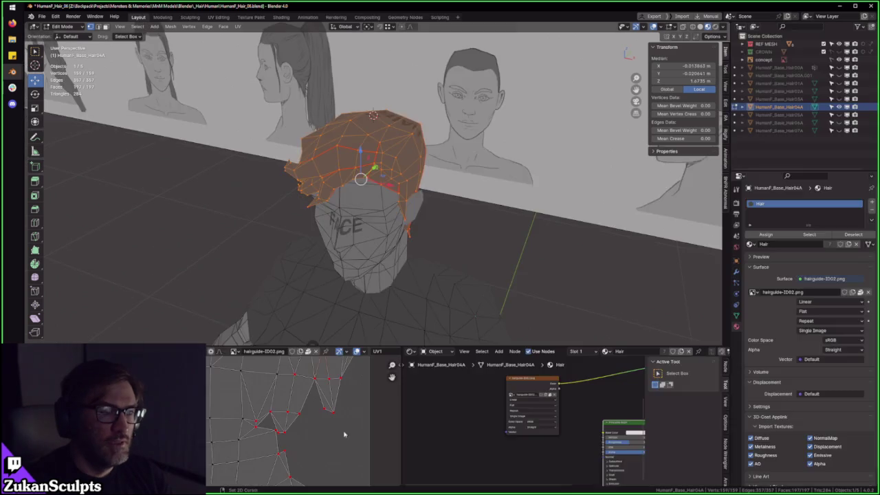
key("ctrl+space")
key("m")
left_click(398, 235)
left_click_drag(381, 145, 438, 163)
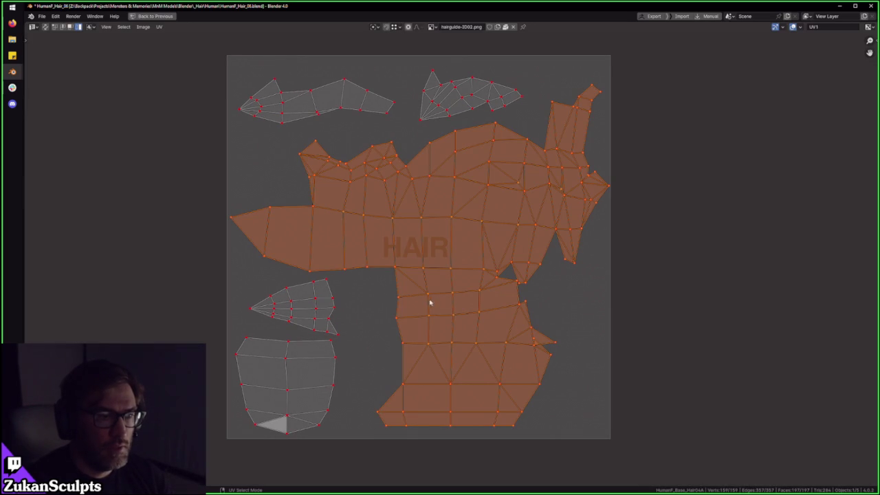
key("m")
scroll(421, 230, "up", 2)
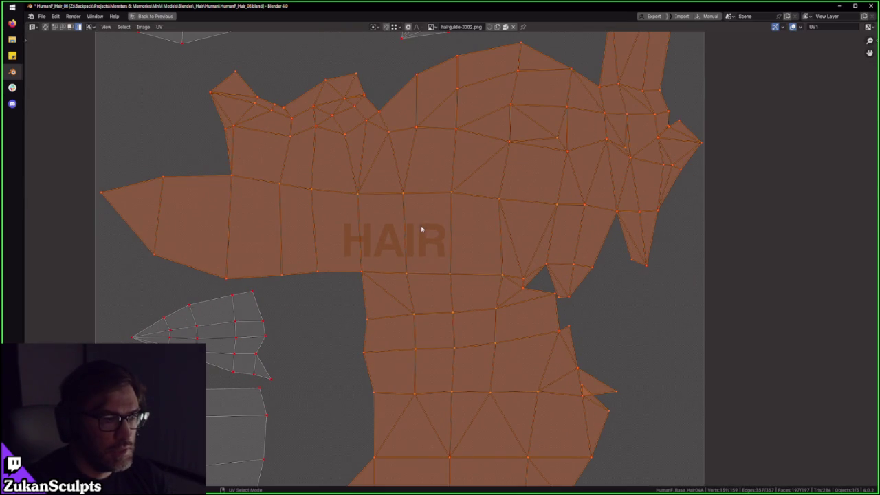
scroll(423, 229, "down", 2)
key("ctrl+space")
Step: Apply the 1K_UV_Checker material to Hair04A and isolate it in local view
left_click(751, 235)
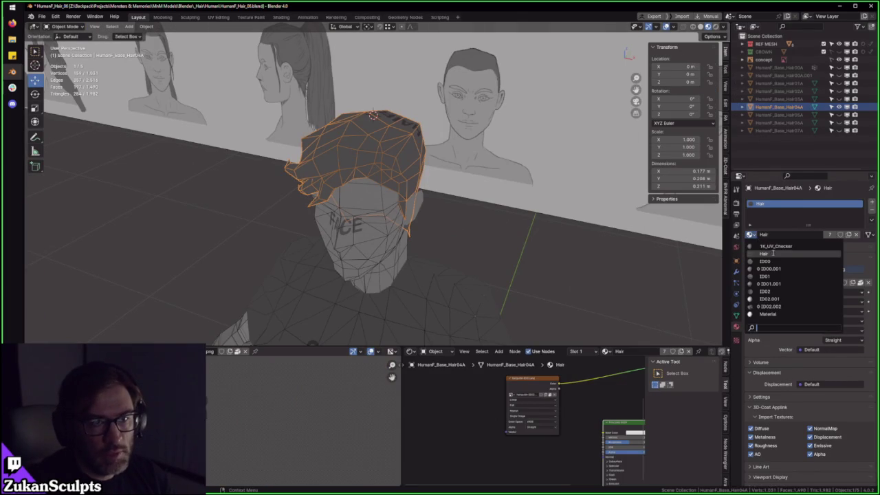
left_click(774, 246)
key("KP_Divide")
mouse_move(450, 177)
middle_mouse_down()
mouse_move(319, 183)
mouse_move(398, 183)
mouse_move(337, 186)
middle_mouse_up()
key("Tab")
Step: Orbit around the checkered Hair04A cap from side and frontal angles
scroll(290, 435, "down", 2)
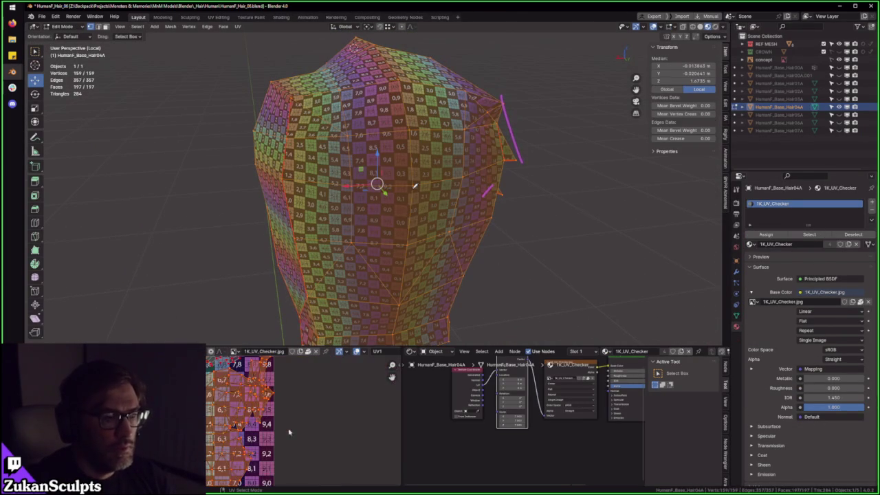
scroll(293, 425, "up", 1)
scroll(255, 425, "up", 1)
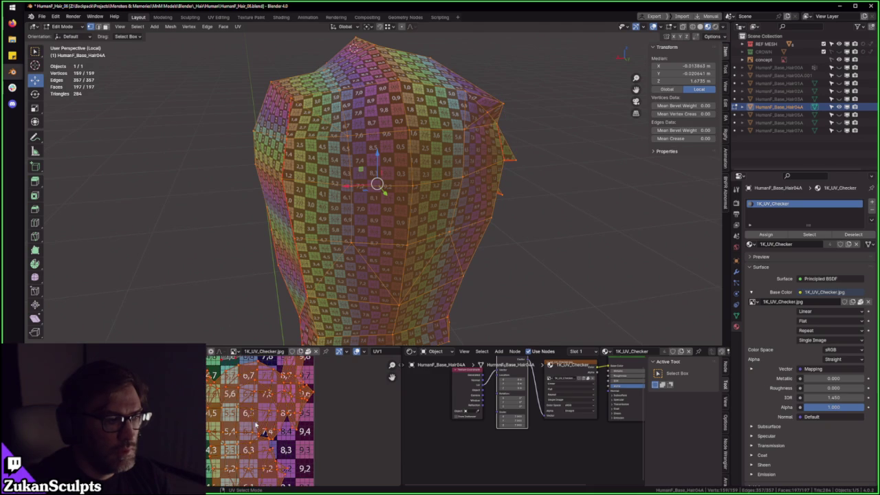
mouse_move(412, 275)
middle_mouse_down()
mouse_move(428, 262)
mouse_move(472, 254)
mouse_move(440, 241)
middle_mouse_up()
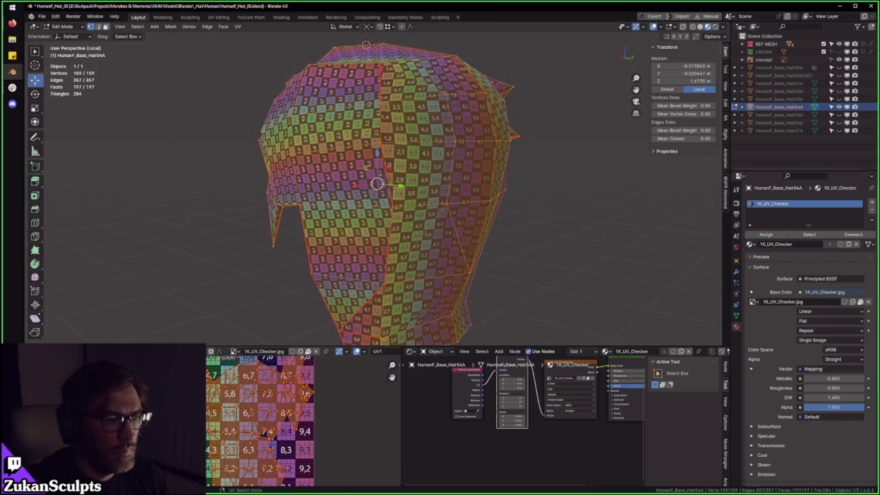
middle_click_drag(275, 440, 312, 418)
mouse_move(413, 234)
middle_mouse_down()
mouse_move(388, 225)
mouse_move(418, 233)
mouse_move(391, 143)
middle_mouse_up()
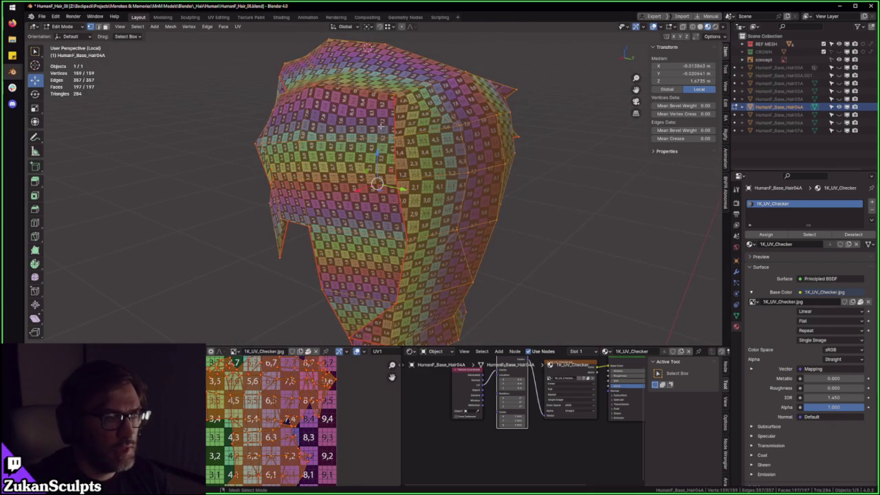
middle_click_drag(302, 140, 412, 254)
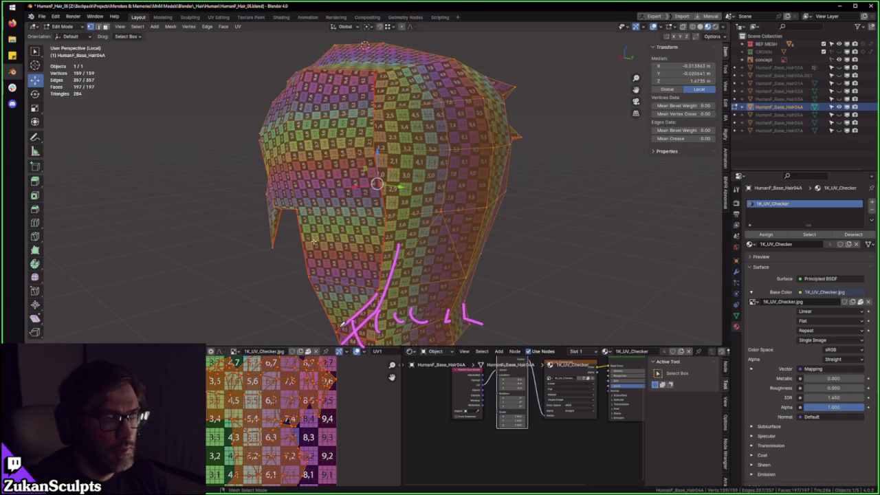
mouse_move(338, 264)
middle_mouse_down()
mouse_move(440, 227)
mouse_move(482, 199)
mouse_move(444, 237)
mouse_move(379, 276)
middle_mouse_up()
scroll(482, 199, "up", 3)
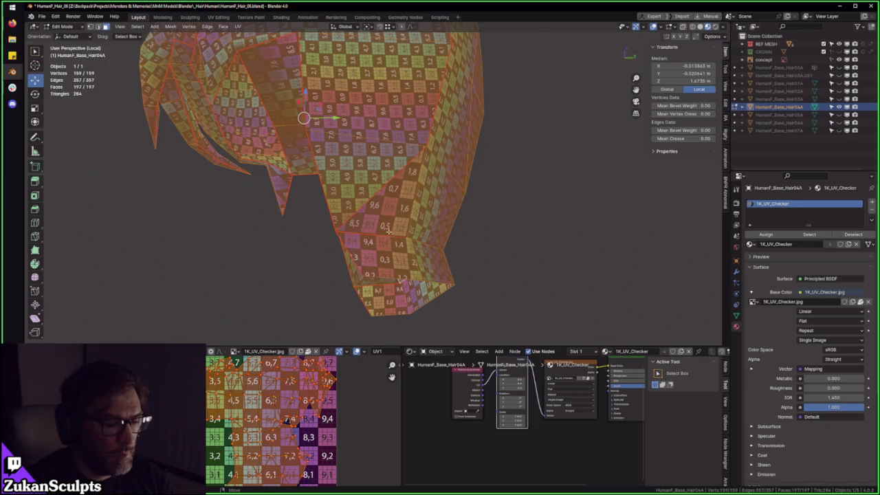
middle_click_drag(388, 231, 378, 168)
Step: Click through the Hair04A UV islands in the maximized UV Editor, then exit local view
key("ctrl+space")
key("ctrl+space")
key("ctrl+space")
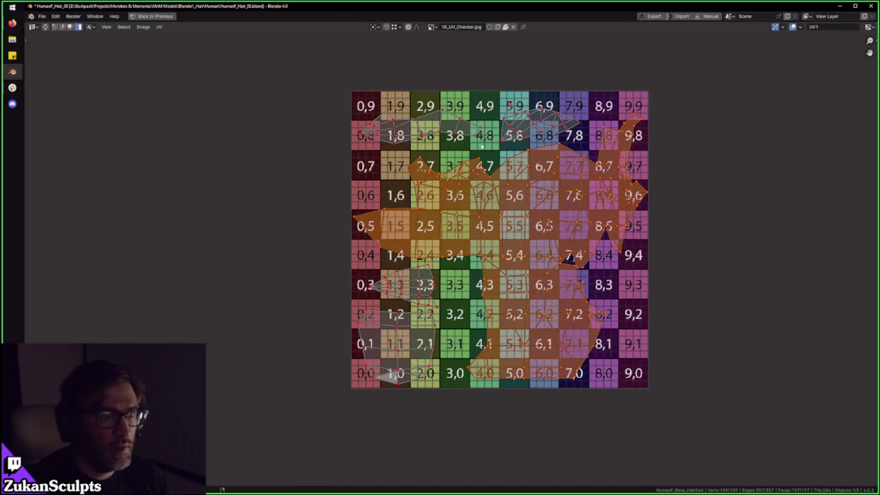
left_click(536, 131)
left_click(389, 134)
left_click(406, 292)
key("a")
left_click(425, 129)
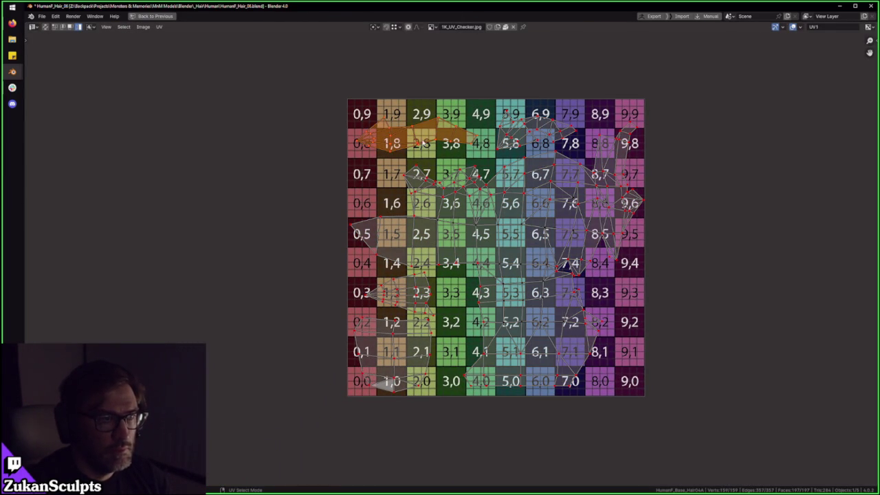
left_click(520, 138)
left_click(411, 131, "shift")
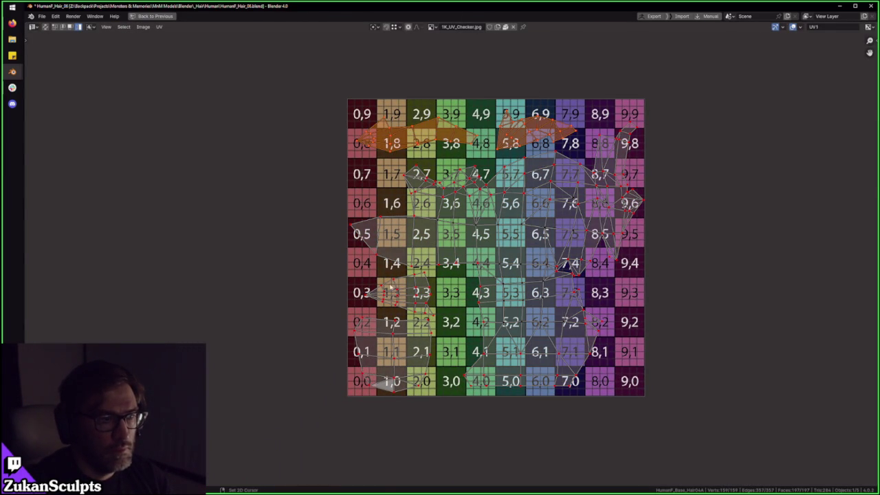
key("ctrl+space")
key("KP_Divide")
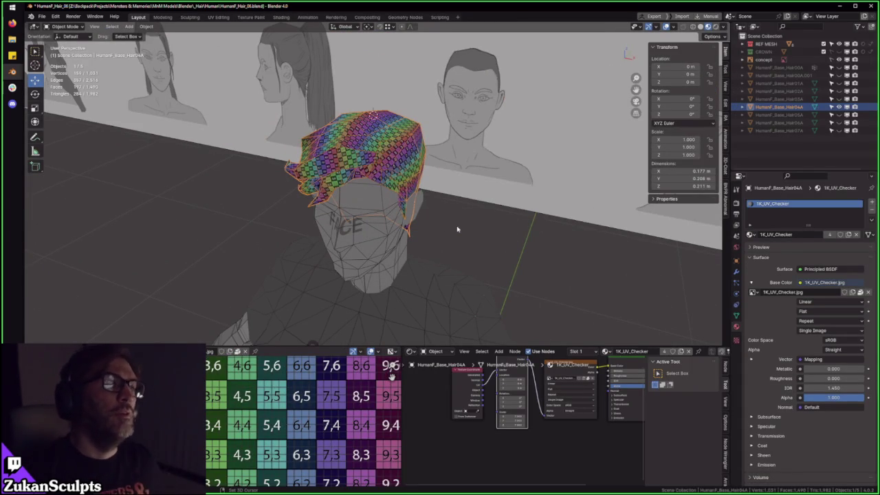
Step: Sketch annotations around the head and references, then hide the Hair04A cap
mouse_move(472, 138)
left_mouse_down()
mouse_move(461, 250)
mouse_move(526, 125)
left_mouse_up()
mouse_move(538, 63)
left_mouse_down()
mouse_move(559, 255)
mouse_move(540, 294)
mouse_move(459, 242)
left_mouse_up()
mouse_move(452, 216)
middle_mouse_down()
mouse_move(406, 183)
mouse_move(440, 192)
middle_mouse_up()
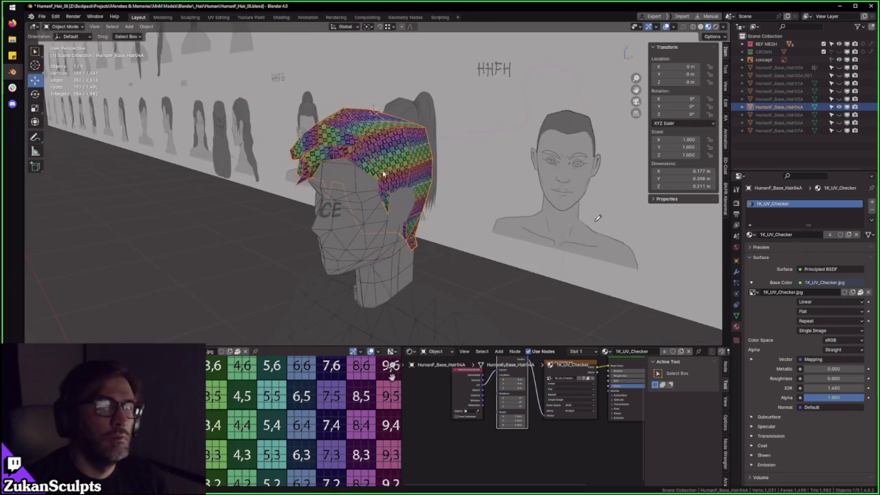
left_click(839, 106)
Step: Assign 1K_UV_Checker to Hair05A, select all of it, and isolate it in local view
left_click(409, 192)
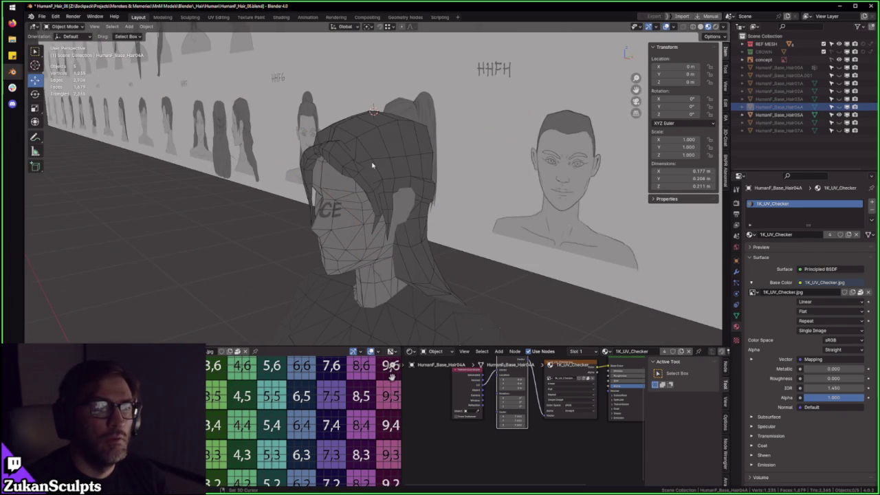
key("Tab")
key("Tab")
left_click(751, 234)
left_click(791, 250)
key("Tab")
key("a")
key("KP_Decimal")
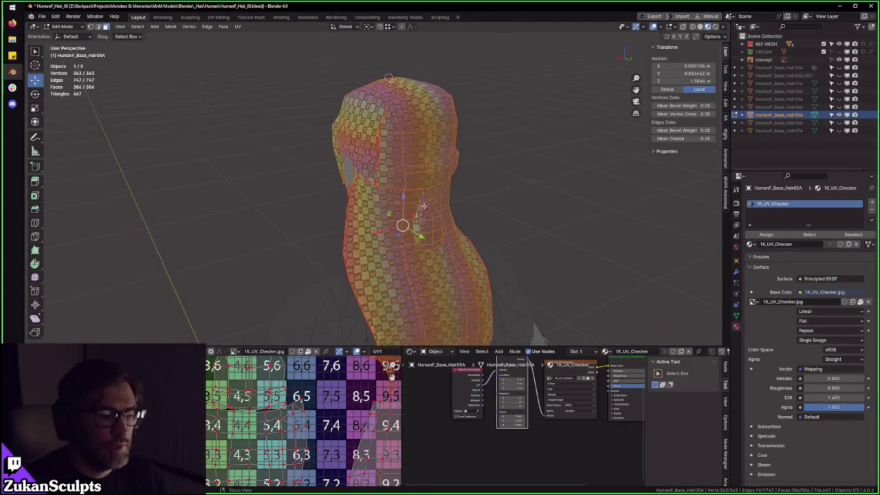
key("KP_Divide")
Step: Maximize and recentre the UV Editor, then select the shirt-shaped Hair05A island
scroll(379, 297, "up", 4)
mouse_move(379, 297)
middle_mouse_down()
mouse_move(254, 151)
mouse_move(376, 276)
middle_mouse_up()
key("ctrl+space")
scroll(469, 249, "up", 3)
key("Home")
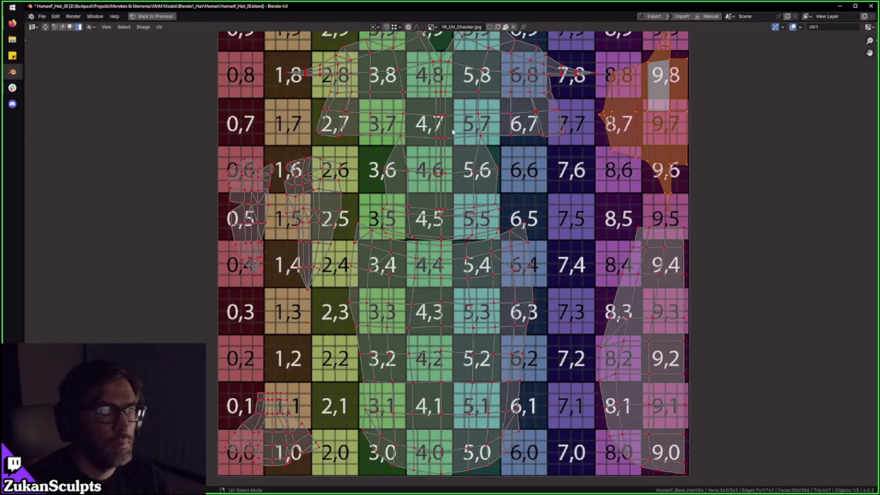
middle_click_drag(451, 130, 419, 224)
left_click(419, 224)
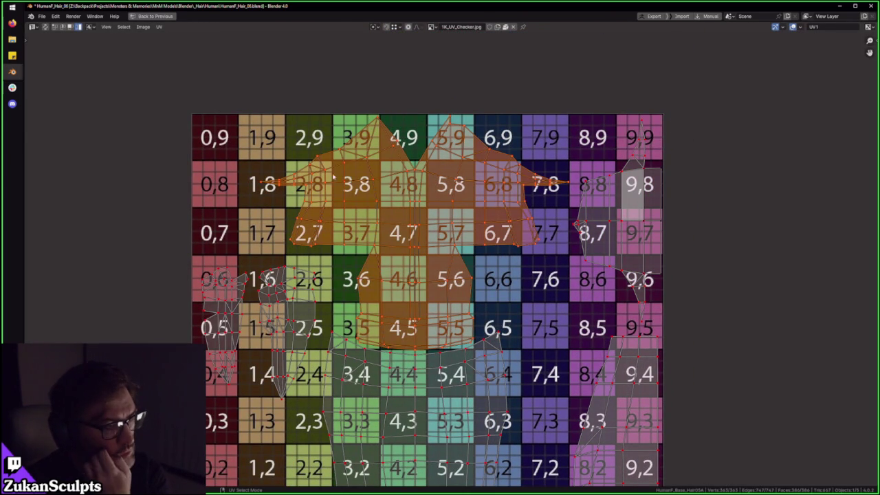
Step: Select the lower torso, right-side and small 0,0–1,1 UV islands in turn
middle_click_drag(445, 299, 458, 239)
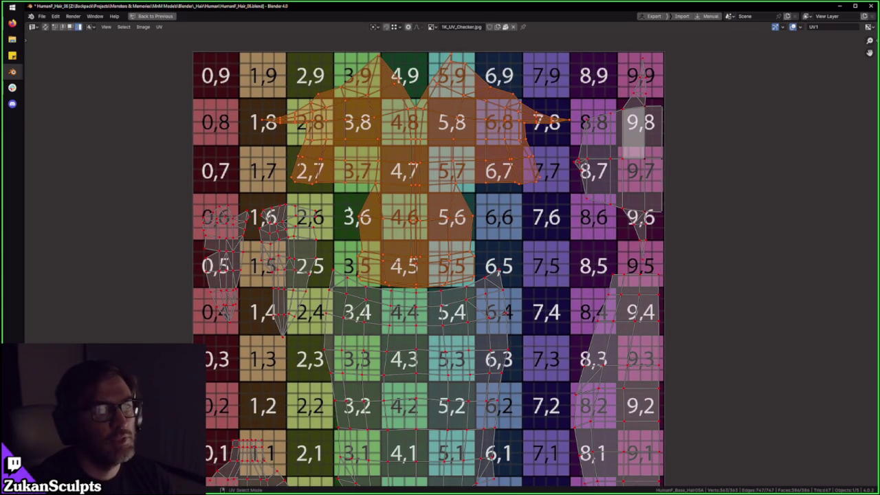
middle_click_drag(401, 190, 398, 180)
middle_click_drag(398, 300, 404, 263)
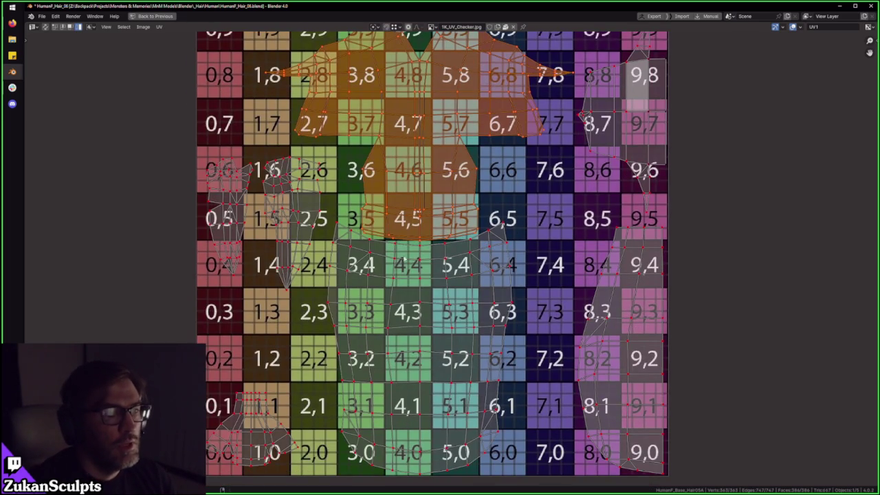
left_click(369, 265)
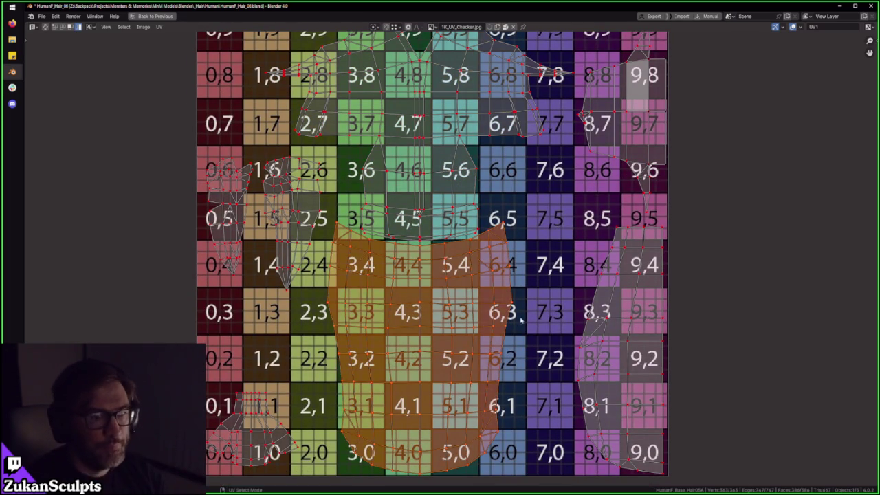
middle_click_drag(548, 326, 536, 305)
left_click(604, 297)
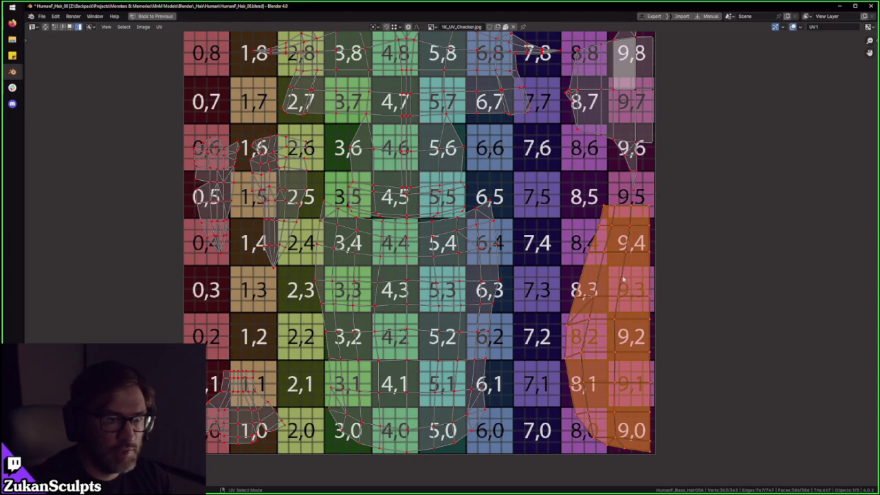
middle_click_drag(522, 240, 605, 233)
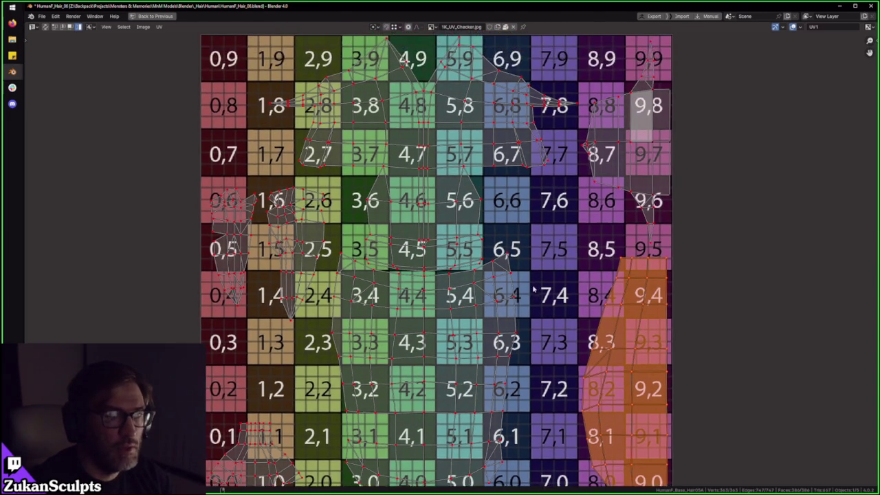
left_click(335, 409)
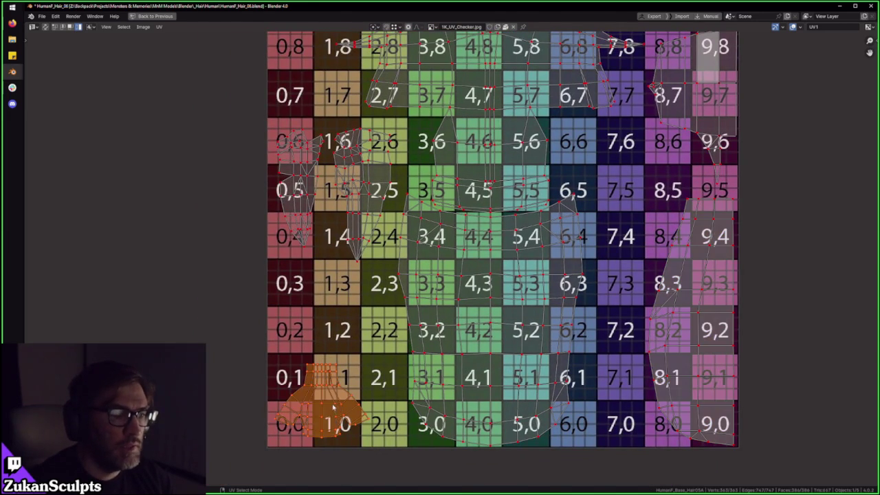
Step: Select two neighbouring islands in columns 0–2, then restore the normal layout
middle_click_drag(330, 392, 328, 409)
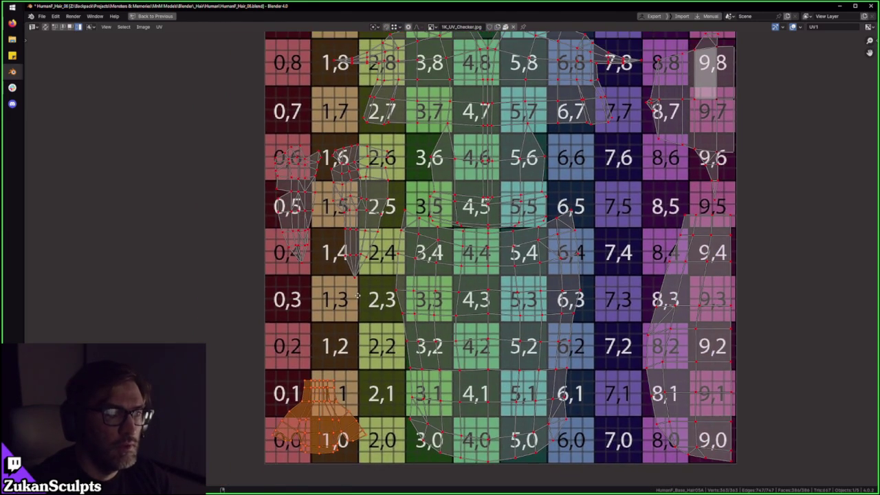
left_click(297, 199)
left_click(358, 207, "shift")
mouse_move(308, 196)
middle_mouse_down()
mouse_move(307, 222)
mouse_move(282, 253)
middle_mouse_up()
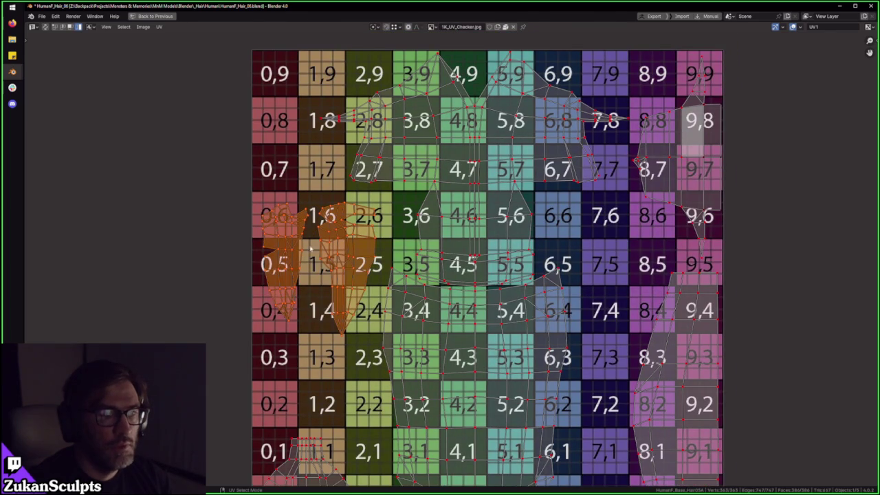
scroll(321, 247, "down", 1)
key("ctrl+space")
mouse_move(367, 263)
middle_mouse_down()
mouse_move(372, 256)
mouse_move(403, 339)
middle_mouse_up()
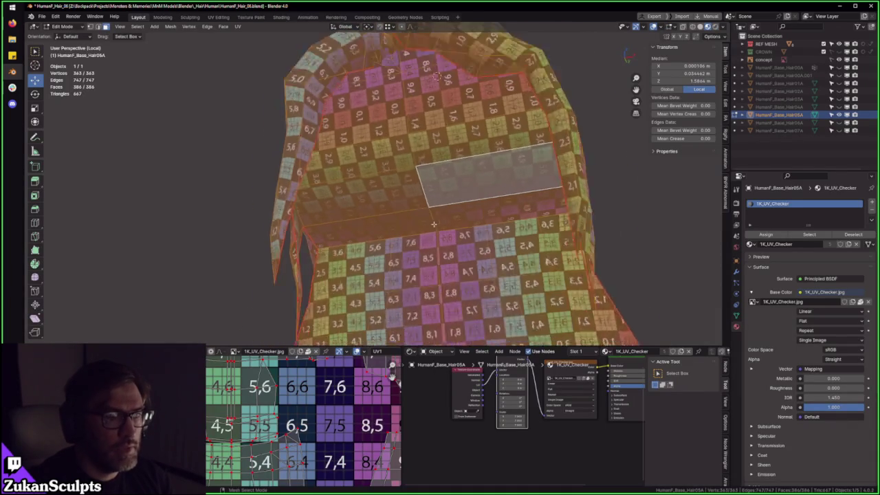
Step: Switch Hair05A to plain solid shading and reselect the whole mesh
scroll(403, 338, "down", 1)
middle_click_drag(472, 206, 419, 104)
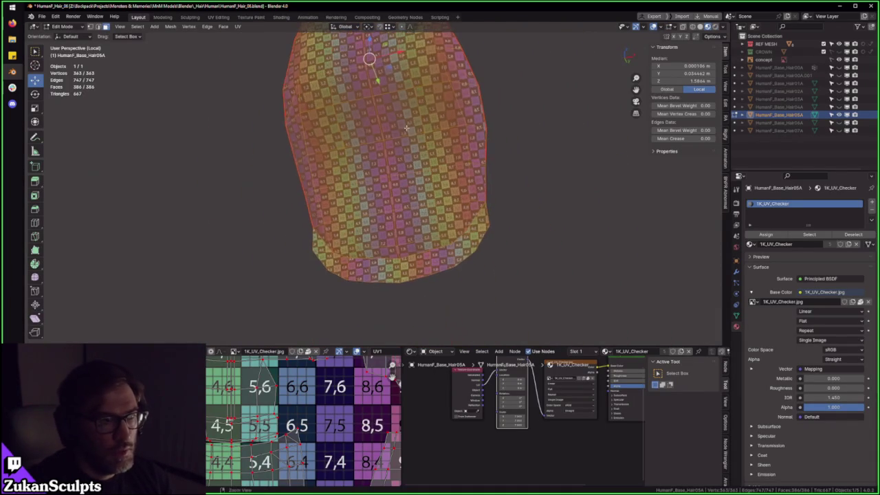
mouse_move(411, 218)
middle_mouse_down()
mouse_move(317, 240)
mouse_move(437, 253)
mouse_move(470, 246)
mouse_move(468, 310)
mouse_move(418, 136)
mouse_move(430, 220)
mouse_move(441, 206)
mouse_move(428, 197)
mouse_move(391, 209)
mouse_move(425, 160)
middle_mouse_up()
key("z")
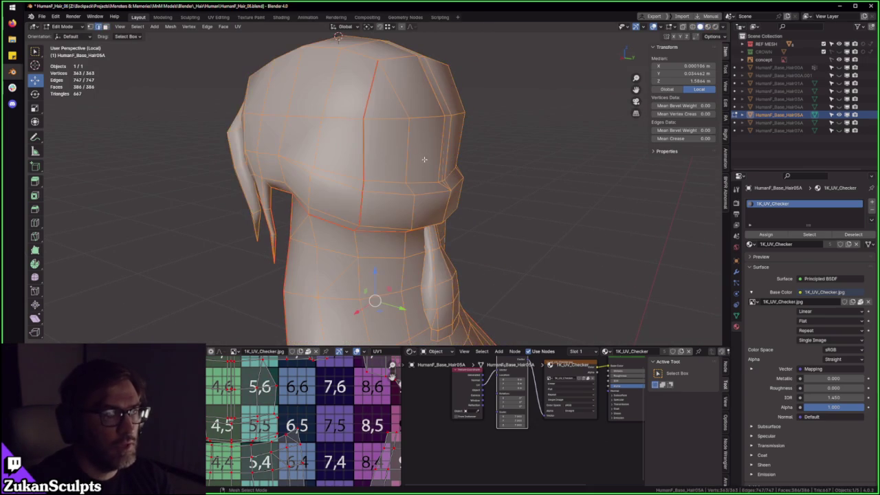
key("alt+a")
key("a")
Step: Sketch and erase a forehead cut annotation, then select a single edge
mouse_move(372, 216)
middle_mouse_down()
mouse_move(389, 202)
mouse_move(511, 180)
mouse_move(533, 198)
mouse_move(639, 192)
mouse_move(541, 193)
mouse_move(554, 199)
mouse_move(542, 212)
mouse_move(557, 211)
middle_mouse_up()
mouse_move(421, 203)
left_mouse_down()
mouse_move(303, 170)
mouse_move(411, 211)
left_mouse_up()
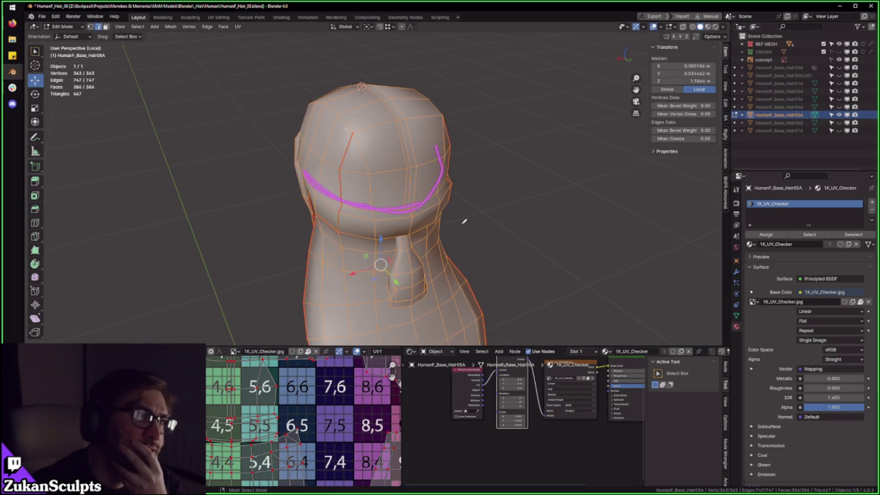
key("ctrl+z")
key("ctrl+z")
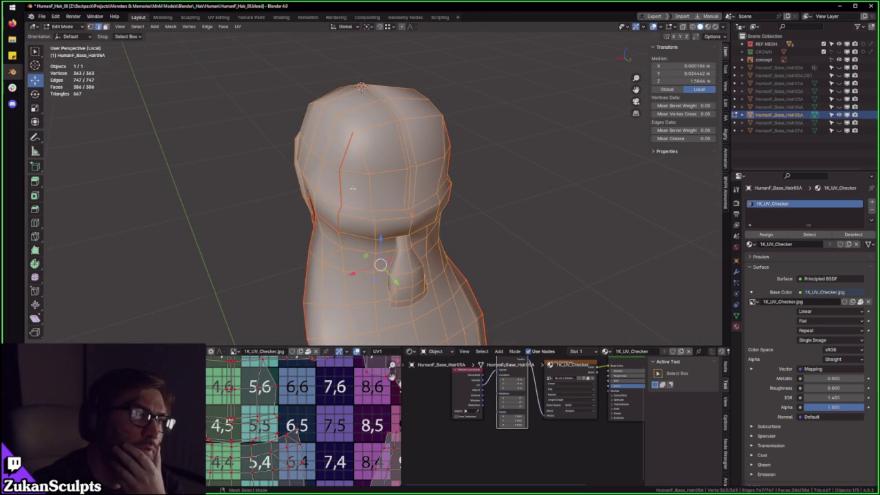
left_click(345, 155)
mouse_move(346, 156)
middle_mouse_down()
mouse_move(487, 150)
mouse_move(503, 165)
mouse_move(518, 163)
mouse_move(451, 177)
middle_mouse_up()
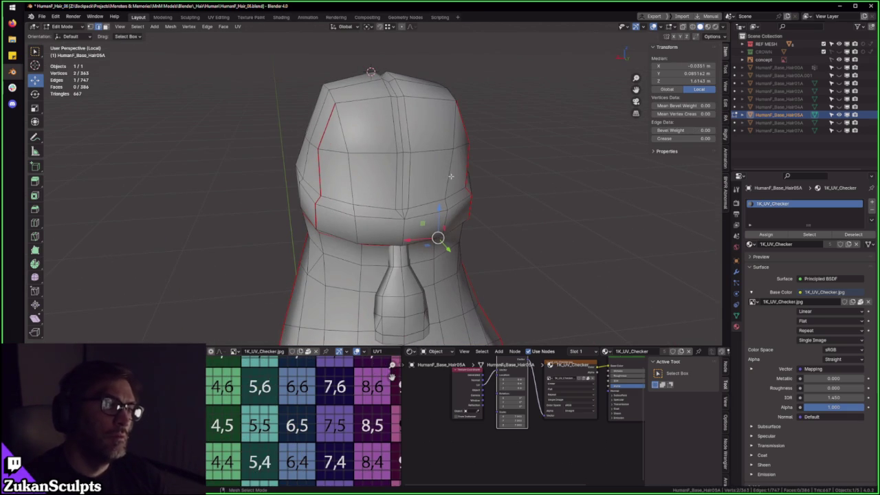
Step: Annotate planned cut lines across the head and neck with a side diagram
mouse_move(425, 208)
left_mouse_down()
mouse_move(386, 205)
mouse_move(318, 179)
mouse_move(297, 210)
mouse_move(459, 221)
left_mouse_up()
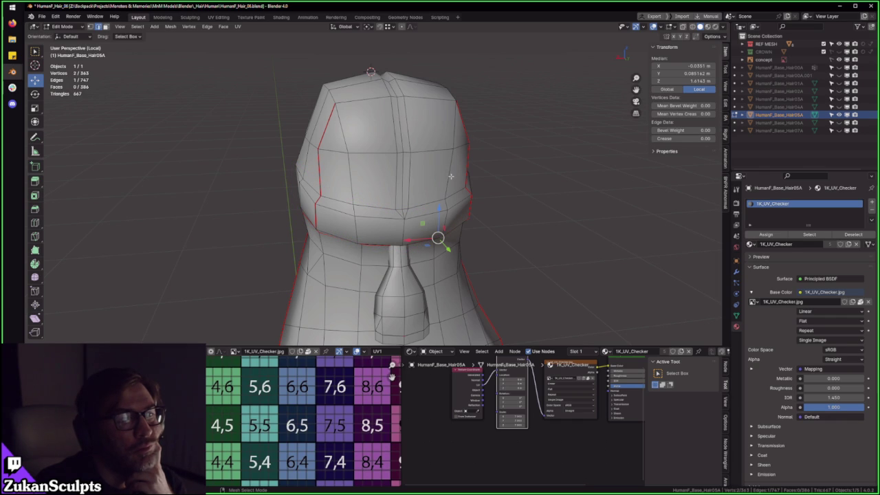
left_click_drag(297, 222, 377, 249)
left_click_drag(303, 172, 404, 198)
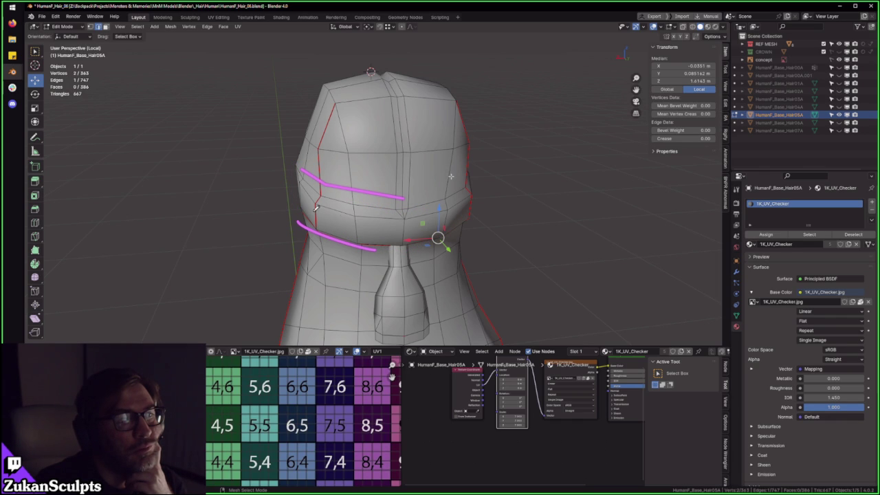
mouse_move(165, 96)
left_mouse_down()
mouse_move(226, 75)
mouse_move(249, 159)
mouse_move(142, 164)
mouse_move(125, 269)
mouse_move(267, 184)
left_mouse_up()
left_click_drag(335, 108, 321, 160)
left_click_drag(163, 118, 160, 165)
mouse_move(112, 99)
left_mouse_down()
mouse_move(168, 128)
mouse_move(153, 180)
mouse_move(219, 182)
mouse_move(247, 125)
mouse_move(241, 62)
left_mouse_up()
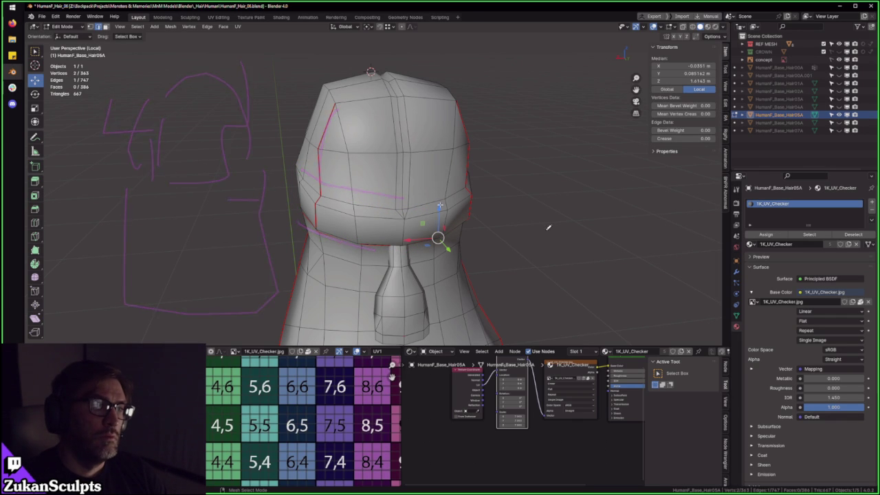
Step: Sketch further planned edge-flow lines on the side of the hair cap
middle_click_drag(468, 180, 506, 181)
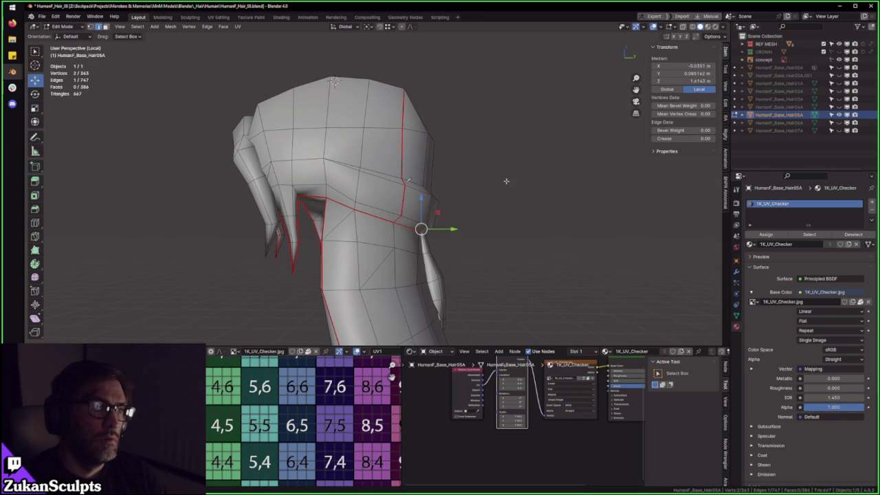
left_click_drag(407, 180, 404, 220)
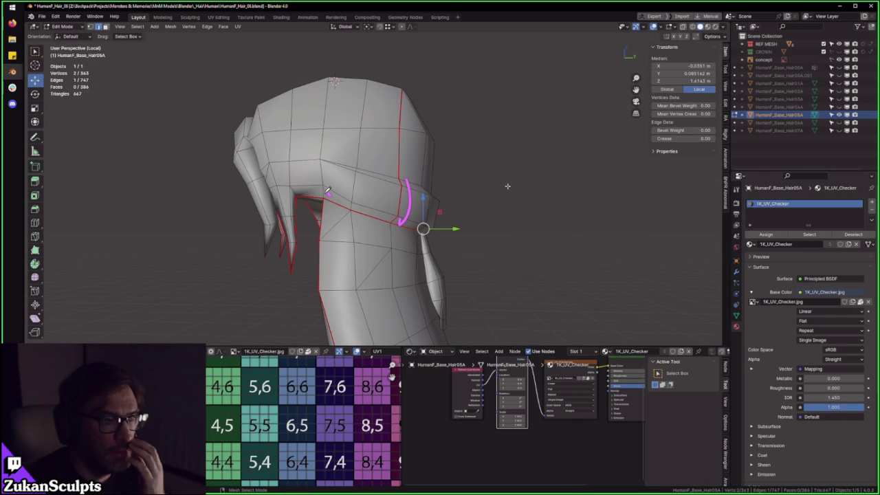
left_click_drag(316, 160, 330, 196)
left_click_drag(375, 177, 320, 162)
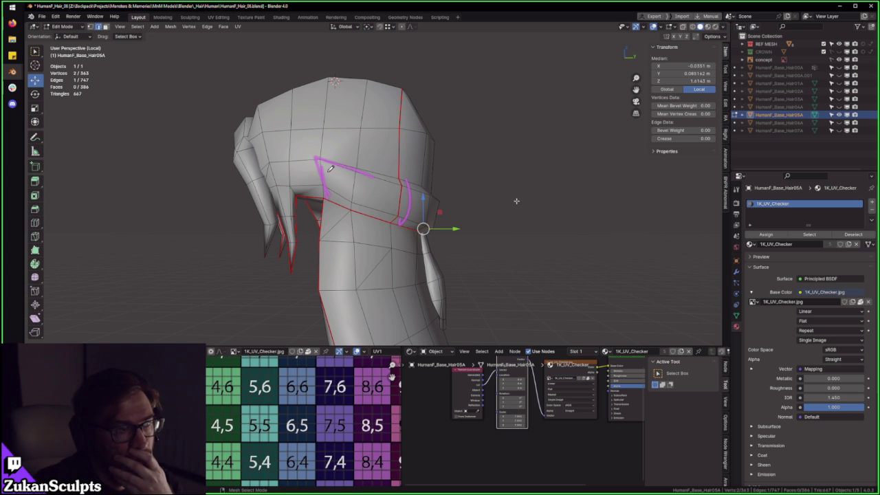
left_click_drag(308, 141, 327, 200)
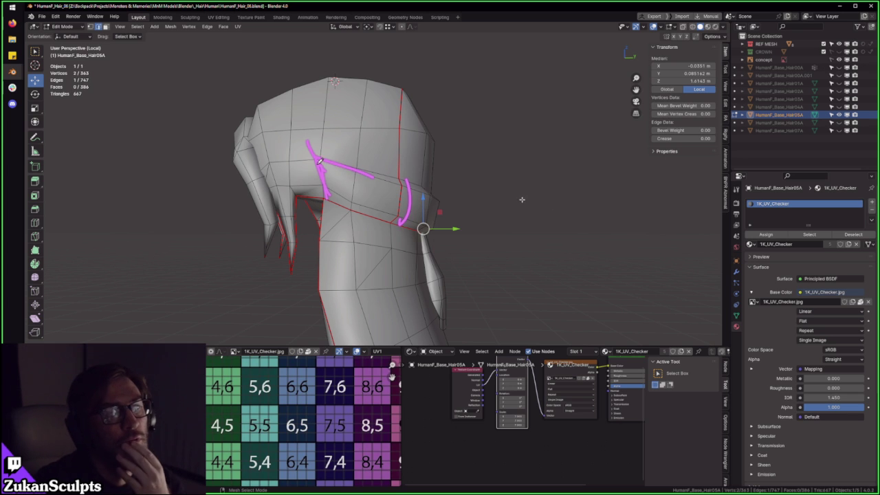
middle_click_drag(344, 187, 294, 186)
Step: Restore the checker preview, leave local view, and return to Object Mode near the reference sketches
key("z")
mouse_move(449, 160)
middle_mouse_down()
mouse_move(433, 166)
mouse_move(540, 197)
mouse_move(301, 207)
mouse_move(387, 144)
middle_mouse_up()
key("KP_Divide")
key("Tab")
scroll(387, 143, "up", 5)
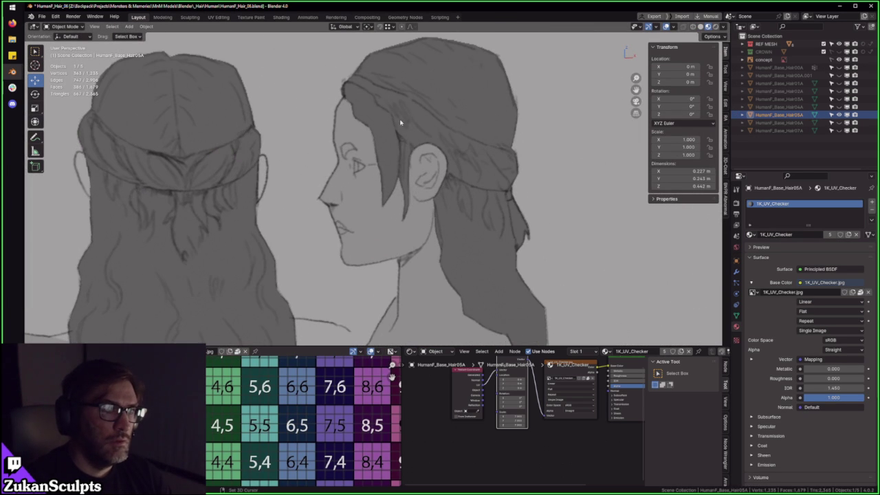
Step: Draw annotation guide lines along the upper and lower hair bands across the head sketches
left_click_drag(377, 85, 506, 139)
left_click_drag(385, 126, 510, 183)
left_click_drag(379, 83, 391, 88)
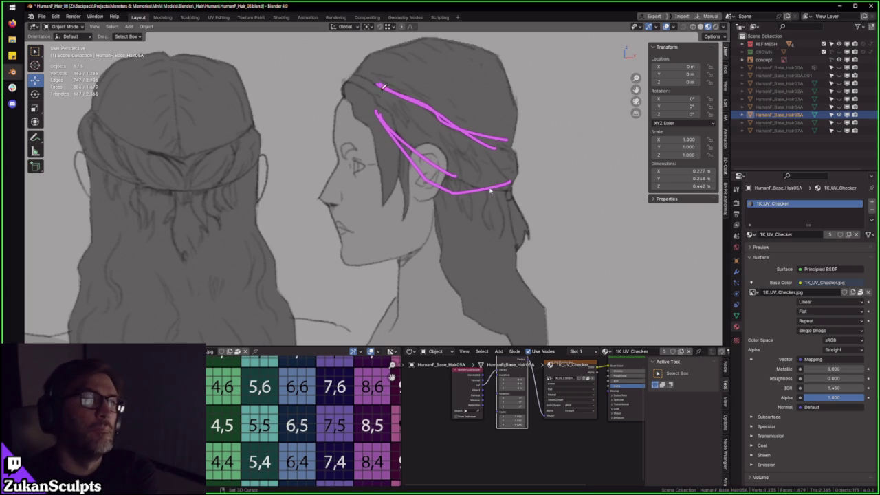
left_click_drag(377, 83, 496, 148)
left_click_drag(414, 147, 531, 179)
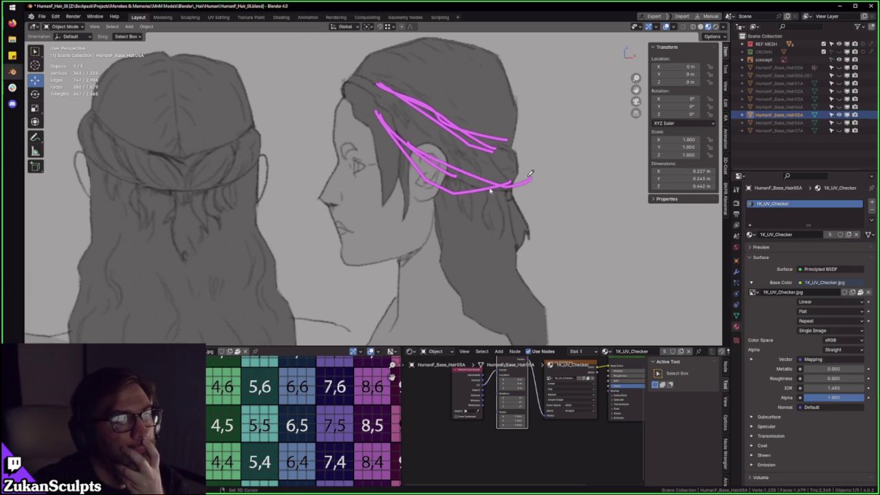
left_click_drag(160, 129, 397, 136)
left_click_drag(195, 135, 435, 214)
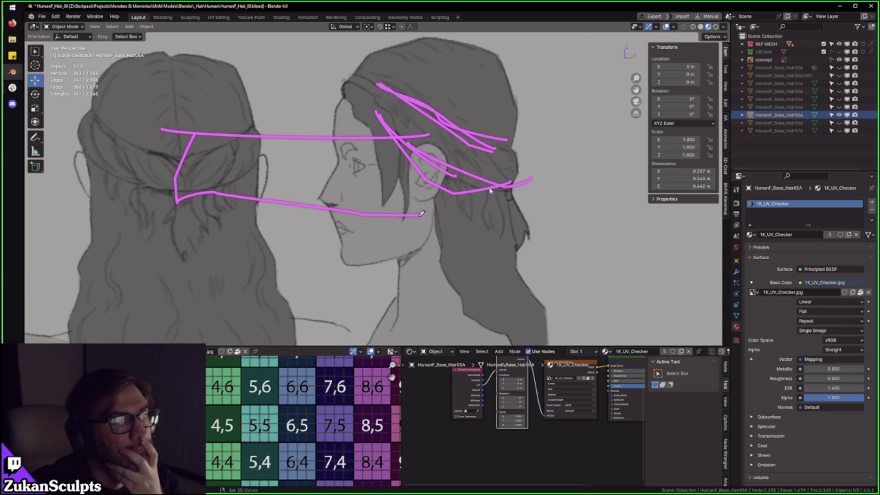
left_click_drag(427, 135, 433, 211)
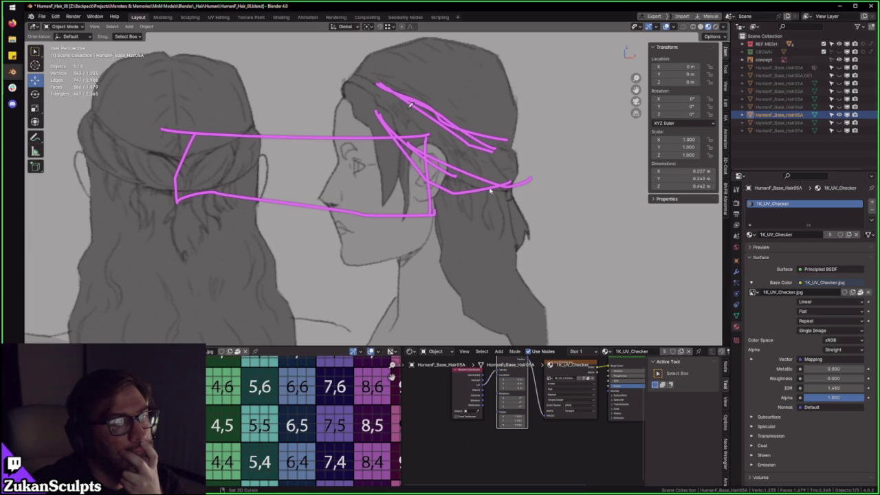
Step: Annotate strand-flow lines on the back-hair sketch and the profile head's hair
mouse_move(136, 261)
left_mouse_down()
mouse_move(189, 298)
mouse_move(136, 252)
mouse_move(193, 279)
left_mouse_up()
mouse_move(113, 298)
left_mouse_down()
mouse_move(55, 306)
mouse_move(96, 337)
mouse_move(119, 305)
left_mouse_up()
left_click_drag(55, 301, 115, 330)
left_click_drag(25, 268, 52, 290)
left_click_drag(58, 236, 117, 255)
left_click_drag(97, 328, 116, 339)
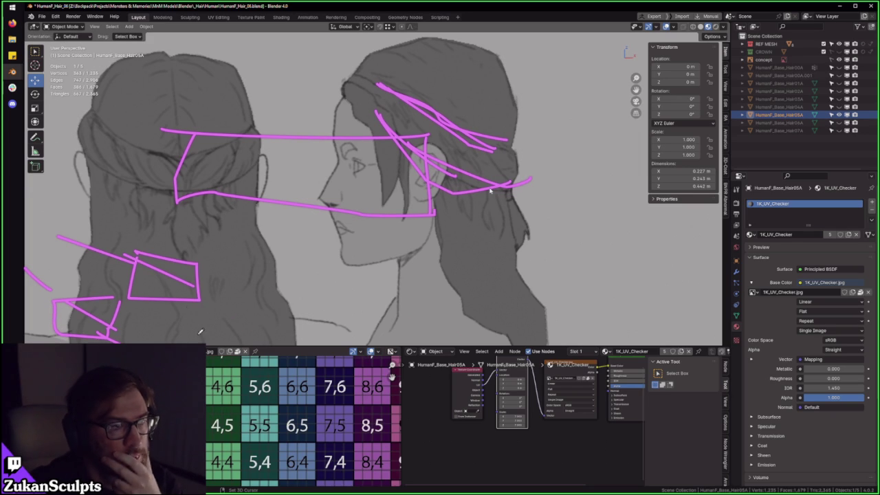
left_click_drag(186, 305, 252, 328)
left_click_drag(426, 110, 519, 148)
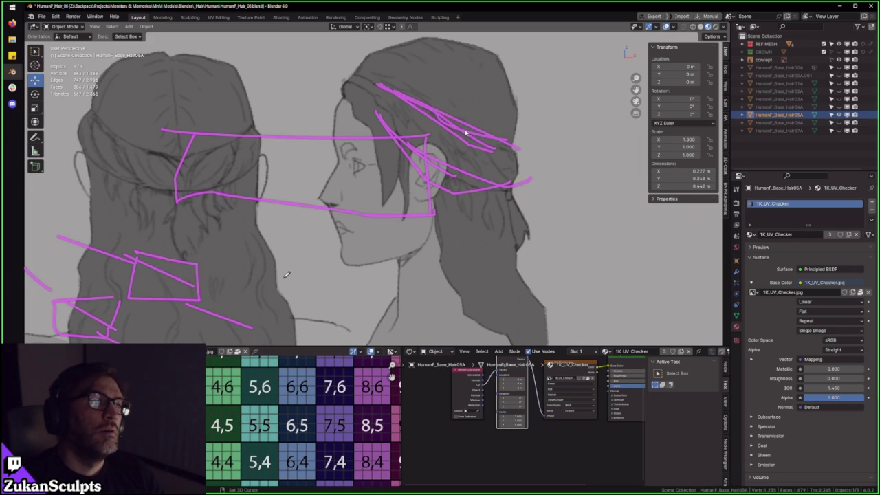
Step: Zoom into the profile sketch, trace its hair-band arc, then frame and orbit the Hair05A cap
mouse_move(472, 146)
middle_mouse_down()
mouse_move(456, 168)
mouse_move(390, 171)
middle_mouse_up()
scroll(389, 181, "up", 2)
scroll(364, 199, "up", 2)
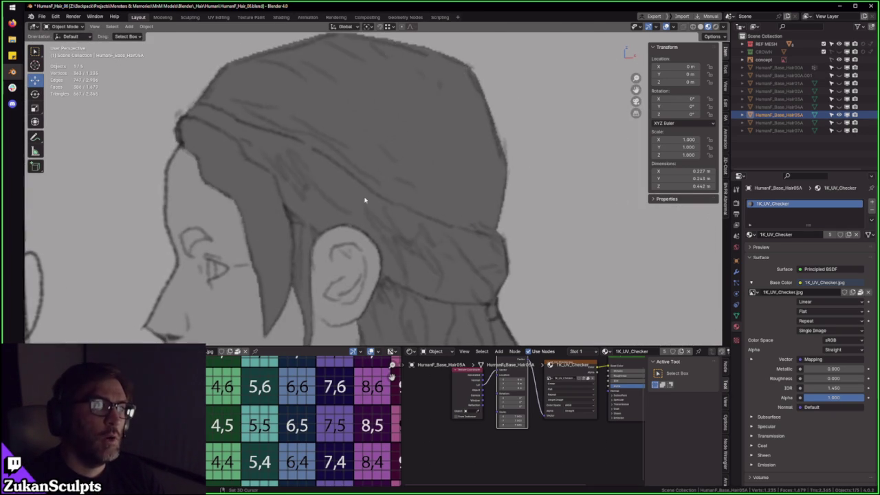
scroll(330, 162, "down", 1)
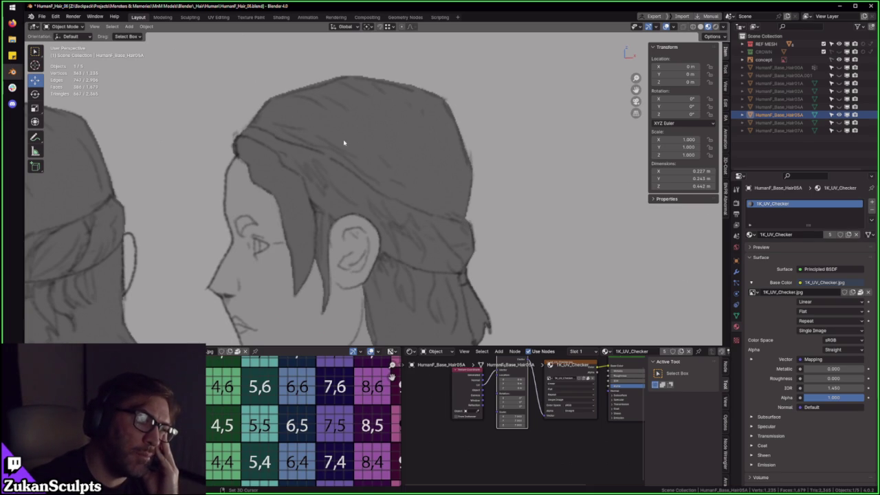
left_click_drag(343, 179, 473, 221)
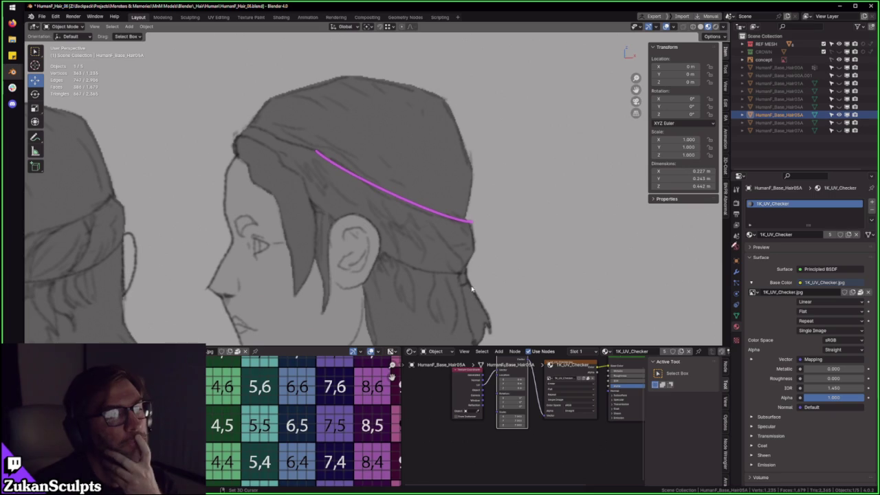
key("KP_Decimal")
middle_click_drag(519, 225, 408, 244)
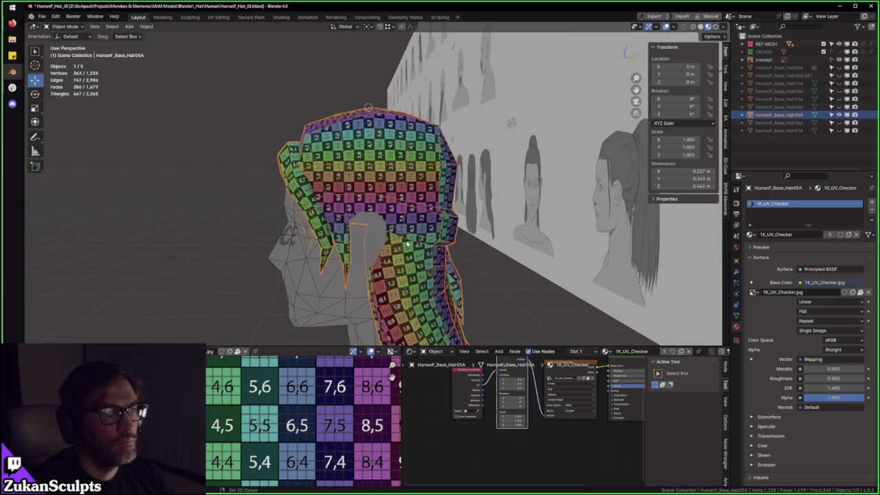
Step: Switch to Solid shading and annotate the planned cut lines on the grey cap
key("z")
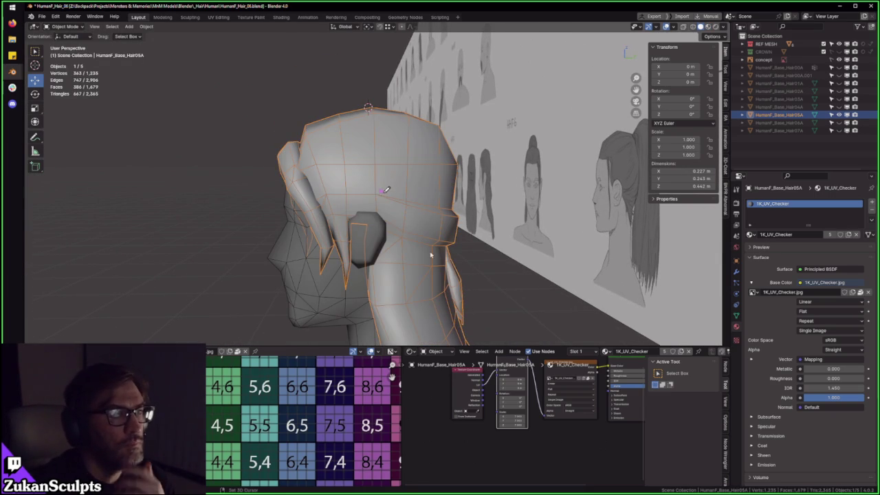
left_click_drag(382, 192, 309, 137)
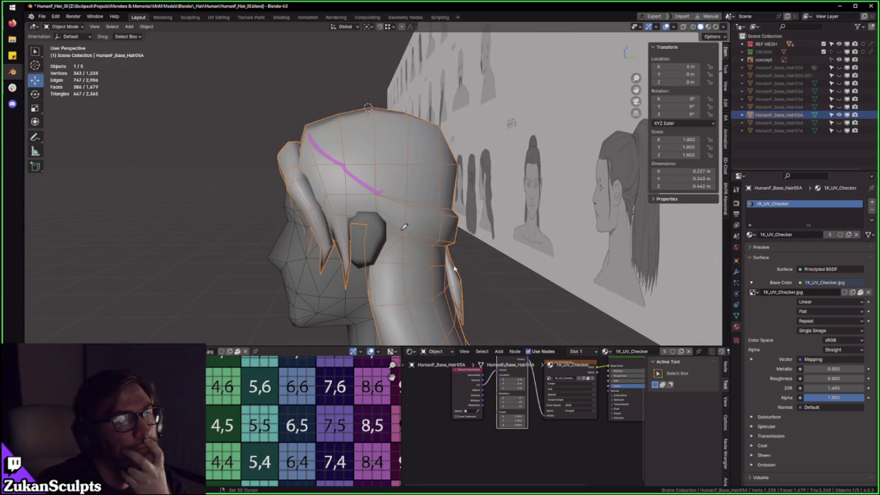
left_click_drag(394, 222, 311, 169)
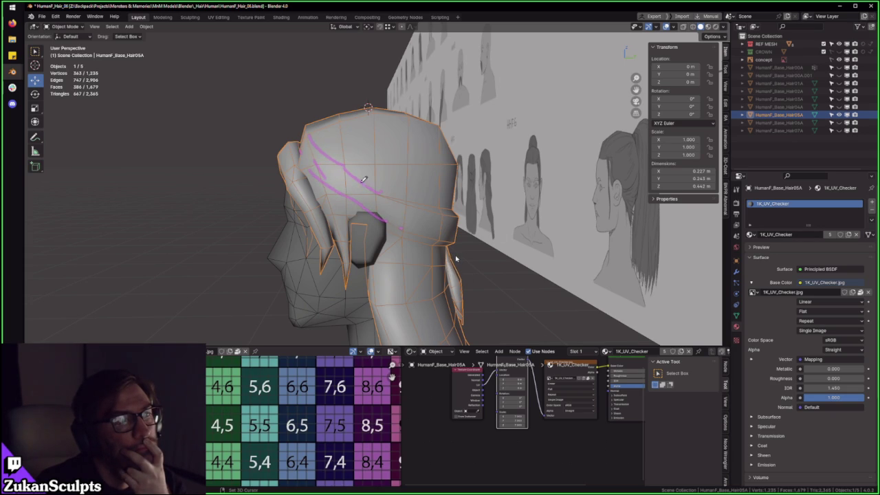
mouse_move(312, 133)
left_mouse_down()
mouse_move(452, 252)
mouse_move(502, 236)
left_mouse_up()
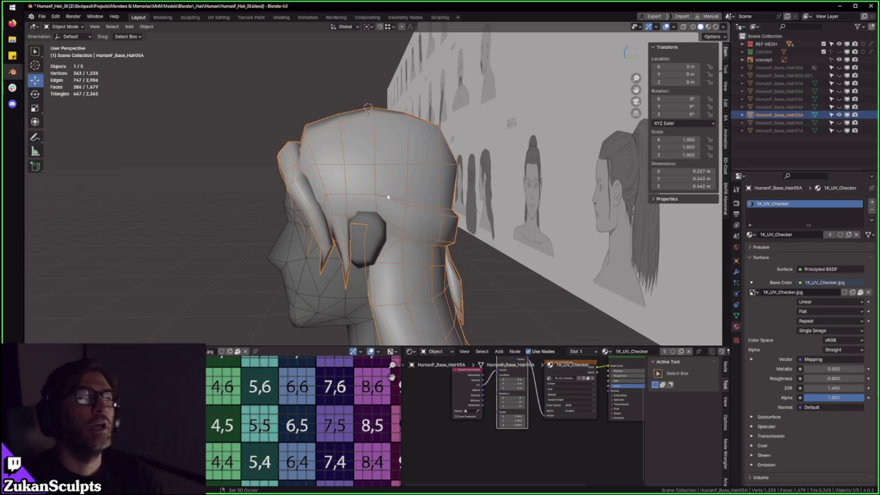
Step: Zoom in on the cap and enter Edit Mode with vertex selection
scroll(383, 189, "up", 1)
scroll(385, 196, "up", 1)
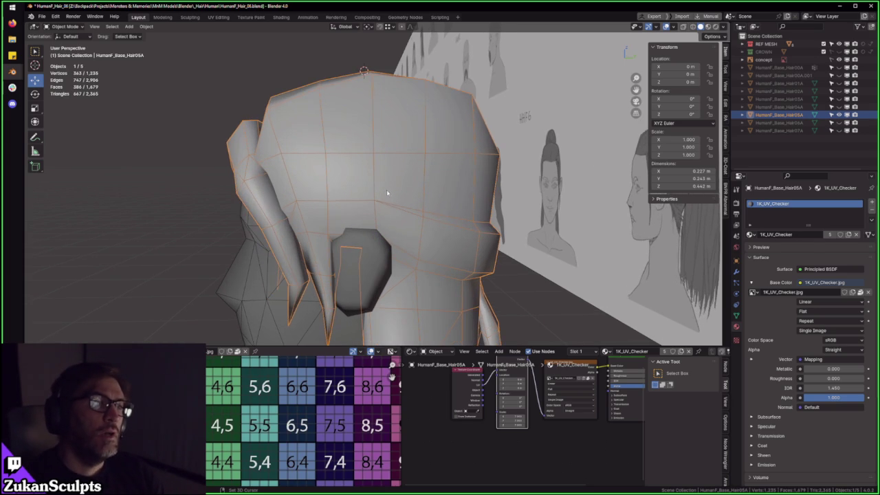
mouse_move(384, 218)
middle_mouse_down()
mouse_move(350, 204)
mouse_move(364, 200)
middle_mouse_up()
key("Tab")
key("ctrl+Tab")
left_click(368, 204)
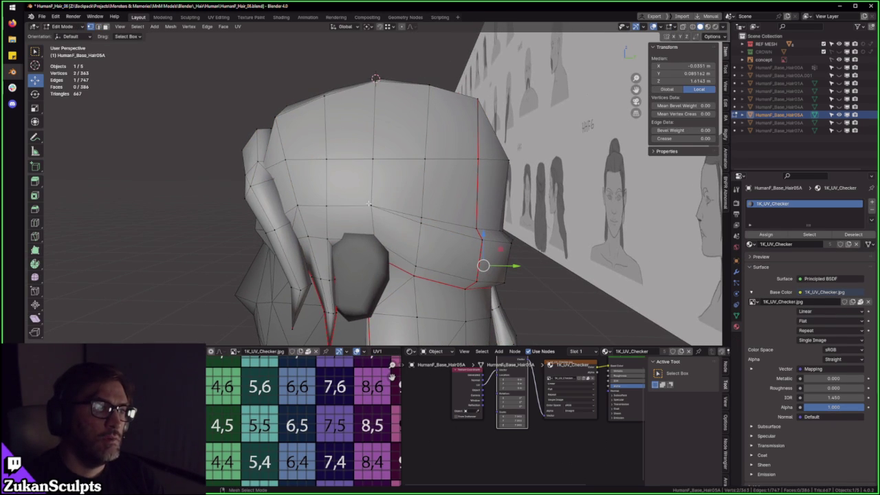
Step: Select two vertices on the cap, orbiting around to a rear view
left_click(370, 205)
left_click(327, 162, "shift")
middle_click_drag(327, 162, 465, 271)
key("ctrl+Tab")
mouse_move(486, 266)
middle_mouse_down()
mouse_move(392, 242)
mouse_move(283, 145)
middle_mouse_up()
left_click(394, 238)
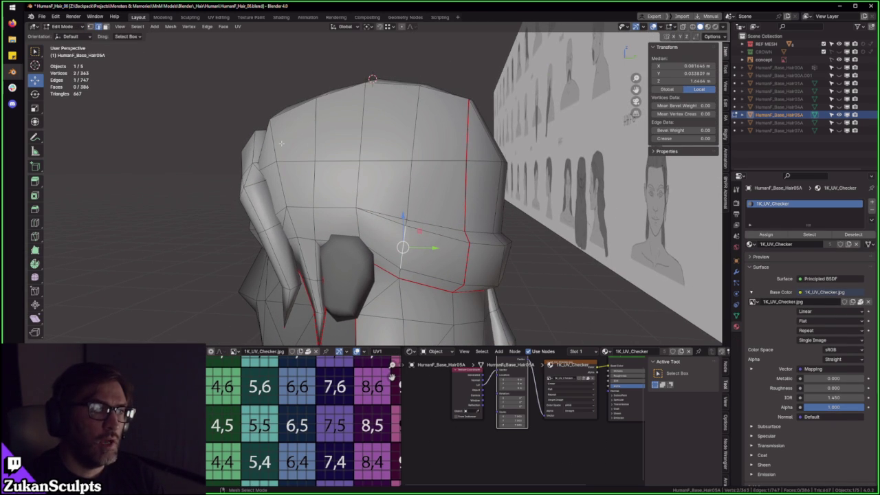
key("ctrl+Tab")
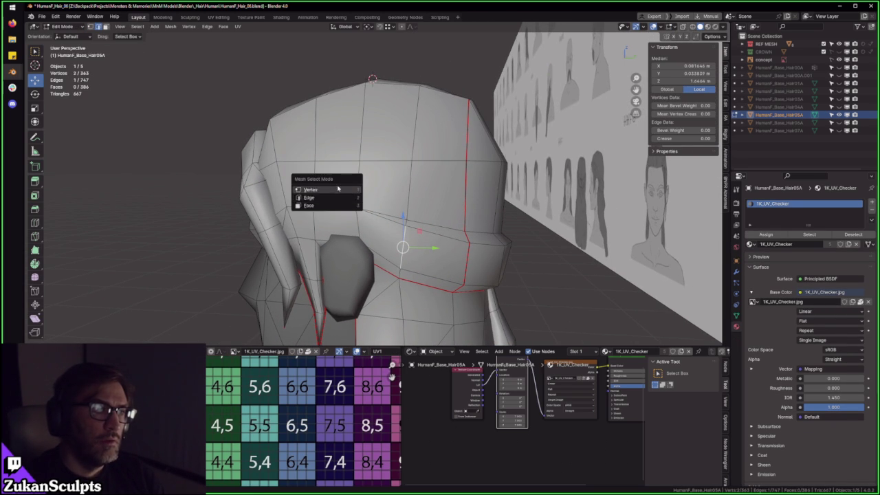
mouse_move(359, 207)
middle_mouse_down()
mouse_move(315, 176)
mouse_move(385, 206)
middle_mouse_up()
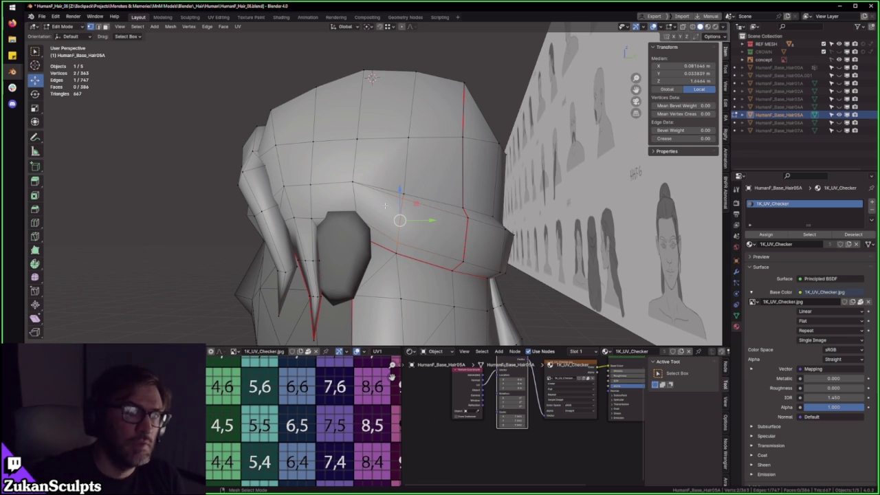
mouse_move(372, 77)
middle_mouse_down()
mouse_move(351, 83)
mouse_move(290, 163)
middle_mouse_up()
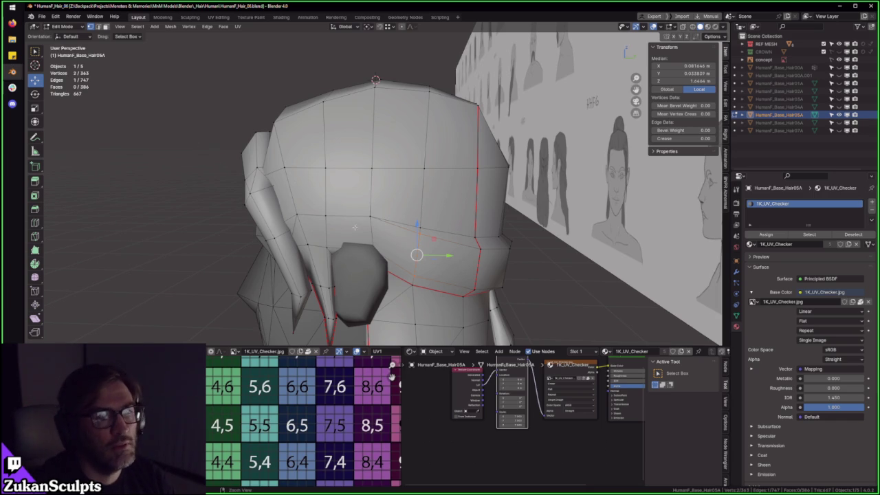
Step: Sketch the planned diagonal cut and connect the two vertices with a new edge
left_click_drag(274, 121, 391, 215)
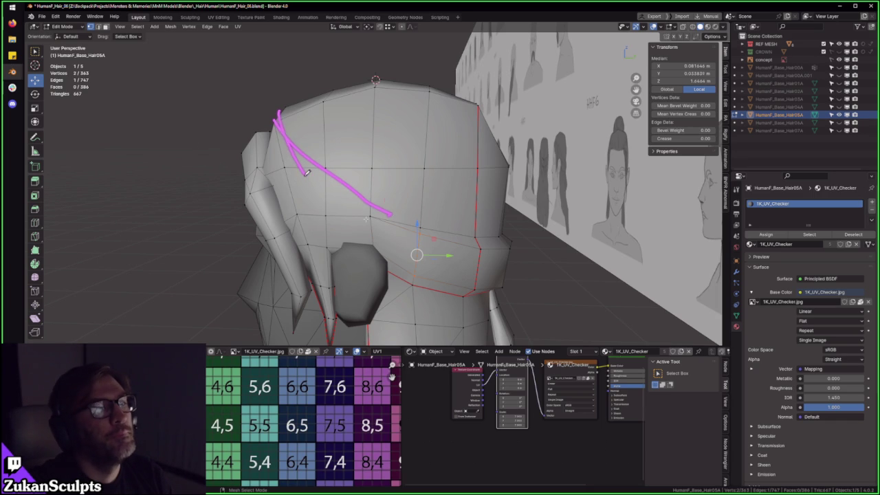
left_click_drag(278, 112, 393, 223)
right_click(285, 118)
left_click(285, 118)
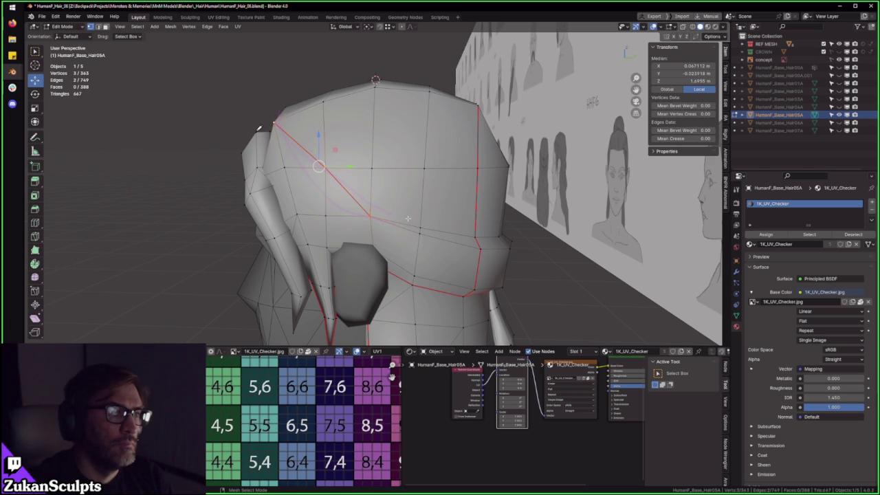
Step: Test-move a vertex on the new cut along Z, then undo the move
key("ctrl+Tab")
left_click(403, 224)
key("ctrl+Tab")
left_click(363, 214)
left_click(370, 213)
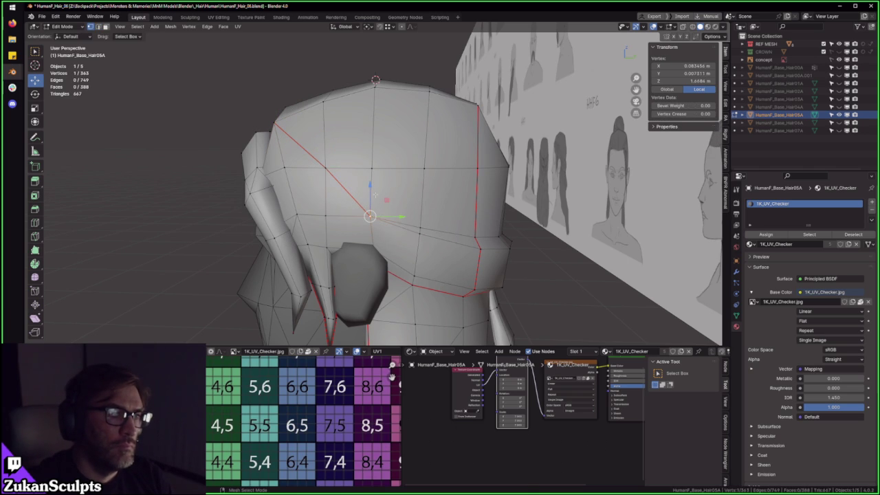
key("g")
key("z")
left_click(371, 183)
key("ctrl+z")
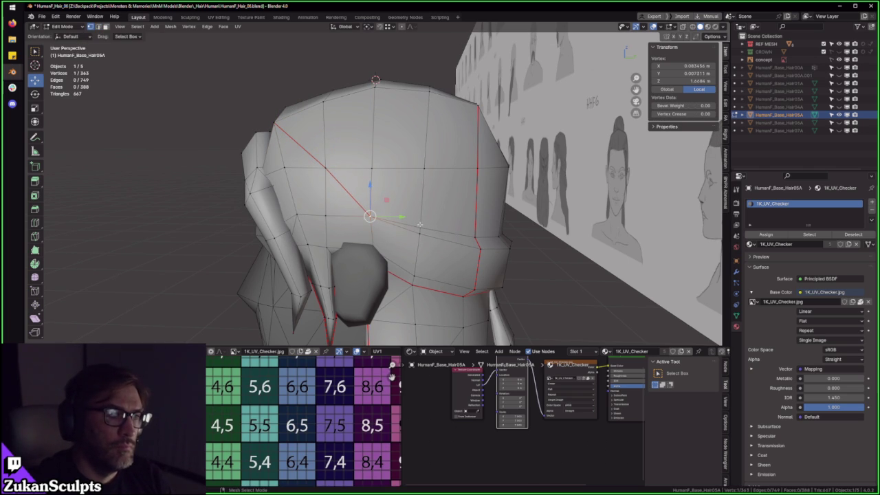